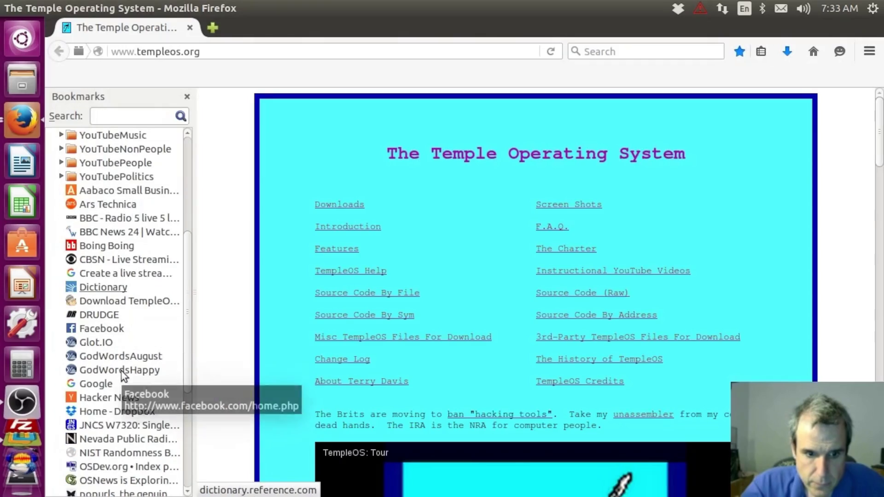
# Select the NIST Randomness Beacon record down to Status, then return to the Yahoo Mail draft.
pyautogui.click(126, 453)
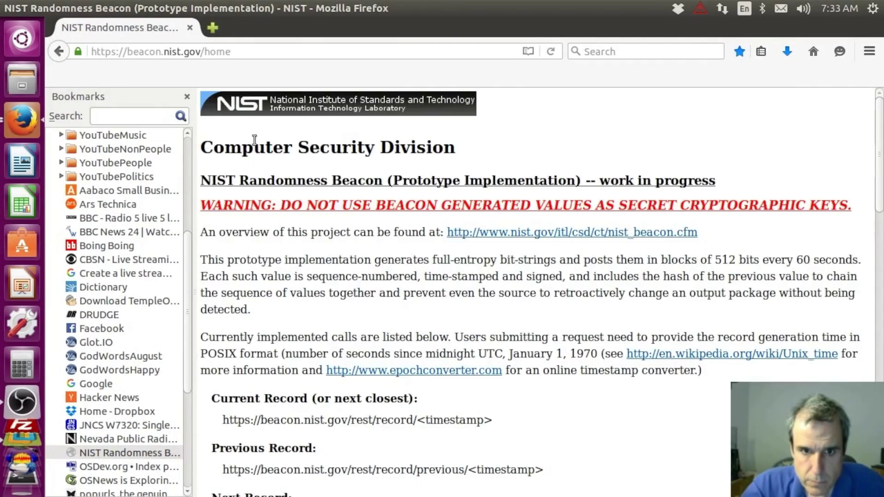
pyautogui.moveTo(206, 146)
pyautogui.mouseDown()
pyautogui.moveTo(231, 322)
pyautogui.moveTo(314, 460)
pyautogui.moveTo(367, 460)
pyautogui.mouseUp()
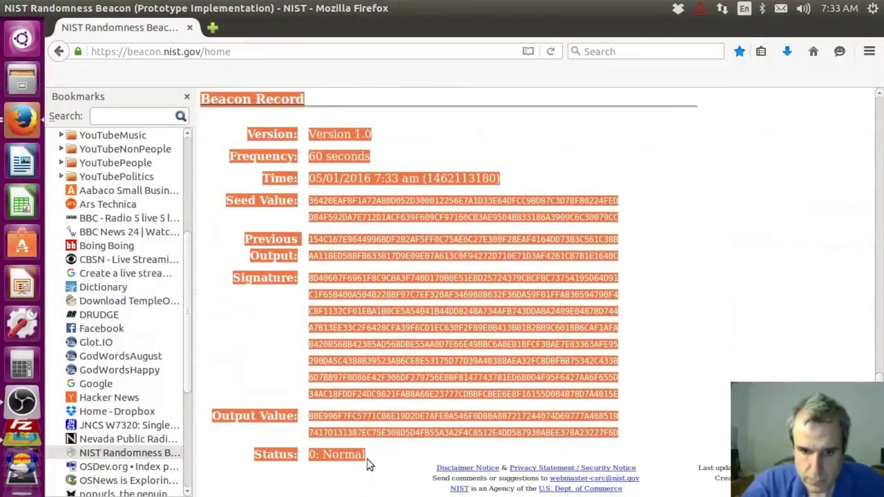
pyautogui.click(22, 115)
pyautogui.click(389, 267)
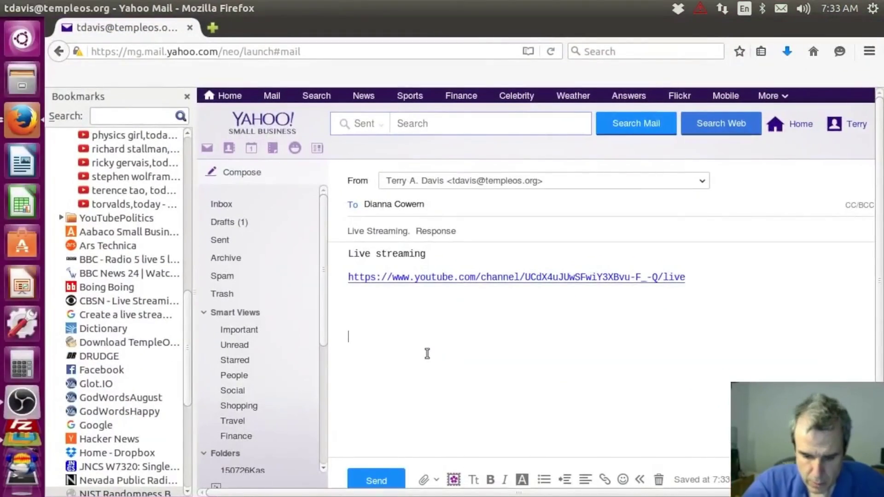
# Paste the beacon record into the email body, followed by a row of '=' signs.
pyautogui.hotkey('ctrl', 'v')
pyautogui.press('Return')
pyautogui.press('Return')
pyautogui.press('Return')
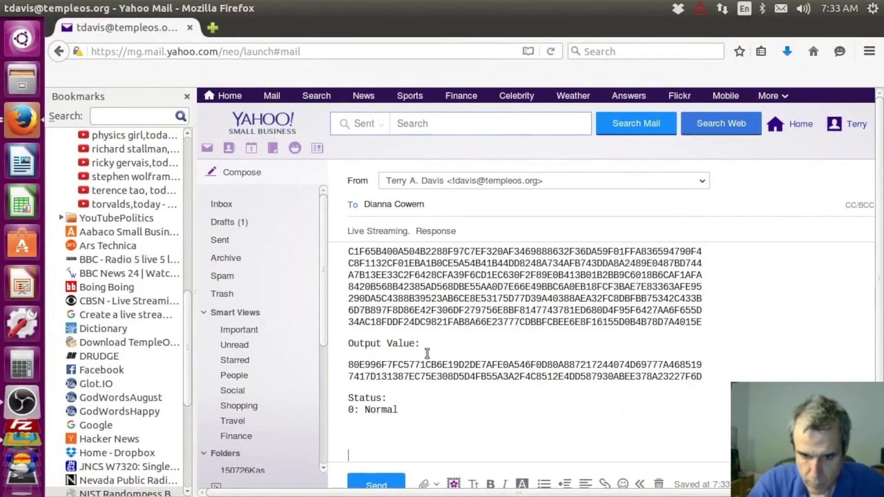
pyautogui.write('=============')
pyautogui.press('Return')
pyautogui.press('Return')
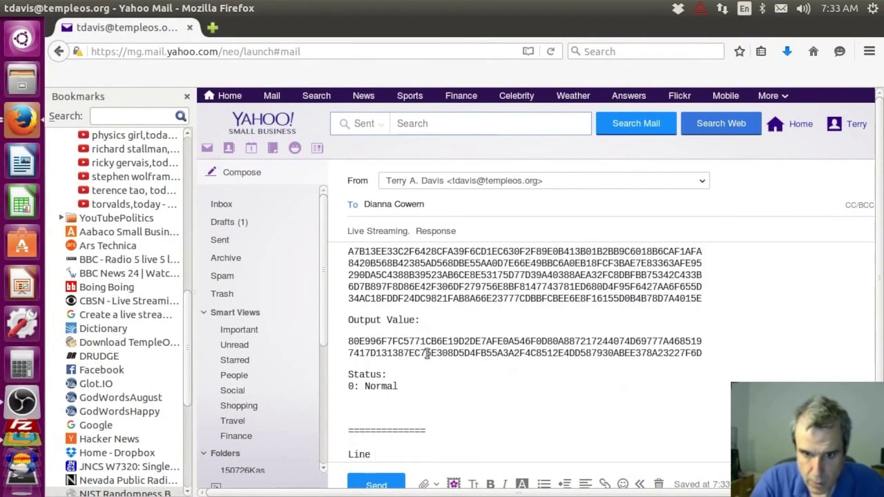
# Add 'Line 80996' and, after a blank line, 'God says...' below the separator.
pyautogui.write('66')
pyautogui.write('996')
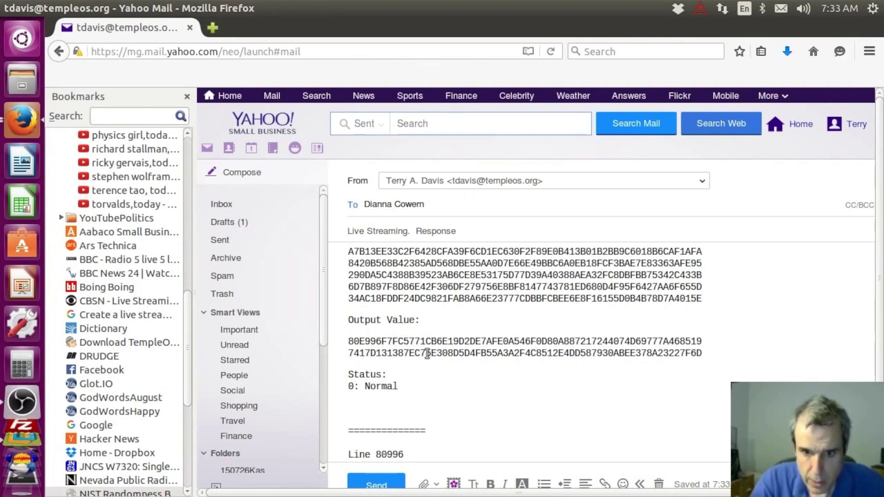
pyautogui.press('Return')
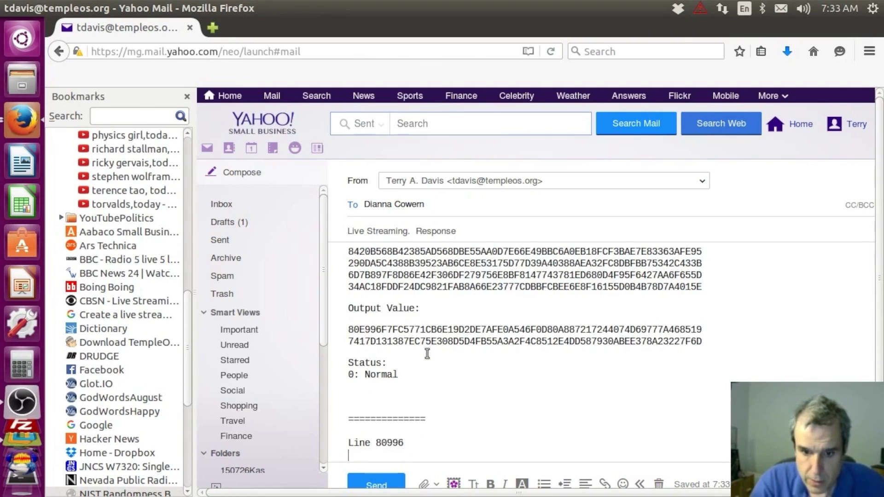
pyautogui.press('Return')
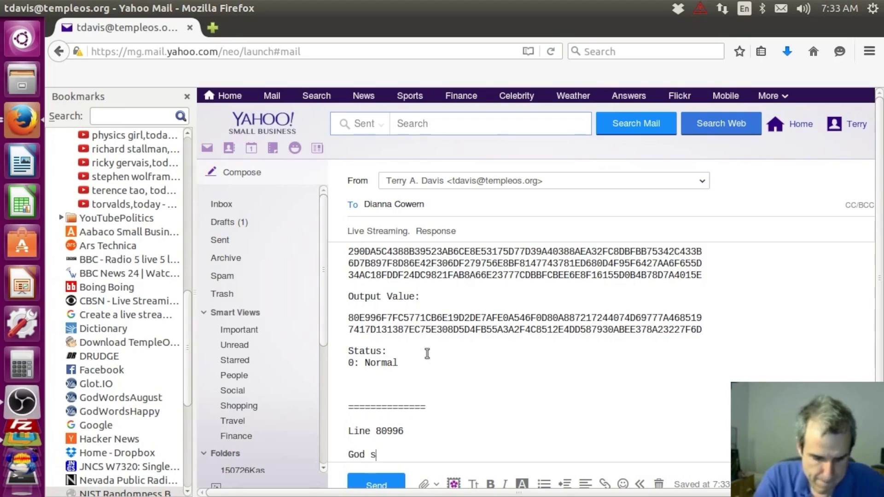
pyautogui.press('Return')
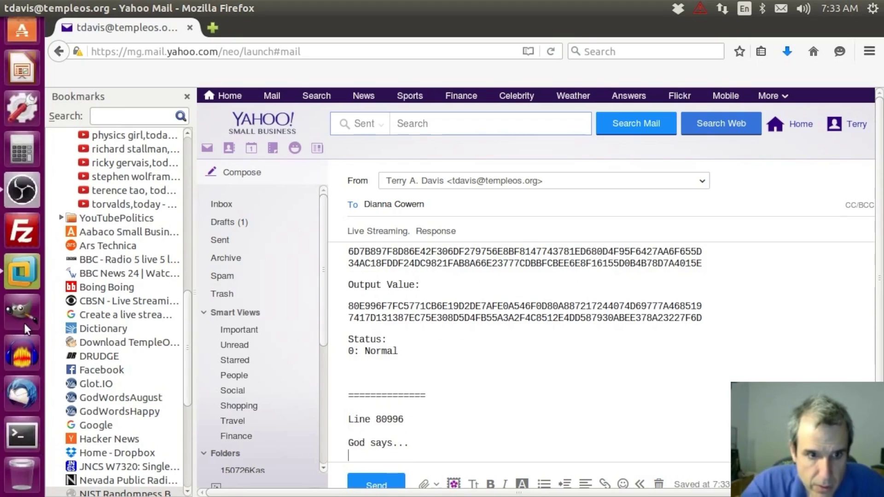
pyautogui.scroll(3, 24, 323)
pyautogui.scroll(-3, 23, 495)
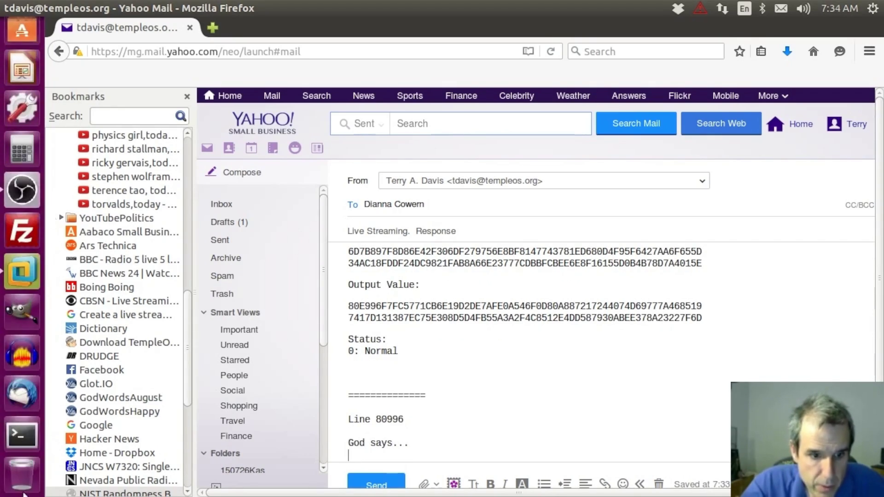
pyautogui.scroll(5, 30, 31)
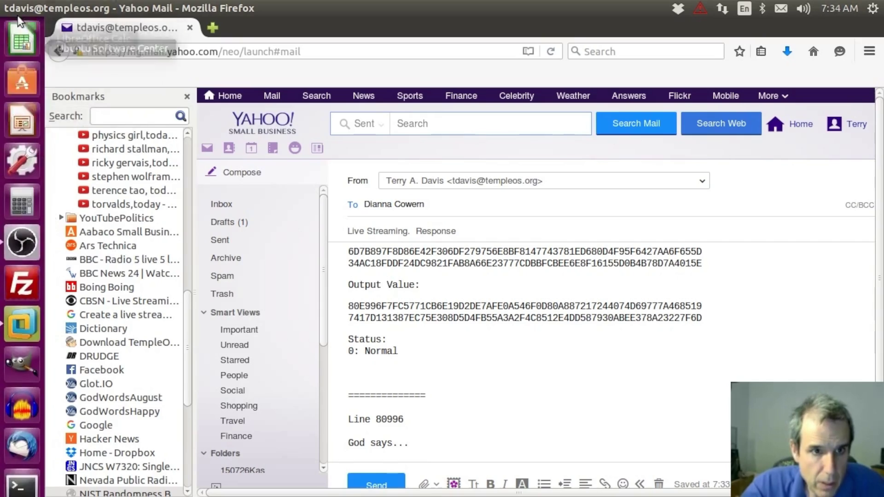
# Open NumBible.TXT from the Home folder in gedit.
pyautogui.click(20, 75)
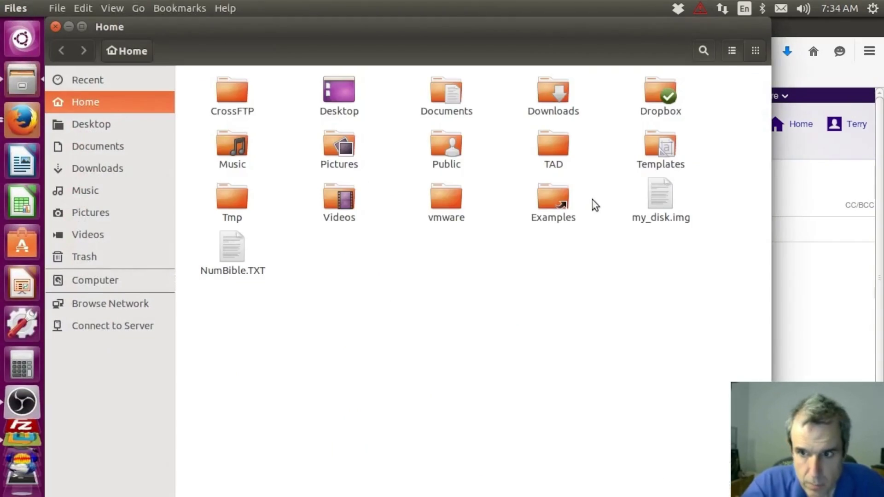
pyautogui.click(217, 255)
pyautogui.doubleClick(217, 255)
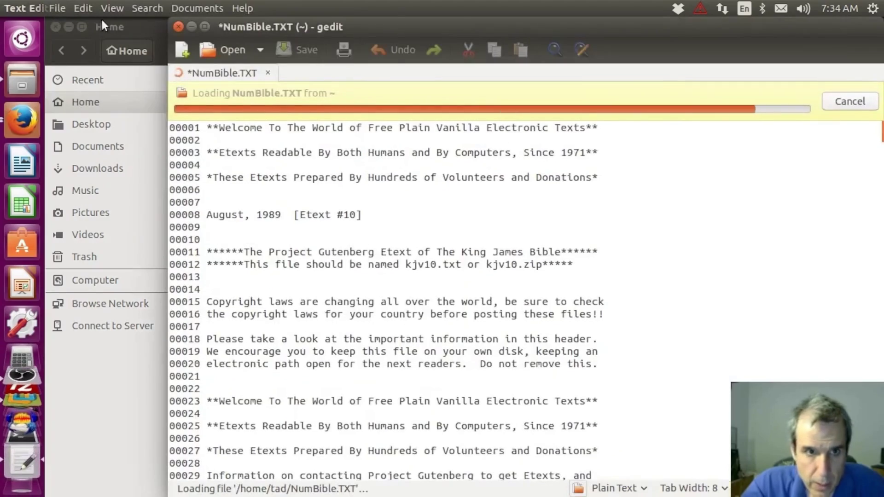
pyautogui.click(110, 27)
pyautogui.click(57, 26)
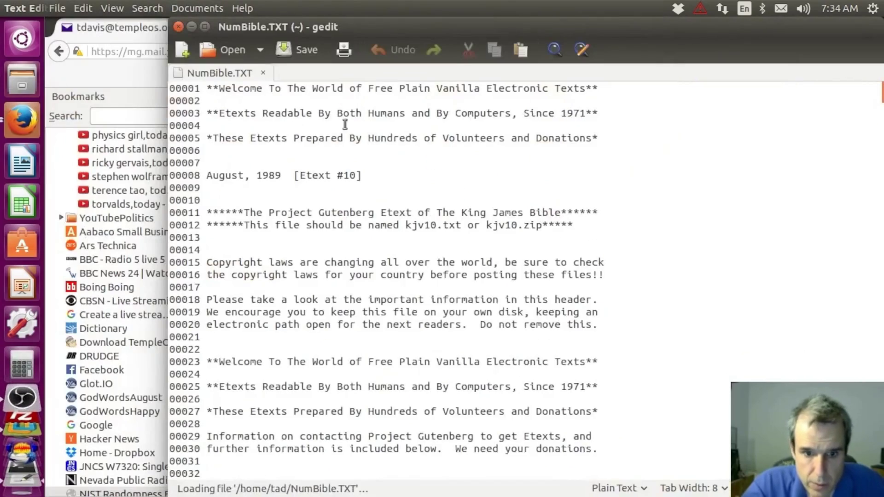
pyautogui.moveTo(491, 34)
pyautogui.mouseDown()
pyautogui.moveTo(466, 493)
pyautogui.moveTo(481, 51)
pyautogui.mouseUp()
# Jump to line 80996 and select through line 81017, then return to the Yahoo Mail draft.
pyautogui.moveTo(72, 6)
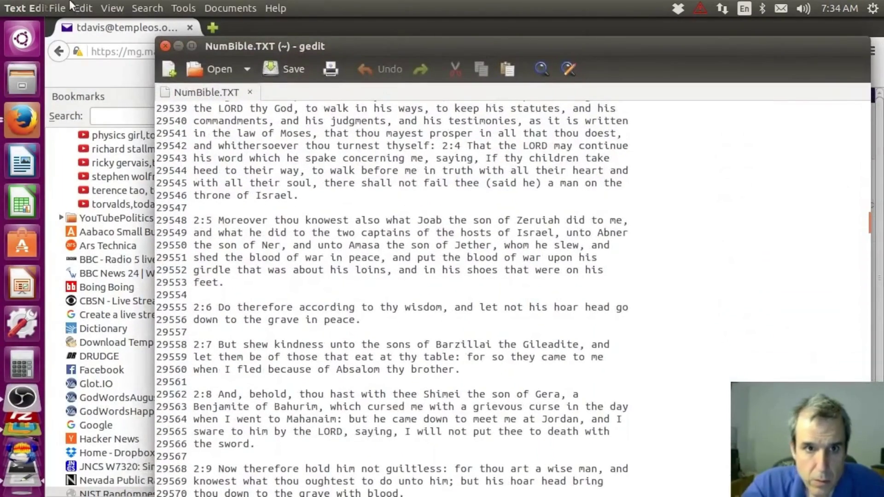
pyautogui.click(146, 5)
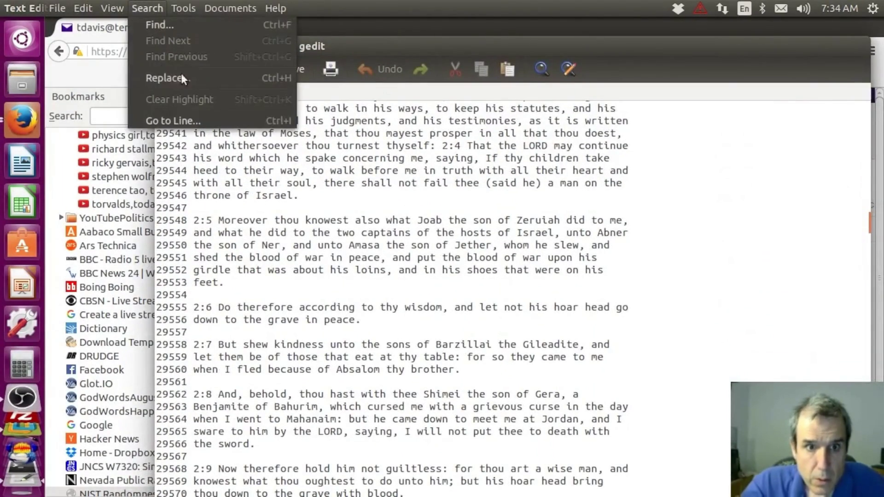
pyautogui.click(181, 113)
pyautogui.write('80996')
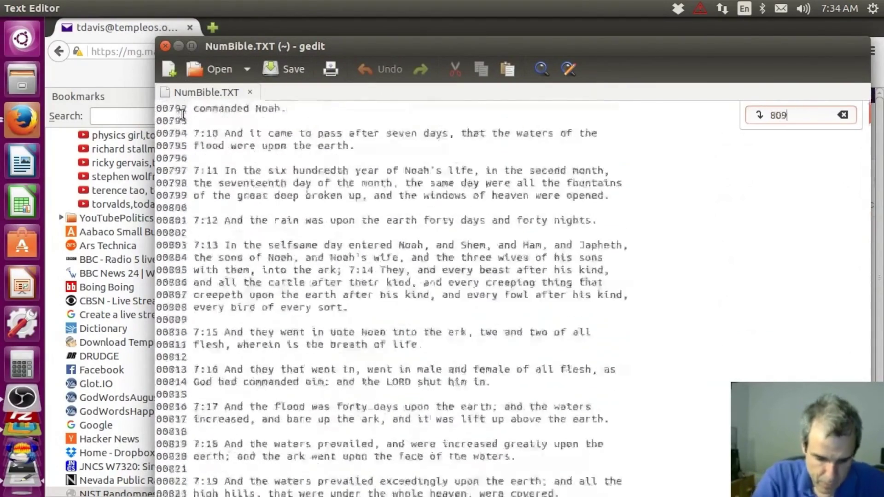
pyautogui.press('Return')
pyautogui.hotkey('shift', 'Down')
pyautogui.hotkey('shift', 'Down')
pyautogui.hotkey('shift', 'Down')
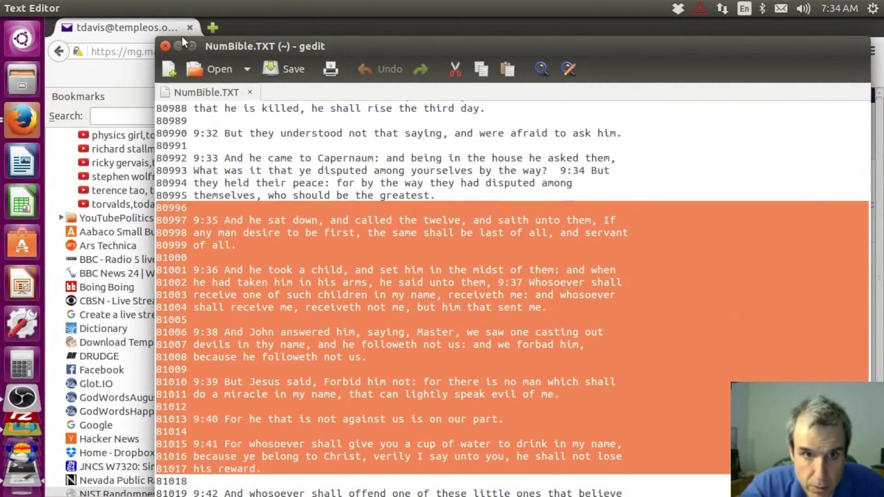
pyautogui.moveTo(344, 43); pyautogui.dragTo(344, 421)
pyautogui.click(388, 345)
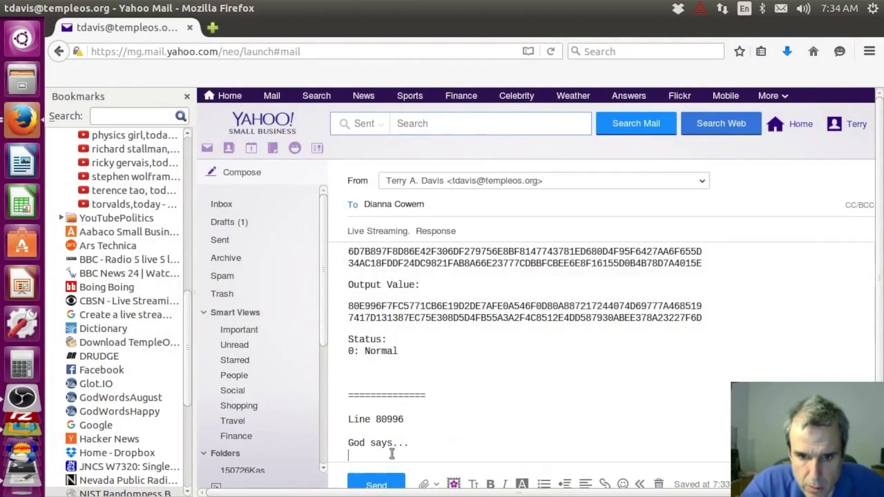
# Paste the lines 80996–81017 passage under 'God says...' and reopen the draft from Drafts to check it.
pyautogui.press('Return')
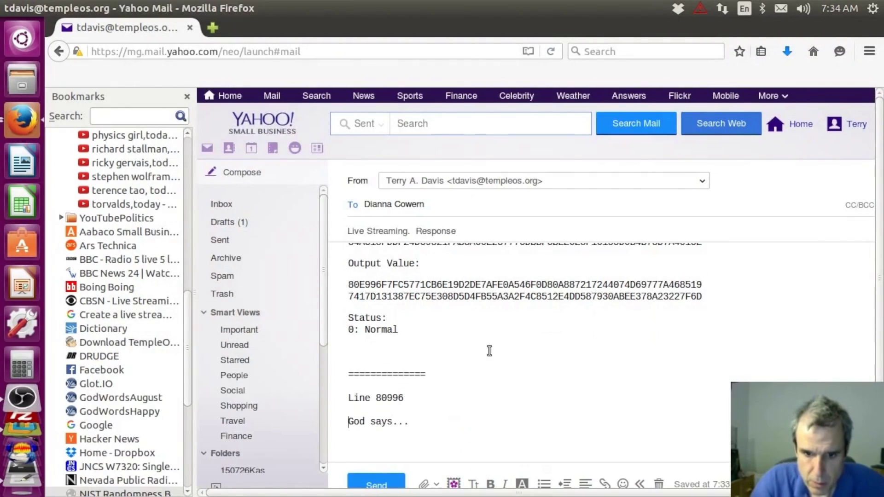
pyautogui.hotkey('ctrl', 'v')
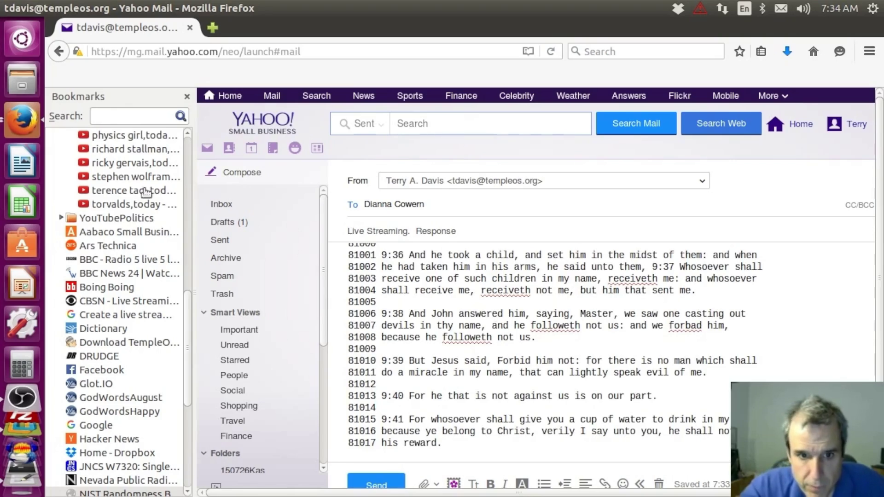
pyautogui.click(225, 243)
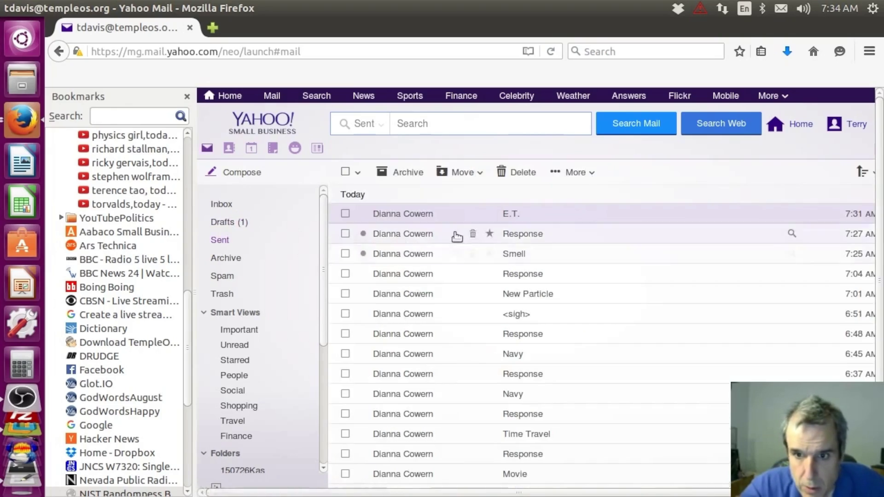
pyautogui.click(222, 223)
pyautogui.click(537, 221)
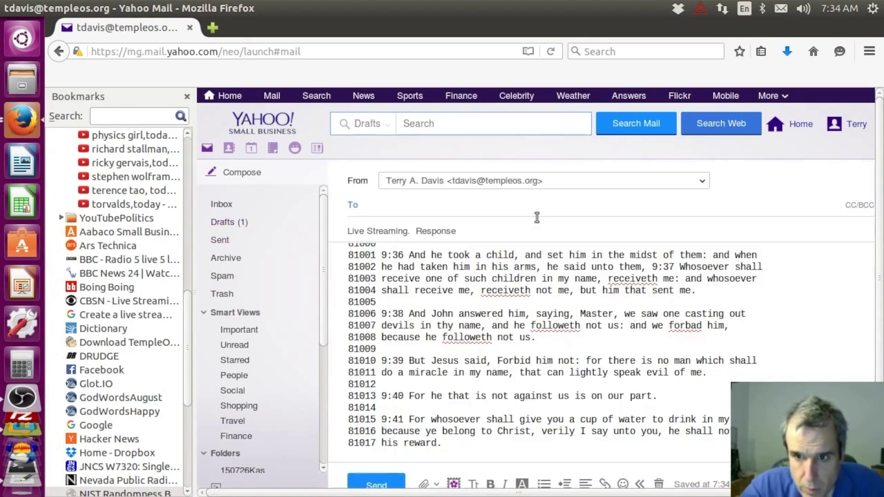
pyautogui.scroll(5, 557, 350)
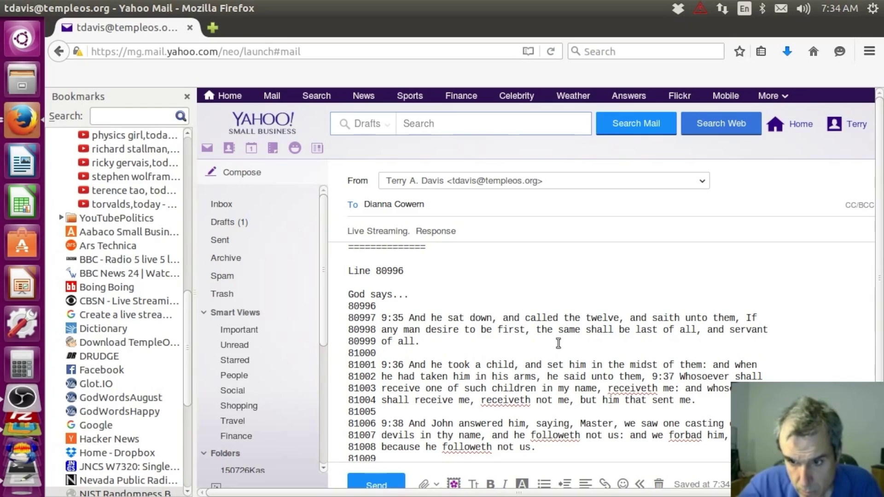
pyautogui.scroll(-1, 559, 343)
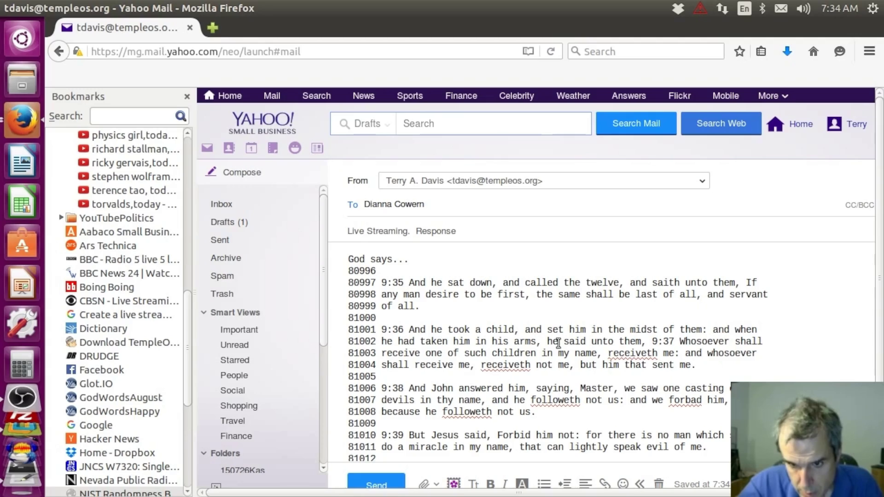
pyautogui.scroll(-2, 559, 344)
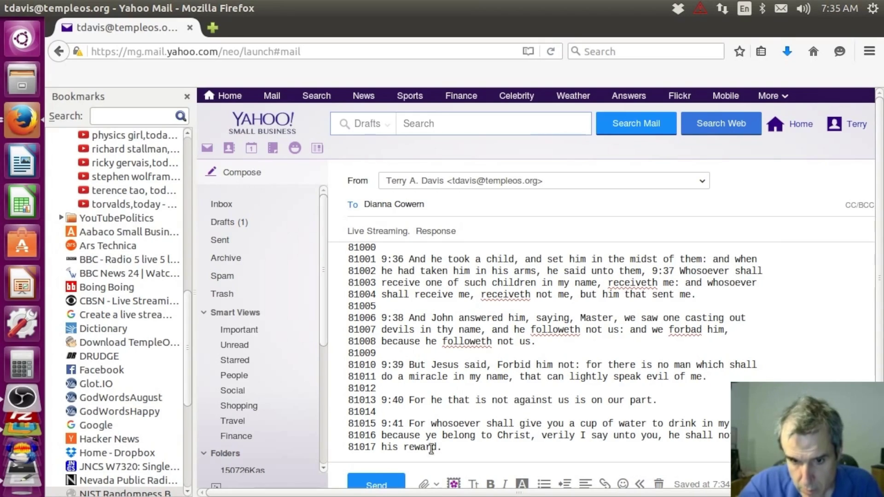
# Send the 'Live Streaming. Response' email and check it in the Sent folder.
pyautogui.click(387, 482)
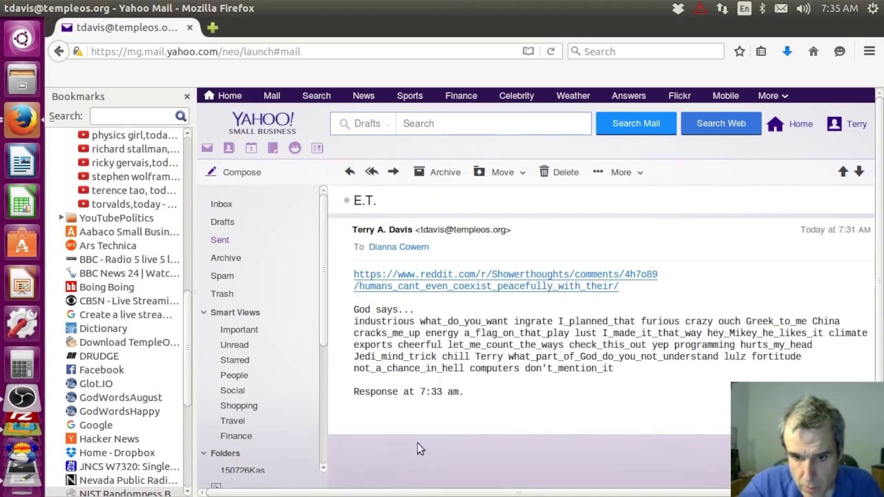
pyautogui.click(220, 242)
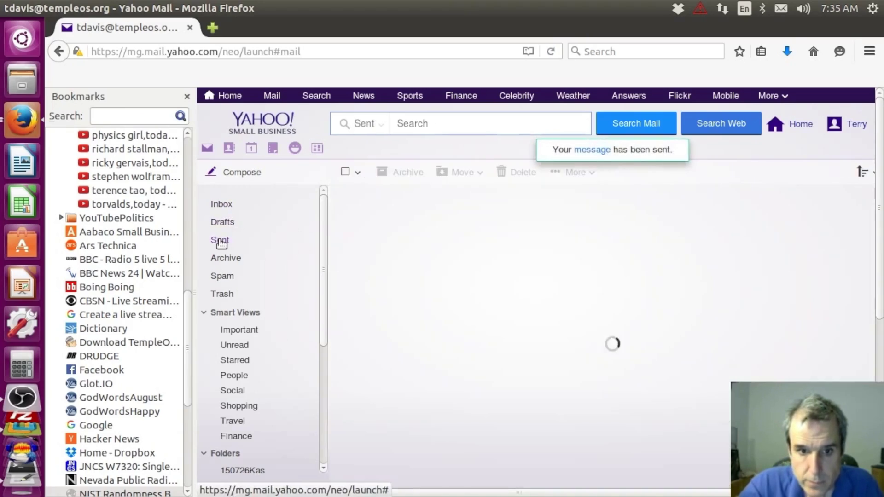
pyautogui.click(584, 215)
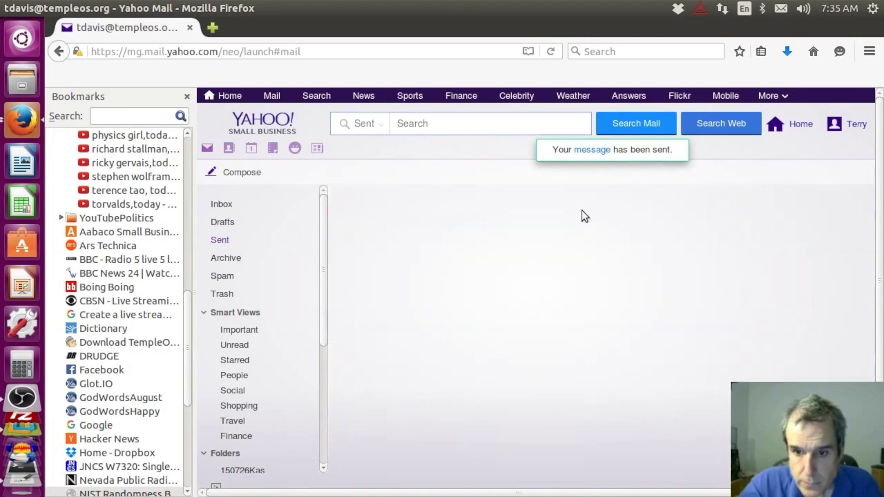
pyautogui.scroll(-15, 617, 350)
pyautogui.scroll(-2, 606, 299)
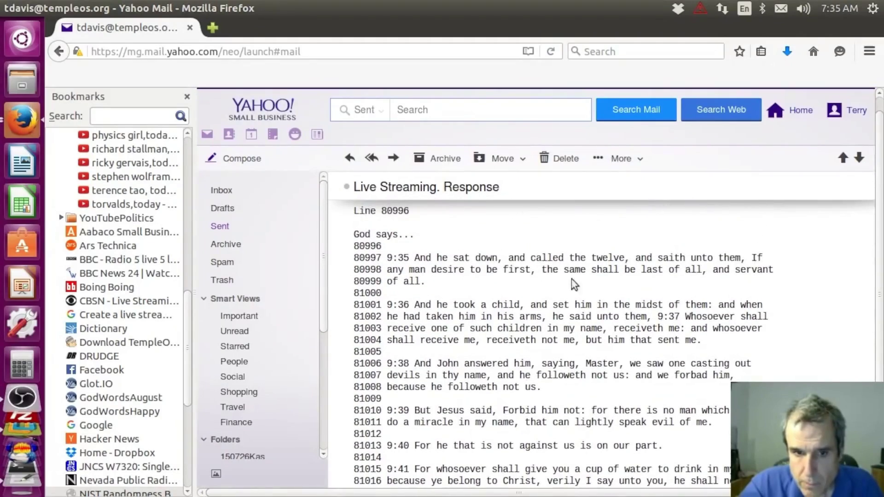
# Bring the NIST Randomness Beacon Firefox window forward and open the Ars Technica homepage.
pyautogui.click(10, 120)
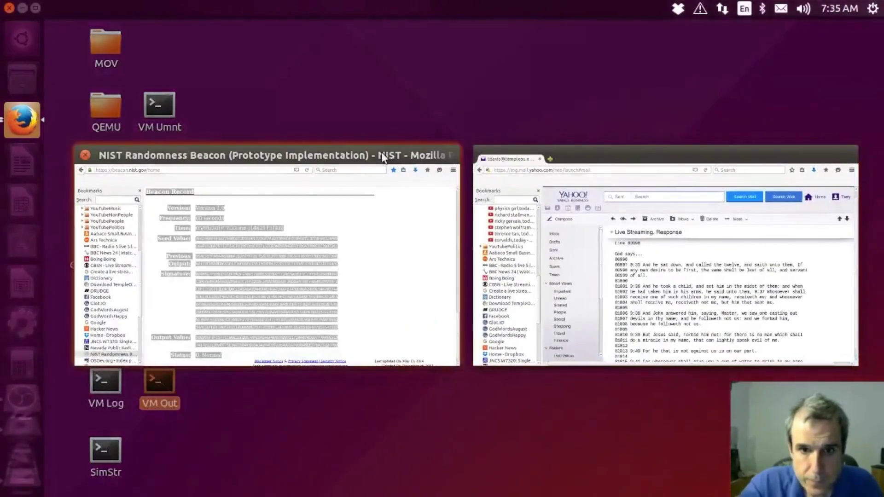
pyautogui.click(386, 158)
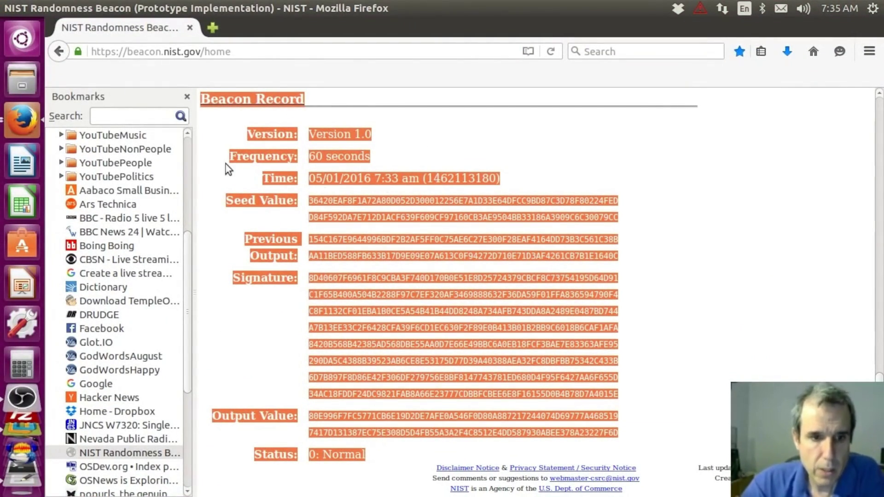
pyautogui.click(122, 204)
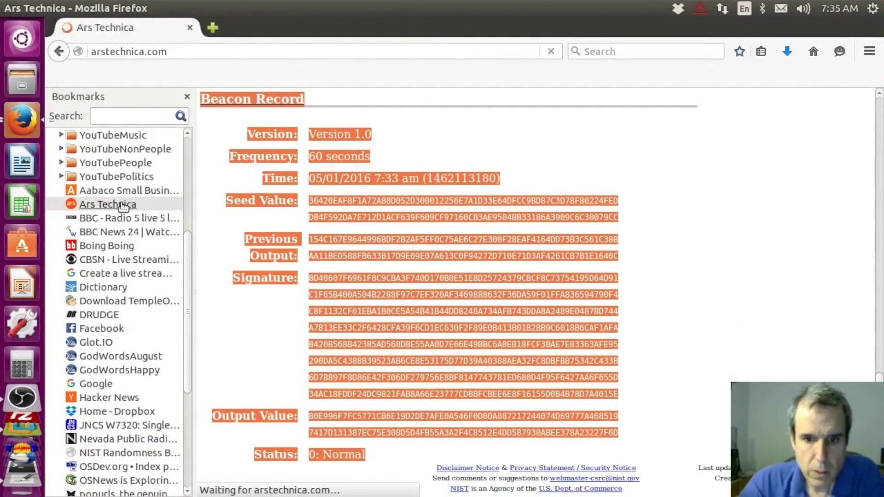
# Open Hacker News, read 'A cache miss is not a cache miss' to the end, then go back.
pyautogui.click(128, 400)
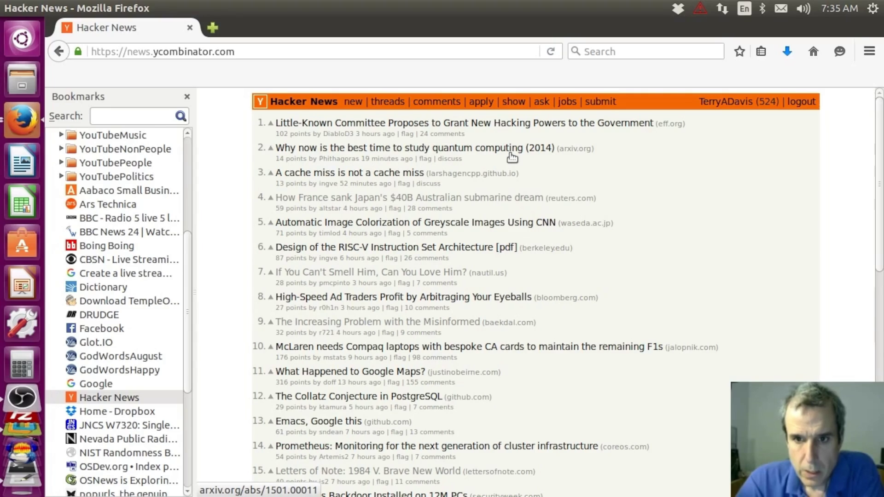
pyautogui.click(360, 173)
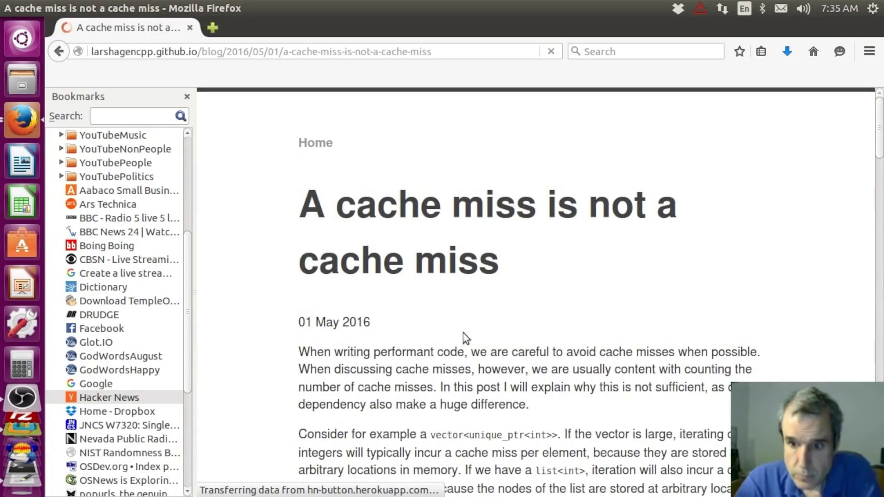
pyautogui.scroll(-3, 465, 339)
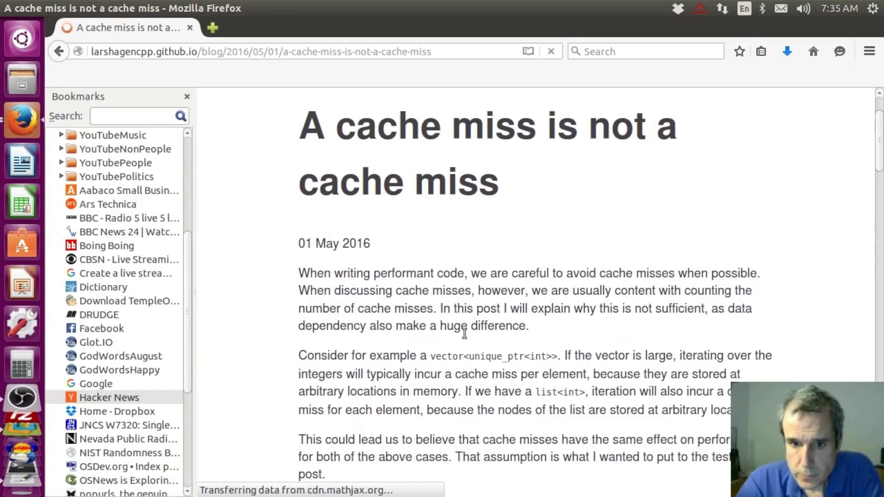
pyautogui.scroll(-6, 465, 334)
pyautogui.scroll(-5, 465, 338)
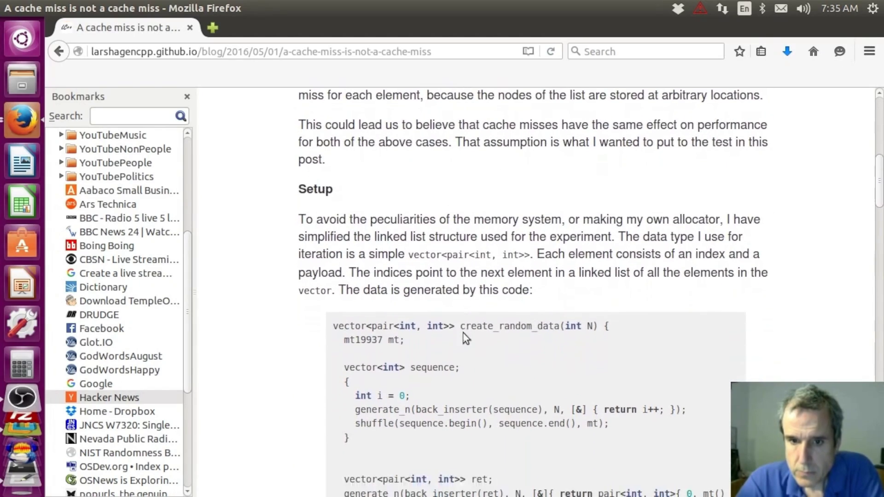
pyautogui.scroll(-8, 466, 339)
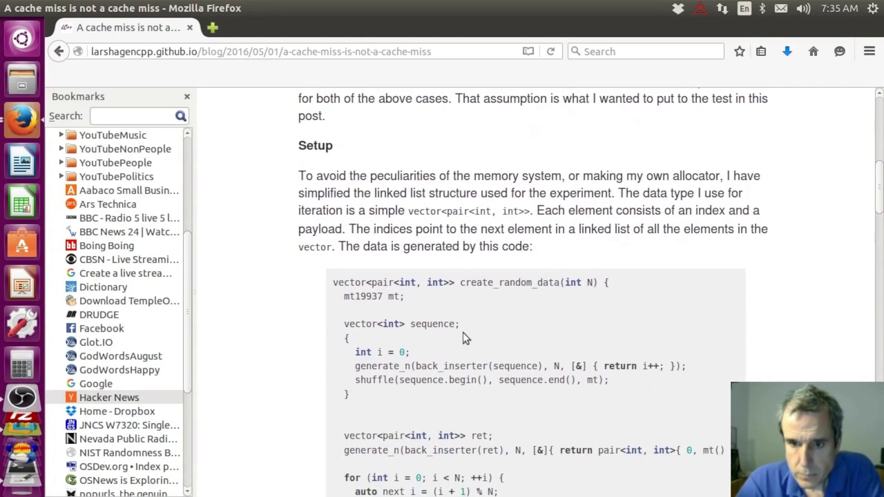
pyautogui.scroll(-5, 466, 338)
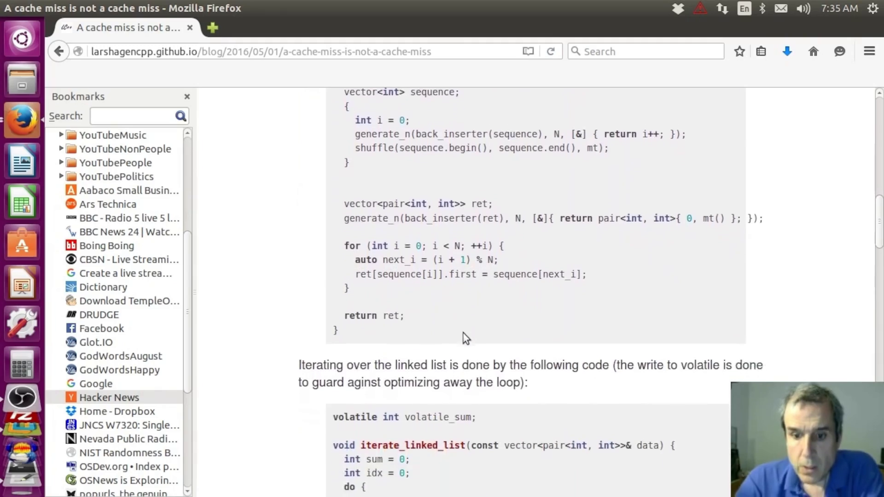
pyautogui.scroll(-4, 466, 338)
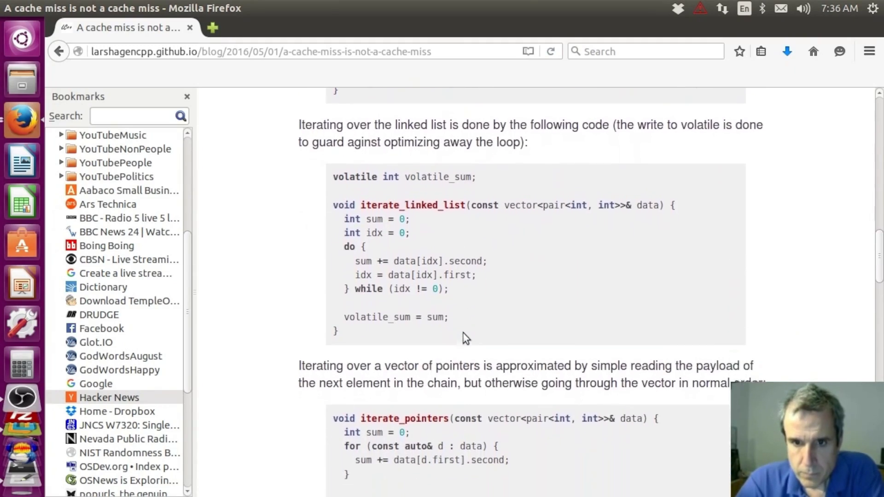
pyautogui.scroll(-4, 466, 339)
pyautogui.scroll(-7, 464, 336)
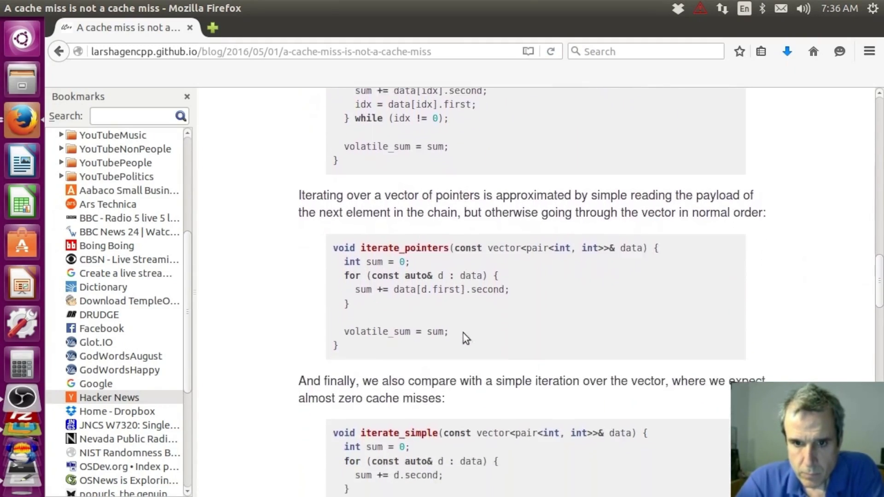
pyautogui.rightClick(460, 248)
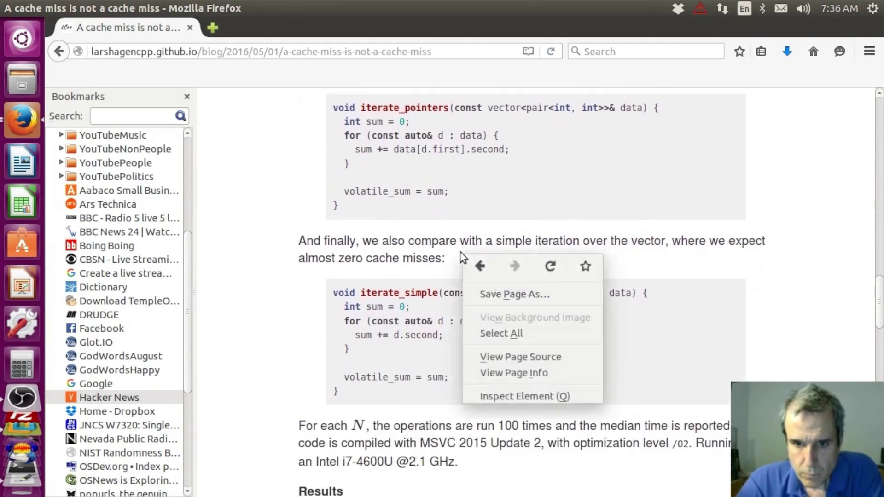
pyautogui.click(478, 263)
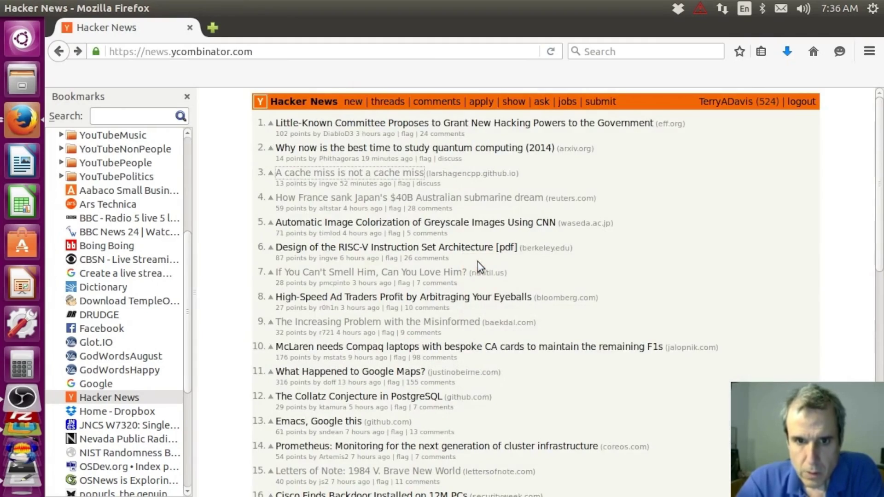
# Glance at the Simon Peyton Jones Royal Society story, then open the hair shirt PDF from Hacker News page 2.
pyautogui.scroll(-4, 501, 227)
pyautogui.scroll(-8, 499, 224)
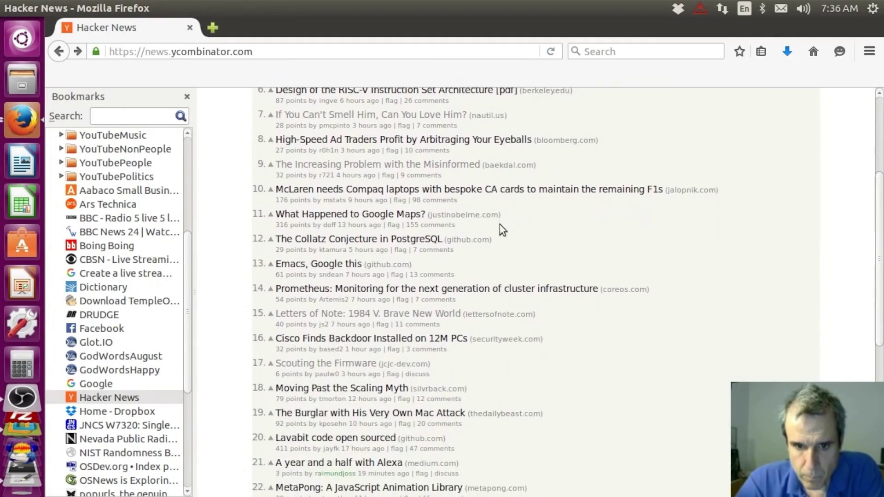
pyautogui.scroll(-4, 499, 224)
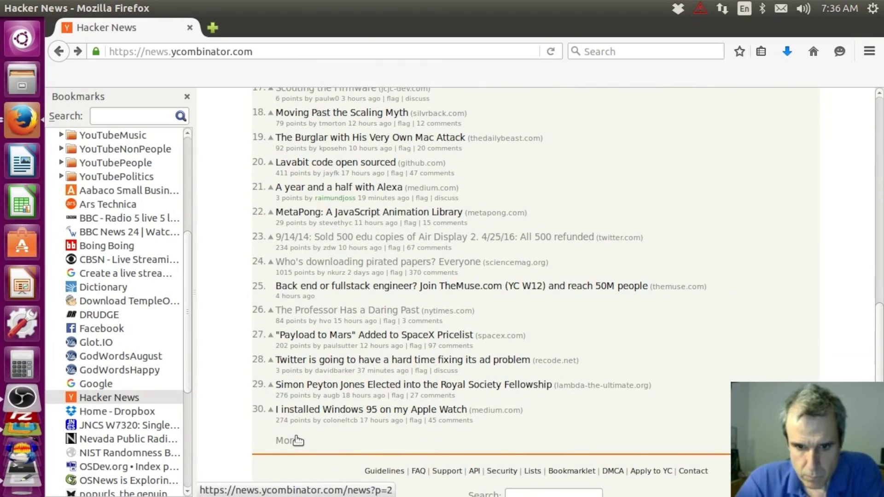
pyautogui.click(390, 387)
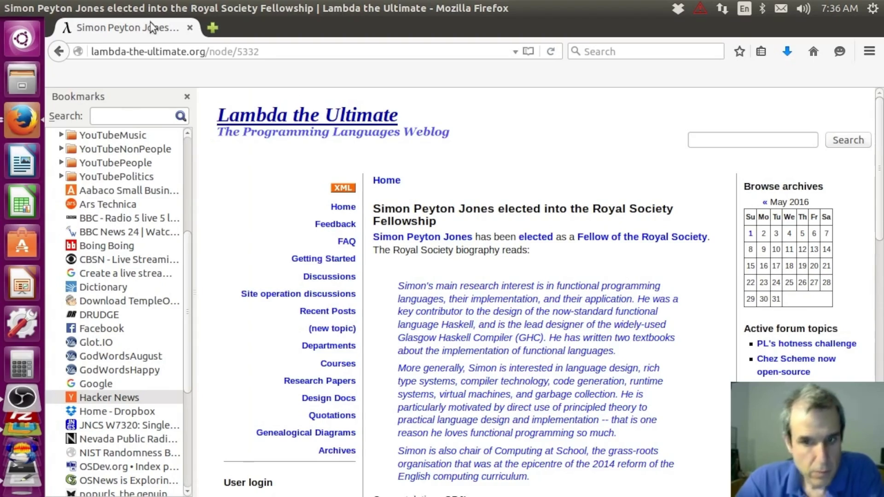
pyautogui.click(59, 51)
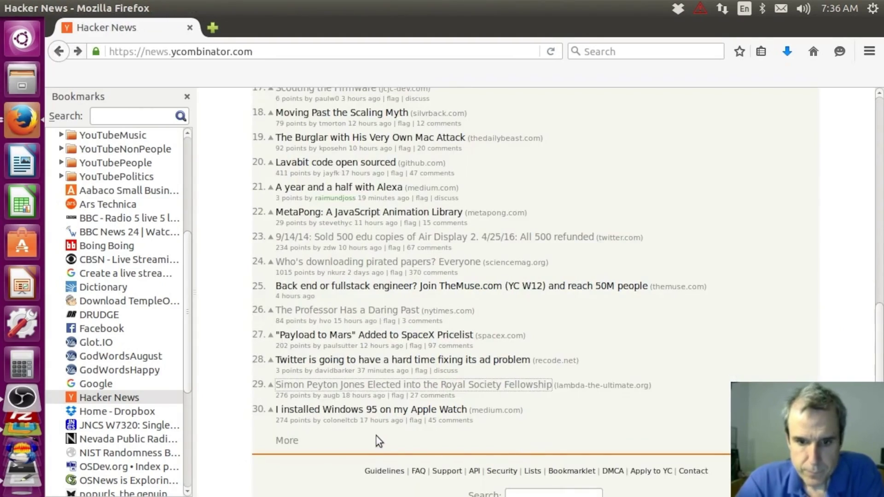
pyautogui.click(288, 441)
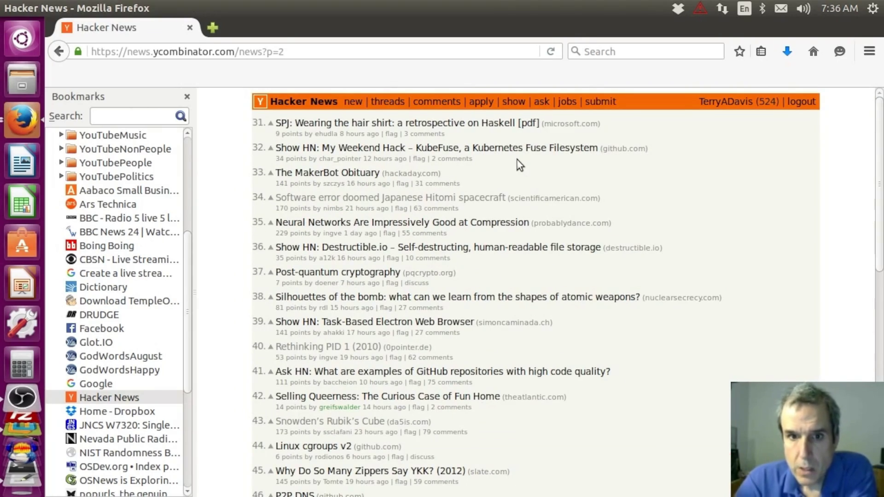
pyautogui.click(458, 124)
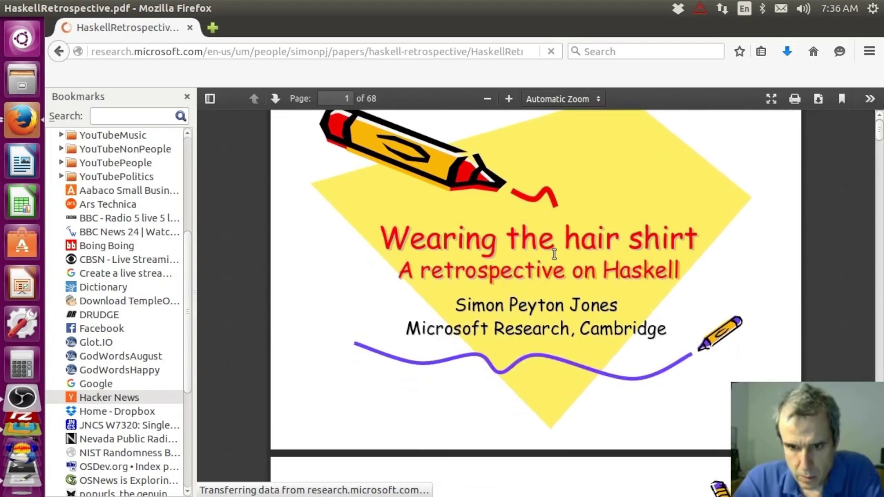
# Scroll HaskellRetrospective.pdf from the title slide to the Haskell 98 slide on page 6 of 68.
pyautogui.scroll(-8, 555, 254)
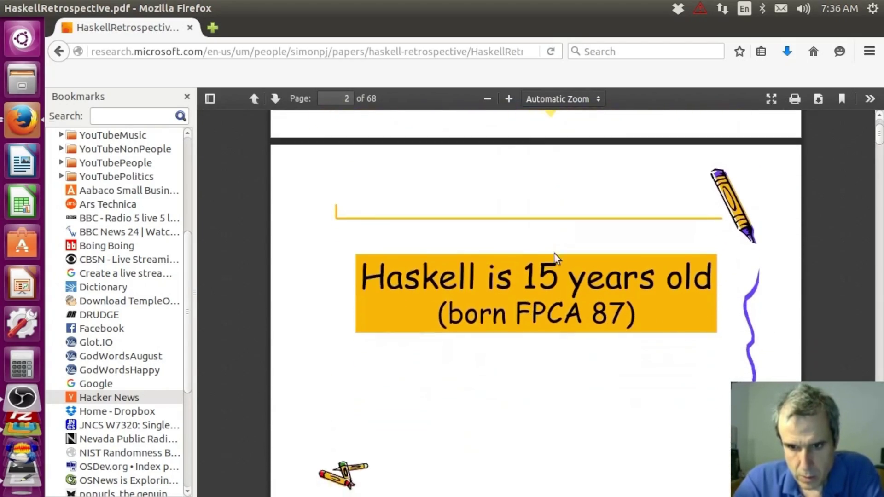
pyautogui.scroll(-3, 571, 255)
pyautogui.scroll(-5, 596, 254)
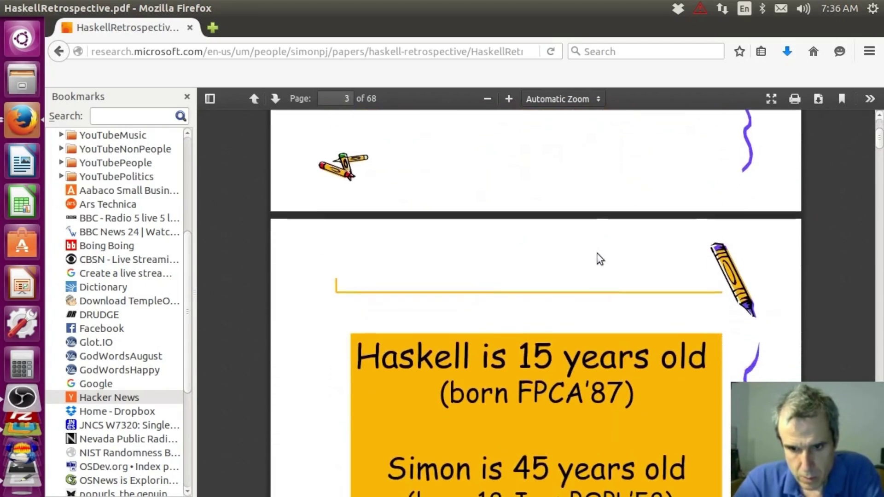
pyautogui.scroll(-5, 612, 250)
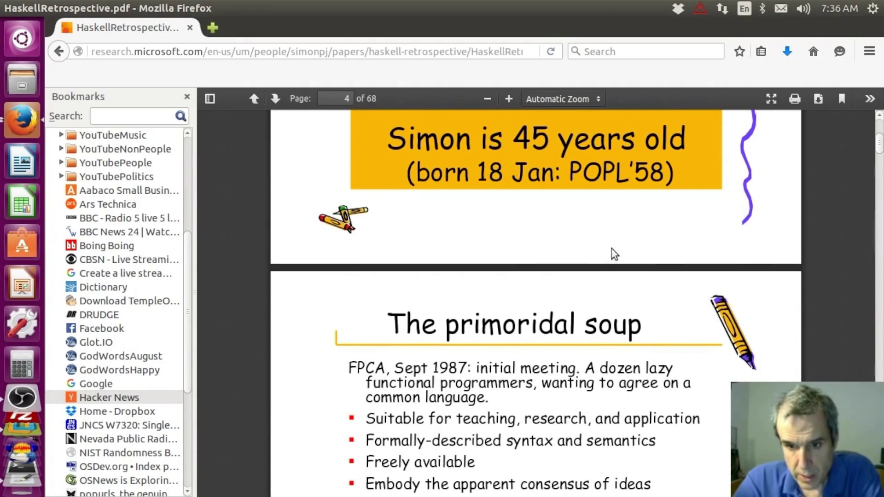
pyautogui.scroll(-2, 614, 254)
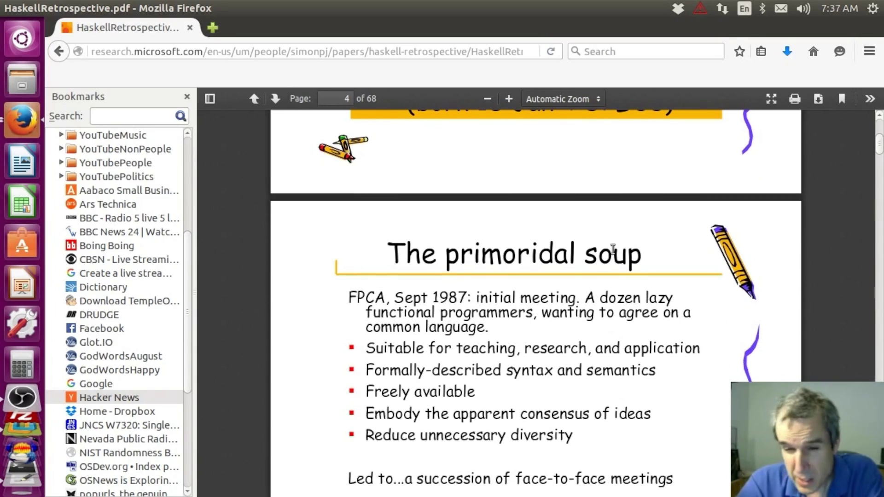
pyautogui.scroll(-5, 614, 252)
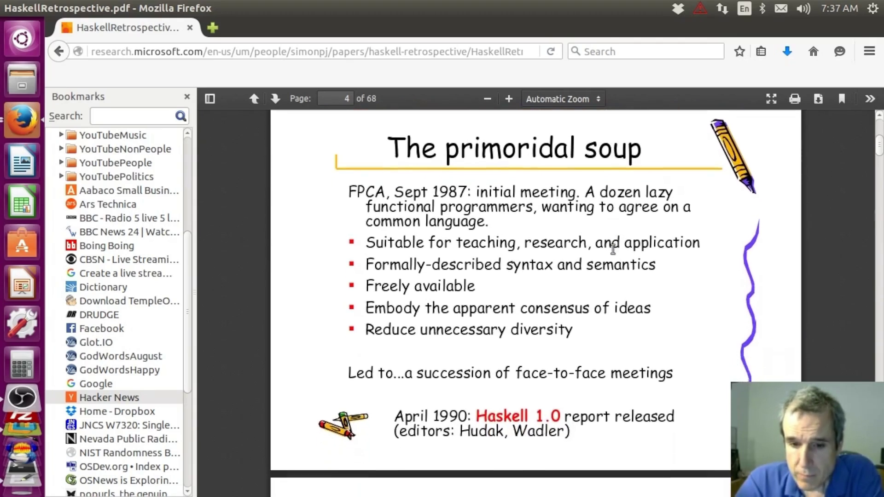
pyautogui.scroll(-5, 614, 253)
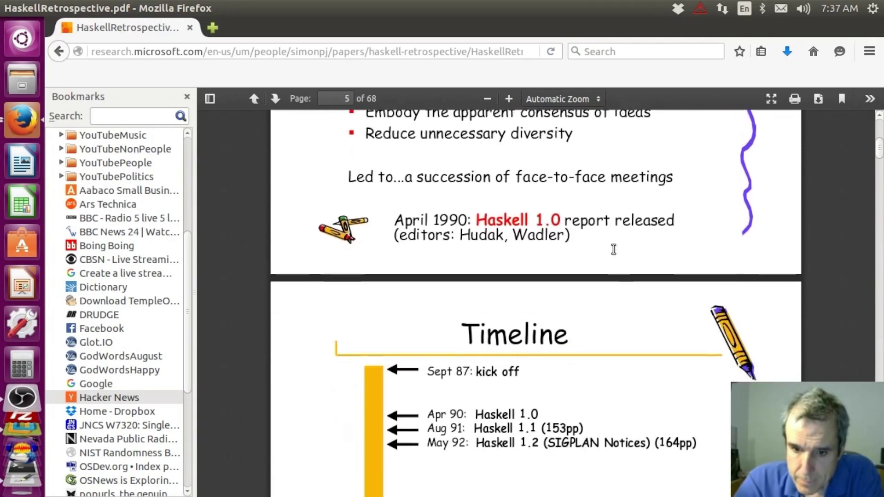
pyautogui.scroll(-6, 615, 253)
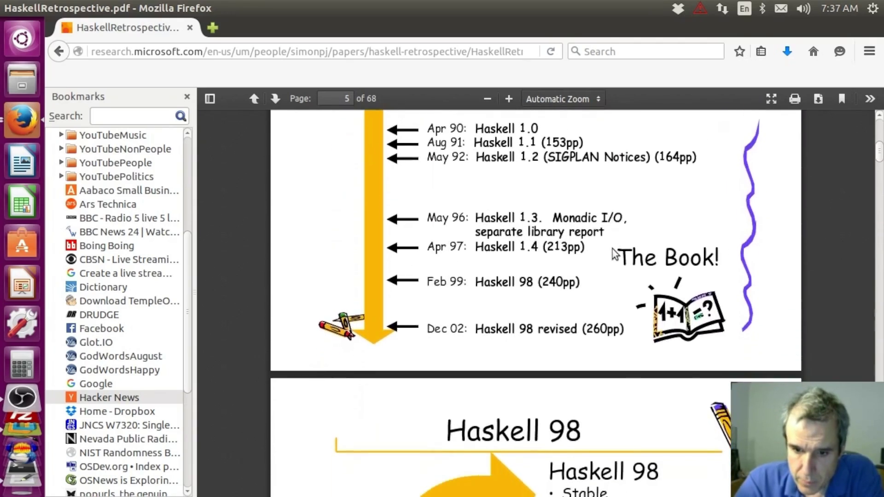
pyautogui.scroll(-4, 614, 250)
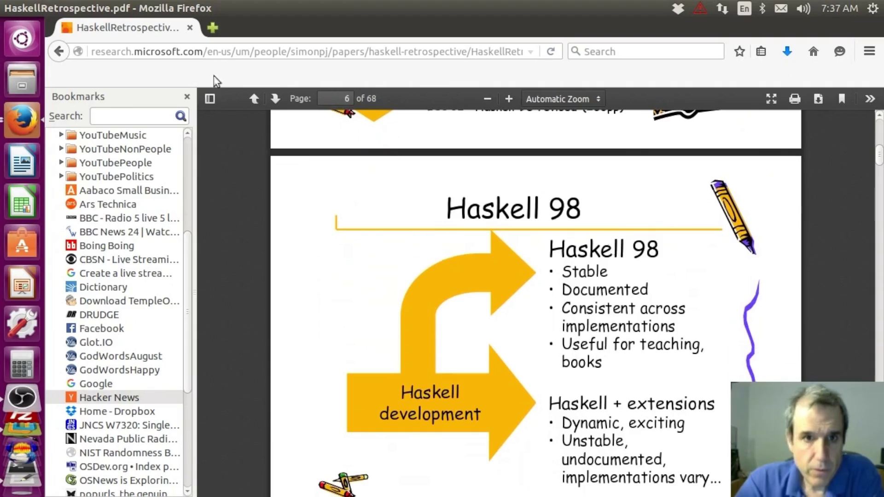
# Start a new Yahoo Mail message and reopen the Haskell retrospective PDF from history in a new window.
pyautogui.click(190, 29)
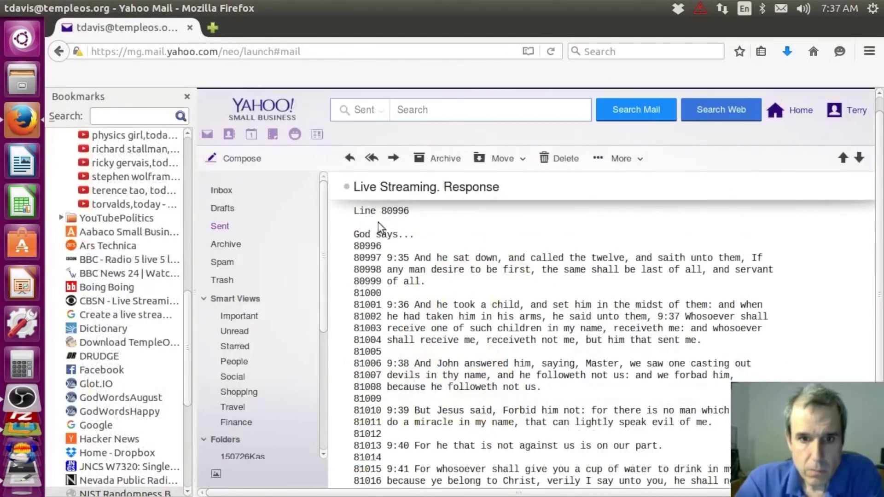
pyautogui.click(258, 162)
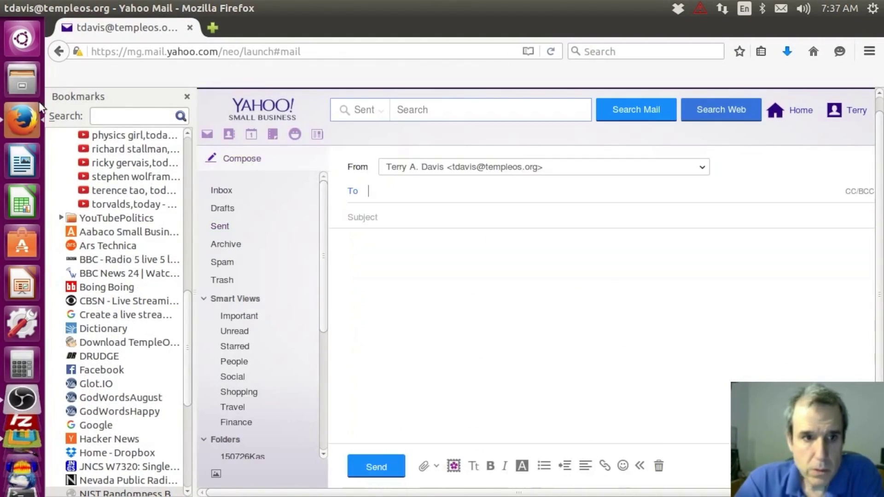
pyautogui.rightClick(22, 122)
pyautogui.click(90, 122)
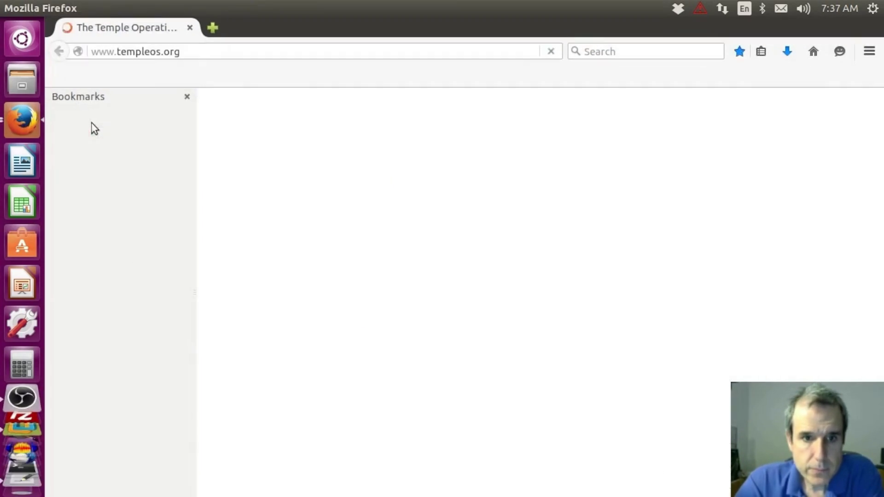
pyautogui.click(143, 8)
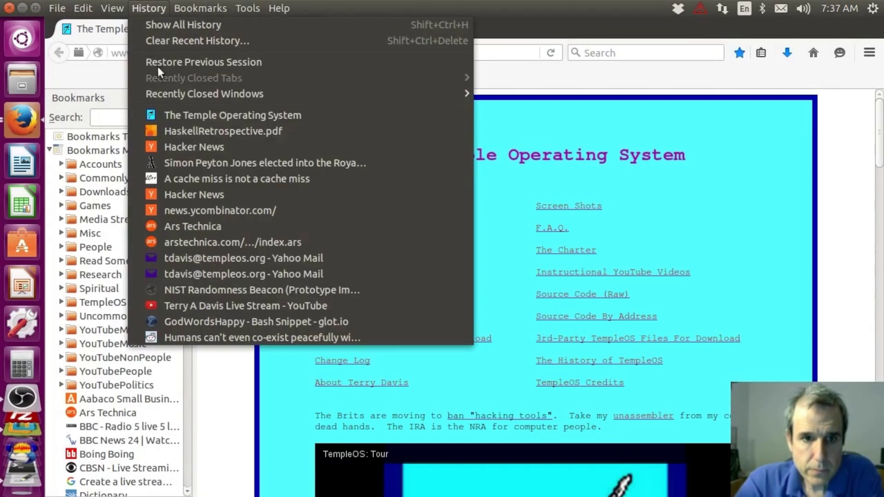
pyautogui.click(200, 131)
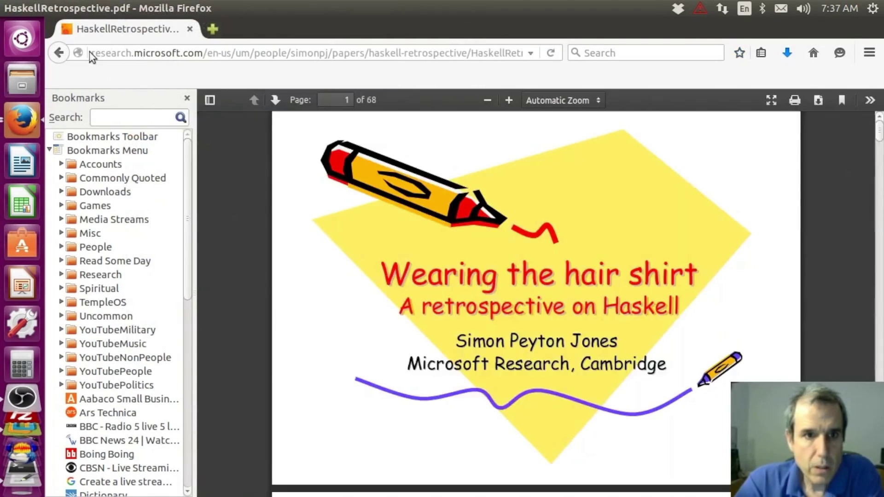
# Copy the PDF's research.microsoft.com address and paste it into the new message body.
pyautogui.click(92, 54)
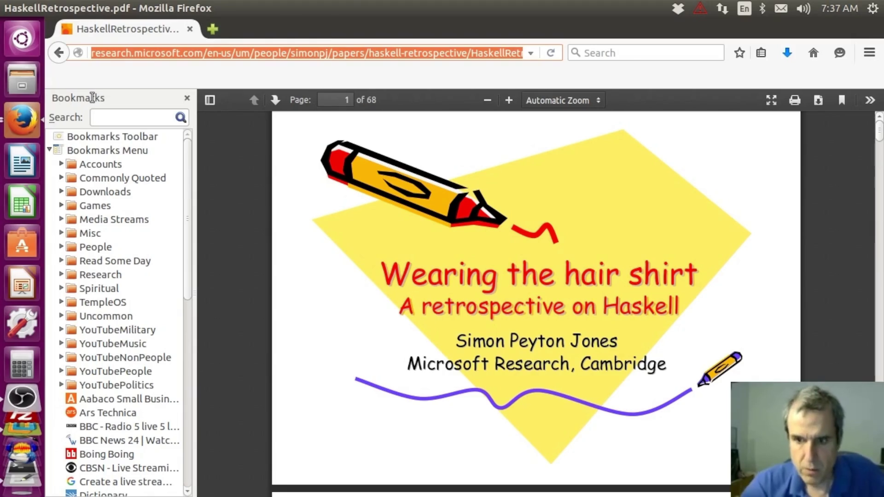
pyautogui.click(189, 29)
pyautogui.click(411, 238)
pyautogui.write('http://research.microsoft.com/en-us/um/people/simonpj/papers/haskell-retrospective/HaskellRetrospective.pdf')
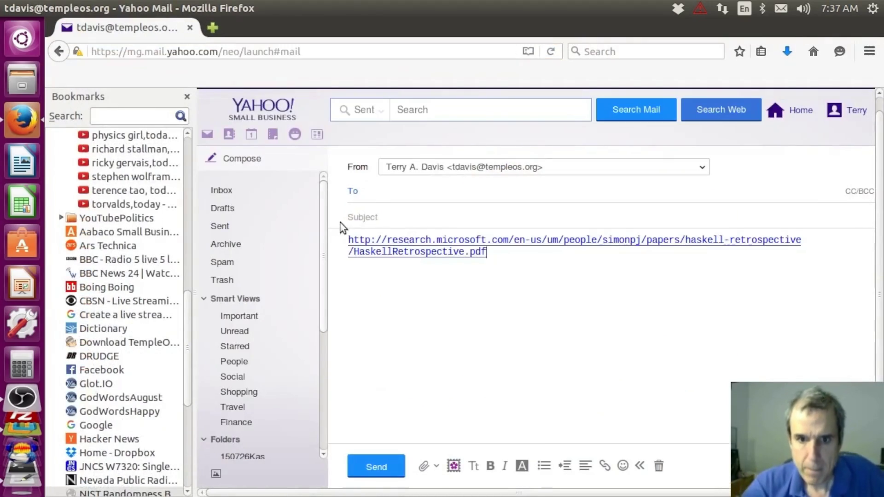
# Set the subject to 'Microsoft wicked heathens.' and add 'God says...' below the PDF link.
pyautogui.write('Micro')
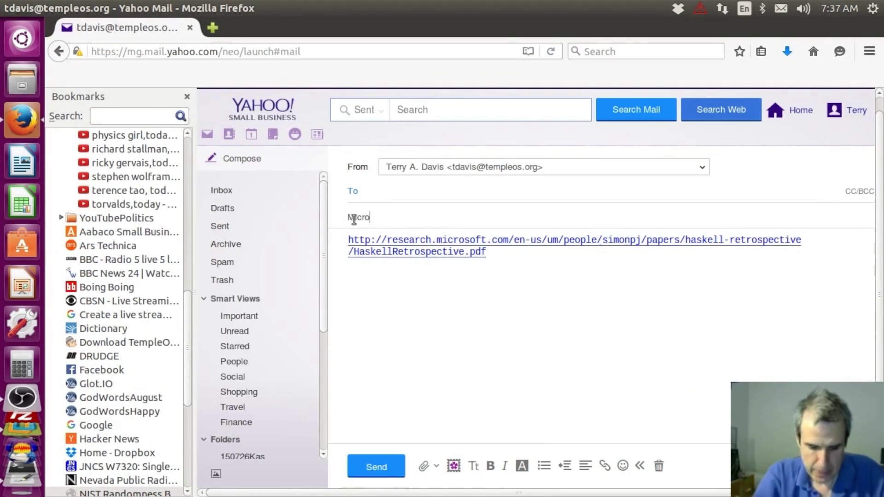
pyautogui.write('soft wicked')
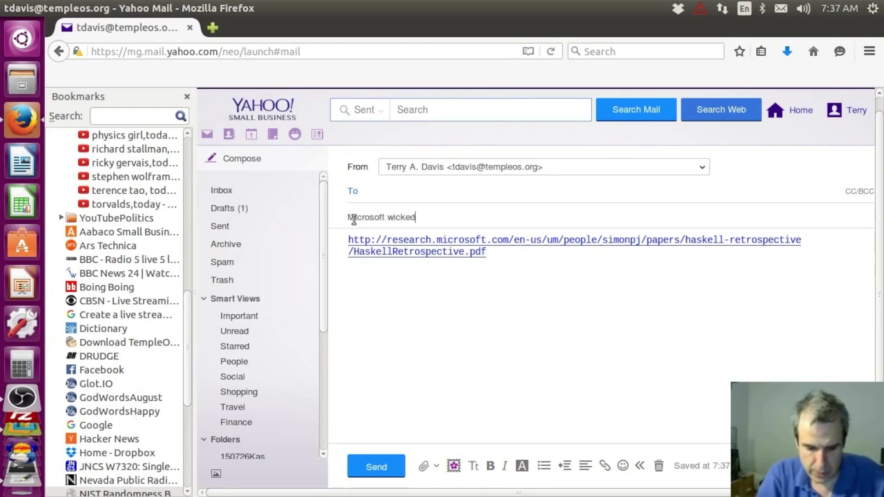
pyautogui.write(' heatehns.')
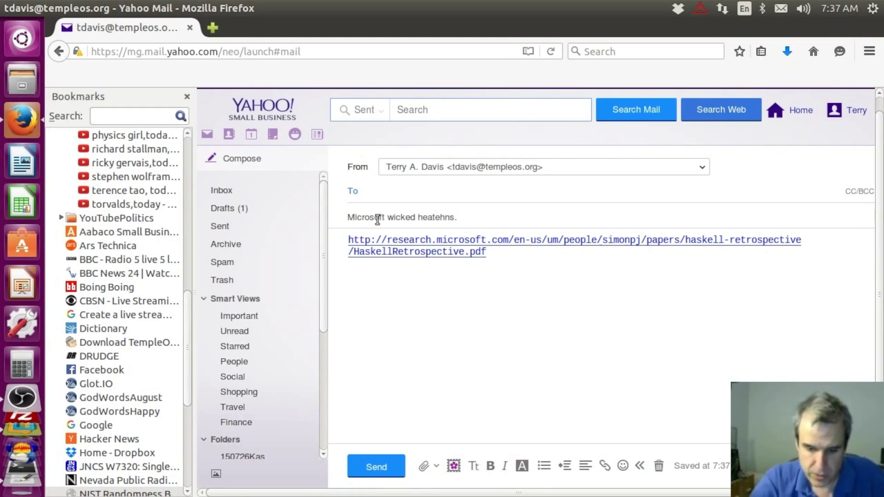
pyautogui.press('BackSpace')
pyautogui.press('BackSpace')
pyautogui.press('BackSpace')
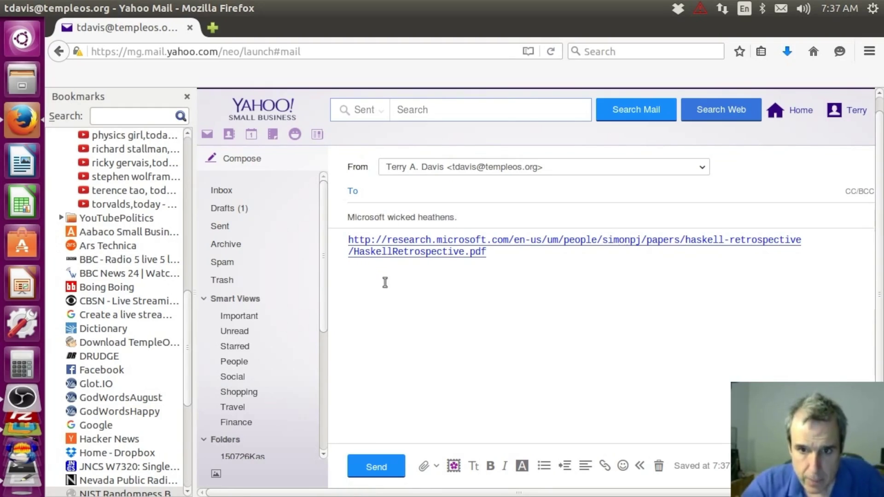
pyautogui.press('Return')
pyautogui.write('God says...')
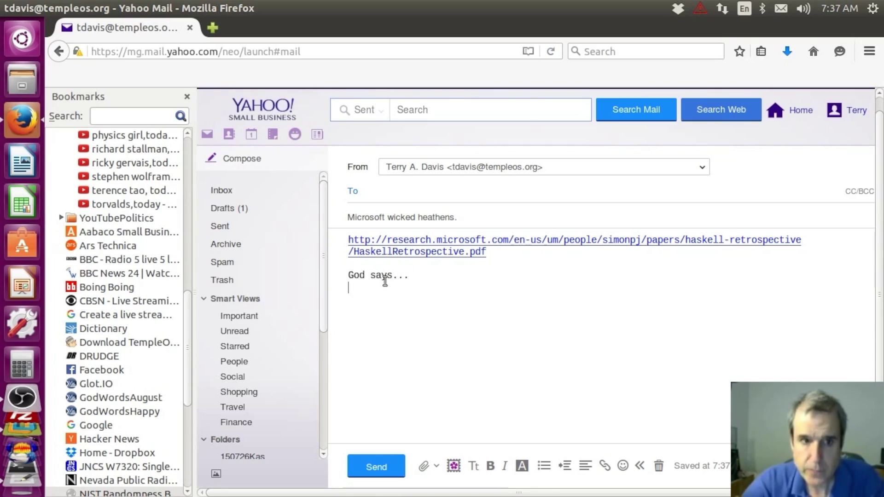
pyautogui.rightClick(22, 120)
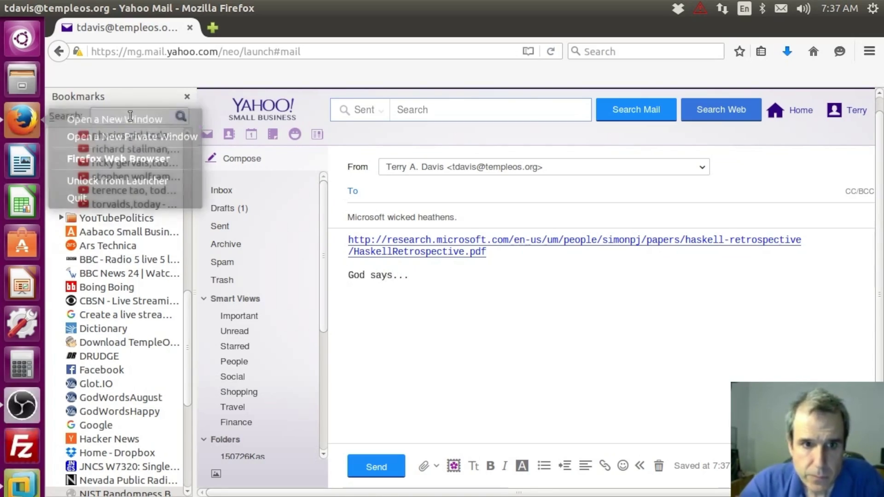
# Run the GodWordsHappy snippet on glot.io in a new window and select the generated words.
pyautogui.click(130, 119)
pyautogui.scroll(-5, 115, 382)
pyautogui.scroll(-1, 107, 393)
pyautogui.click(134, 330)
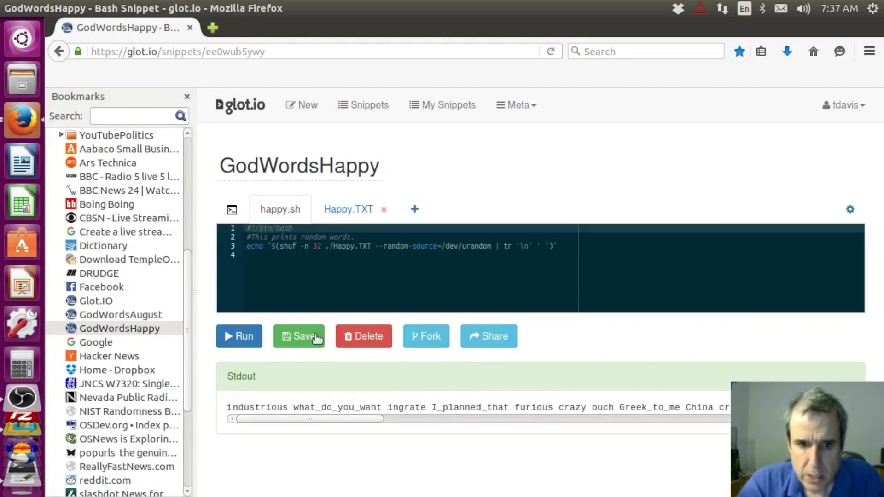
pyautogui.click(239, 341)
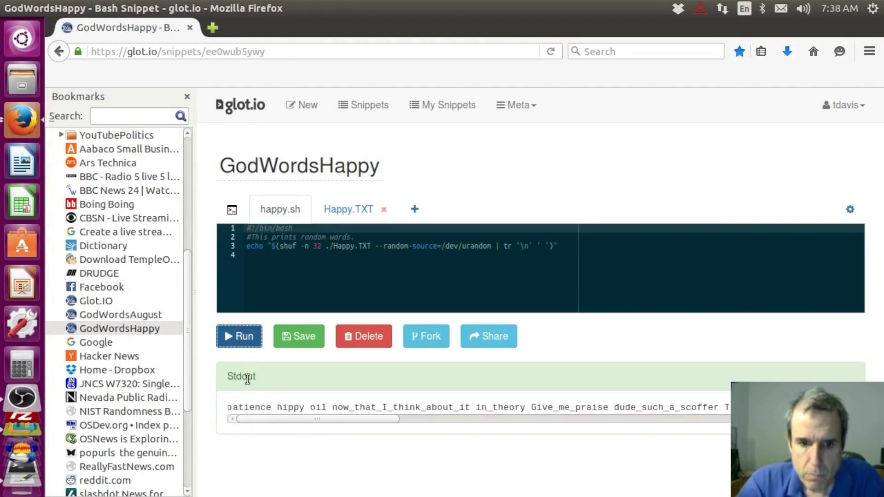
pyautogui.moveTo(228, 407); pyautogui.dragTo(231, 421)
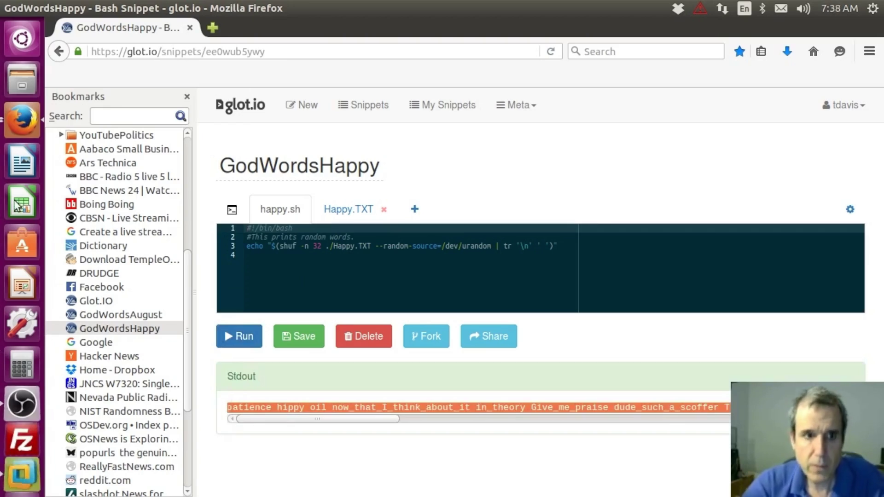
# Paste the random words into the Yahoo Mail draft directly under 'God says...'.
pyautogui.click(14, 120)
pyautogui.click(341, 277)
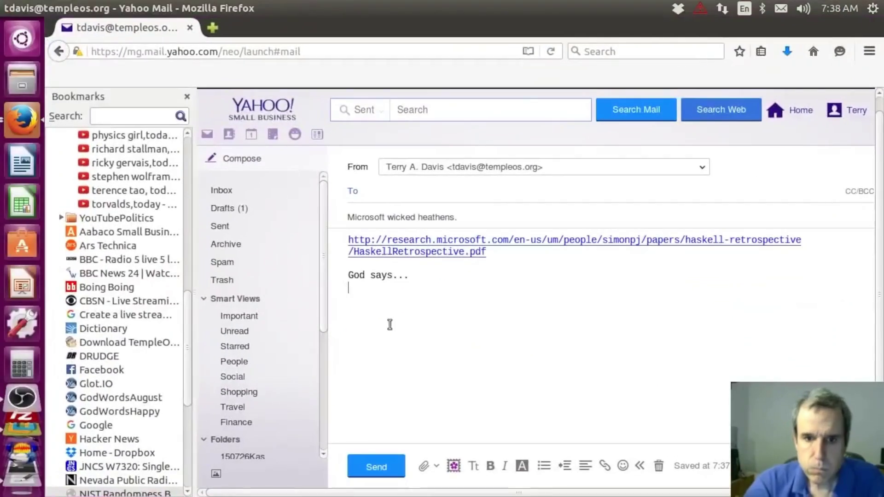
pyautogui.write("patience hippy oil now_that_I_think_about_it in_theory Give_me_praise dude_such_a_scoffer That's_my_favorite Ghost I_didn't_see_that do_you_want_another on_the_otherhand That's_gonna_leave_a_mark super_computer I_quit arrogant threads 'kay wastoid atrocious hate beam_me_up I_planned_that what_the_heck CIA sad like_like pow delicious sing na_na are_you_insane")
pyautogui.press('Up')
pyautogui.press('Up')
pyautogui.press('Up')
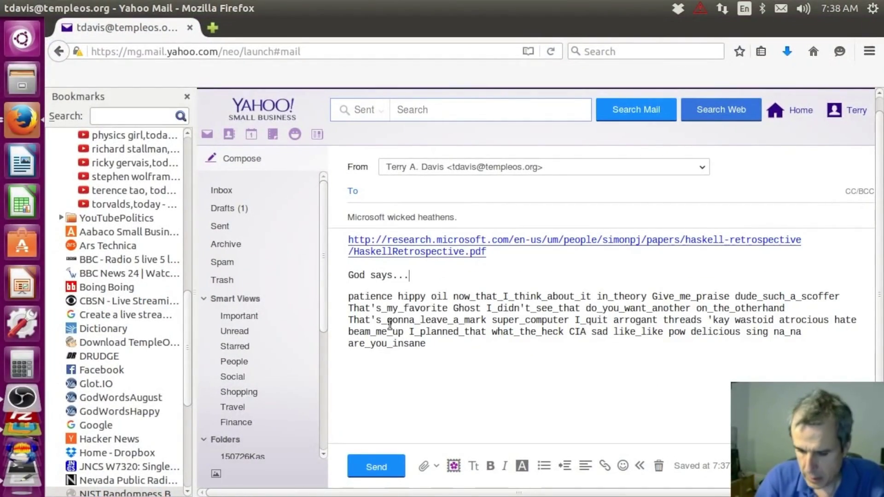
pyautogui.press('Delete')
pyautogui.press('Delete')
pyautogui.press('Return')
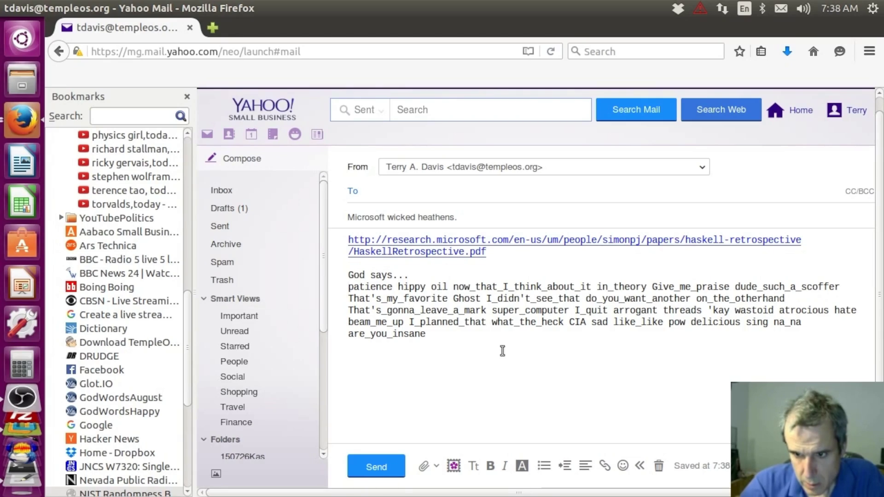
pyautogui.click(448, 343)
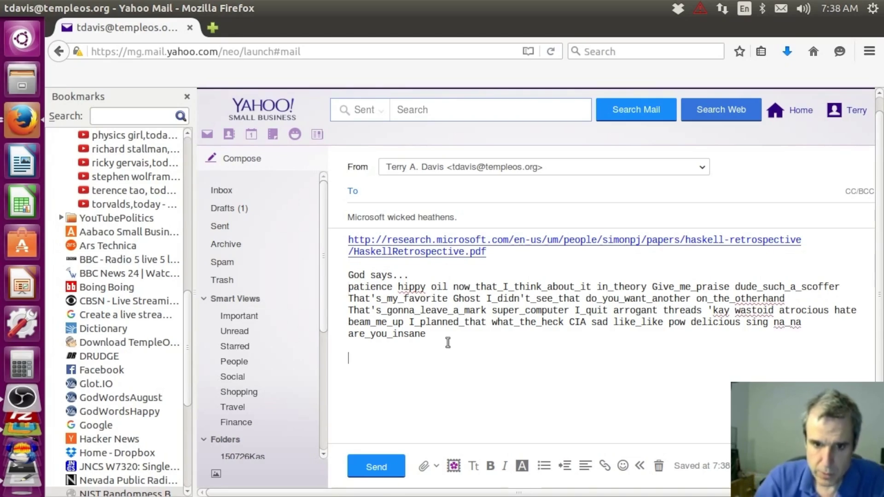
pyautogui.click(34, 127)
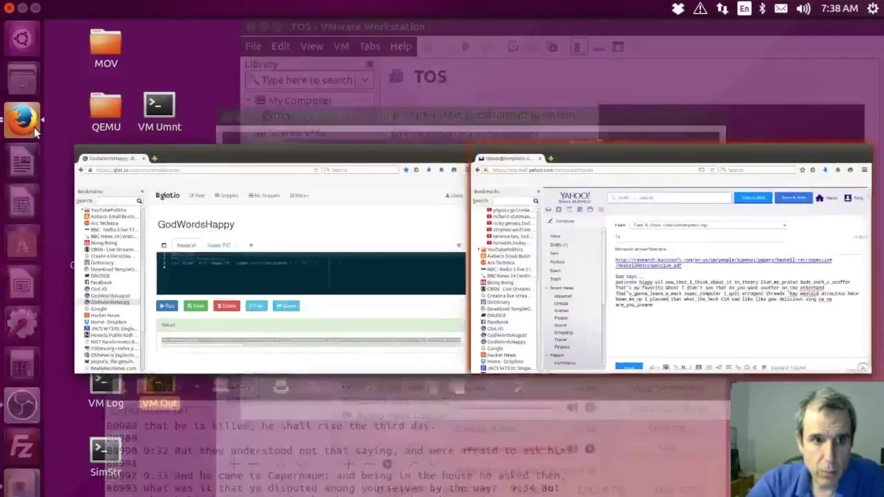
# Open the NIST Randomness Beacon bookmark in the glot.io window and copy the current record.
pyautogui.click(349, 166)
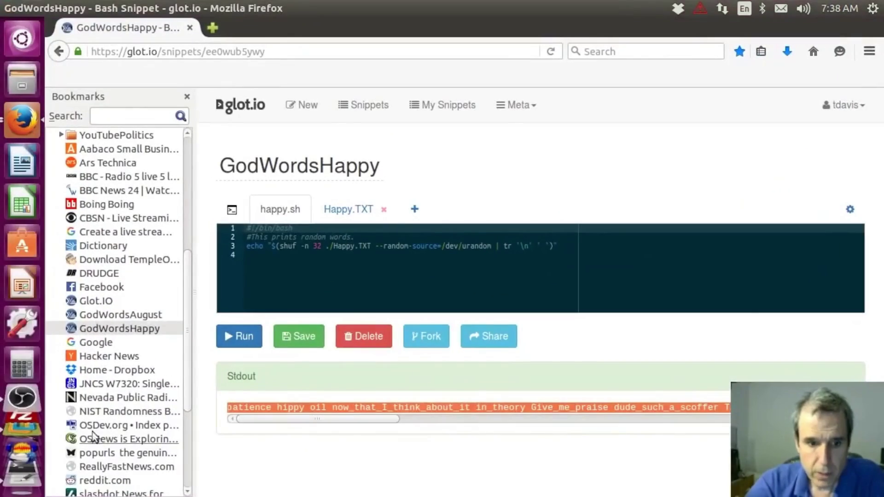
pyautogui.click(117, 412)
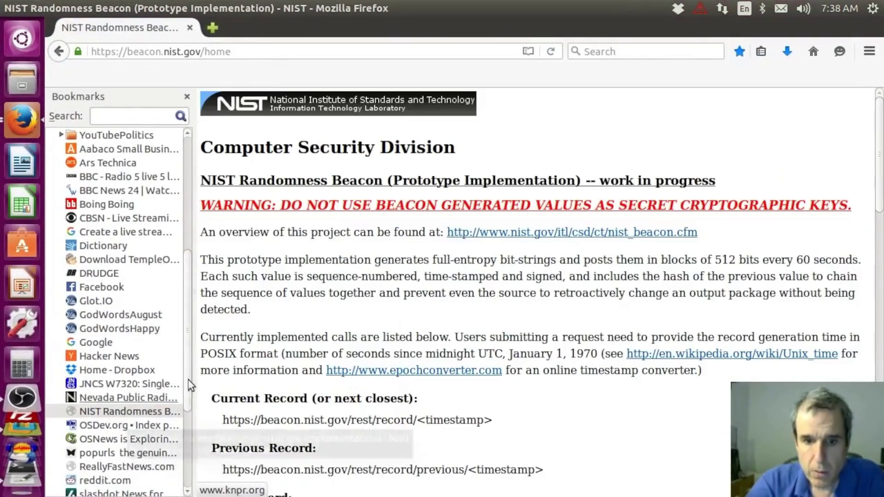
pyautogui.moveTo(205, 142)
pyautogui.mouseDown()
pyautogui.moveTo(263, 466)
pyautogui.moveTo(290, 390)
pyautogui.moveTo(318, 397)
pyautogui.moveTo(617, 258)
pyautogui.moveTo(332, 416)
pyautogui.moveTo(375, 454)
pyautogui.mouseUp()
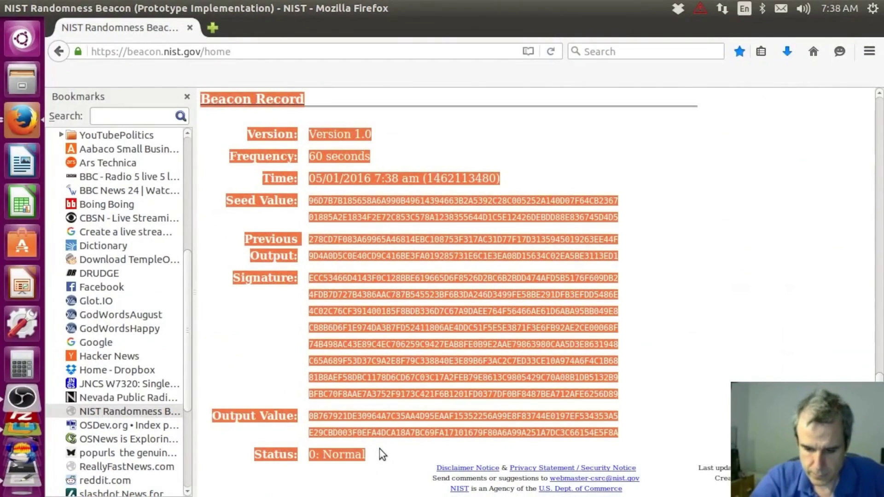
# Switch back to the Yahoo Mail draft window.
pyautogui.click(18, 122)
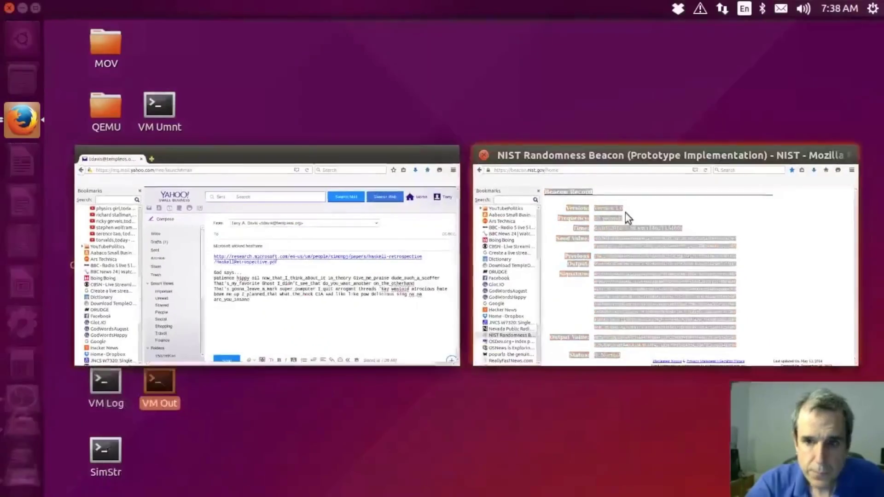
pyautogui.click(625, 213)
pyautogui.click(295, 174)
pyautogui.click(19, 125)
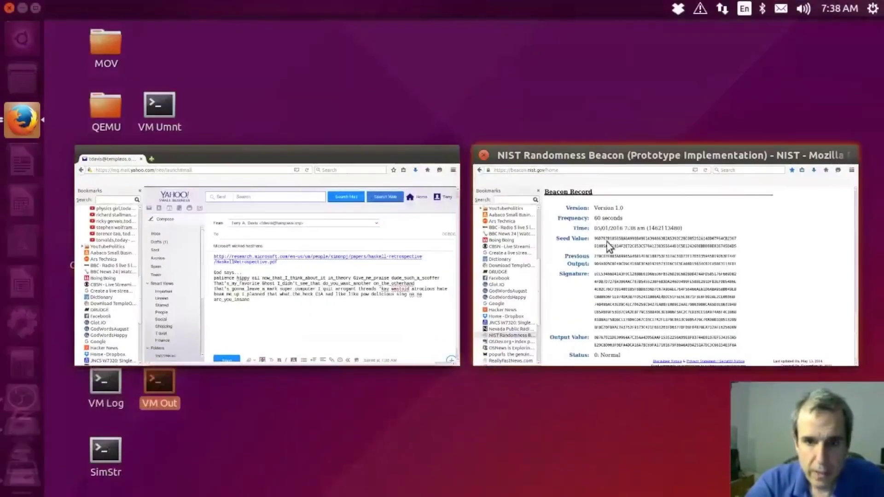
pyautogui.click(390, 345)
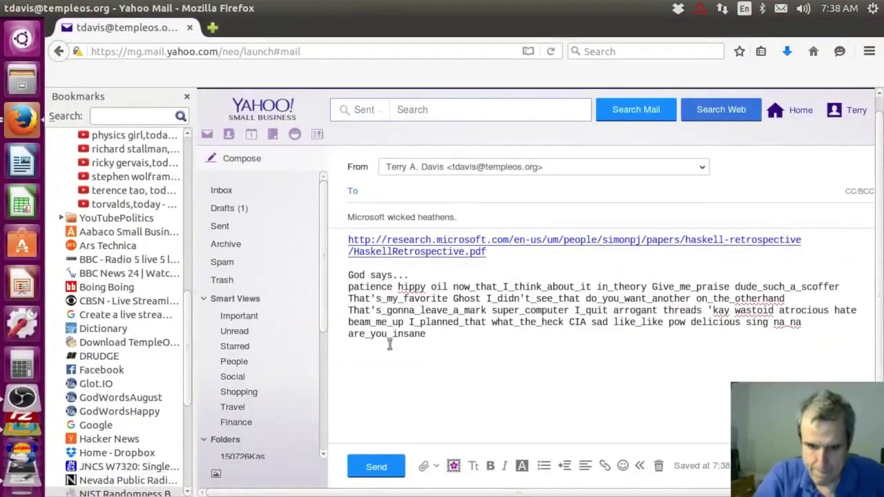
# Paste the beacon record, then add an '============' separator, 'Line 07679' and 'God says...' lines.
pyautogui.hotkey('ctrl', 'v')
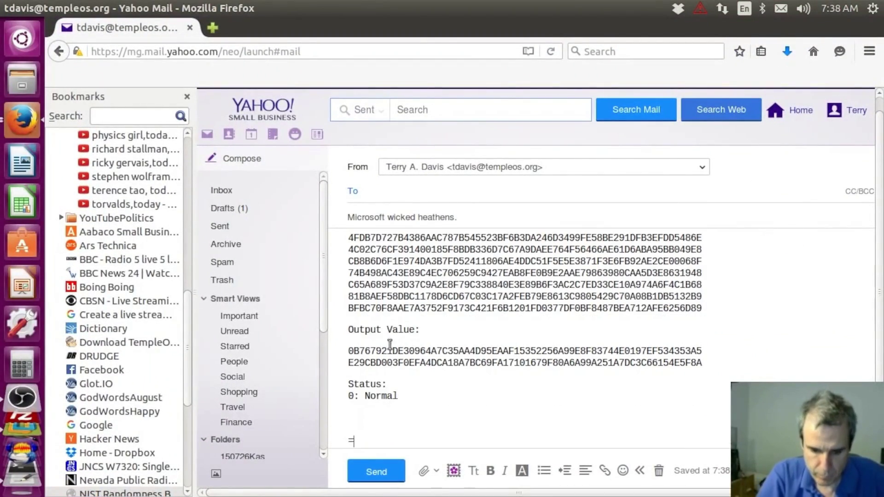
pyautogui.write('============')
pyautogui.press('Return')
pyautogui.press('Return')
pyautogui.write('Lin')
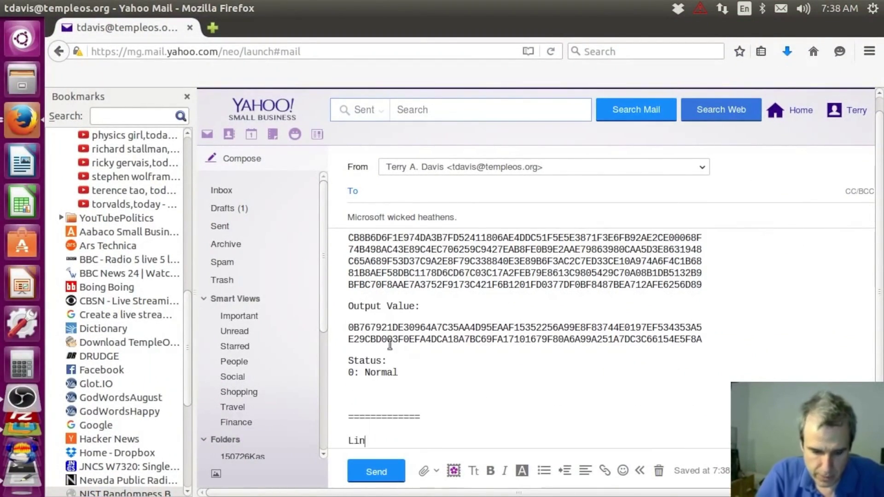
pyautogui.write('e 076')
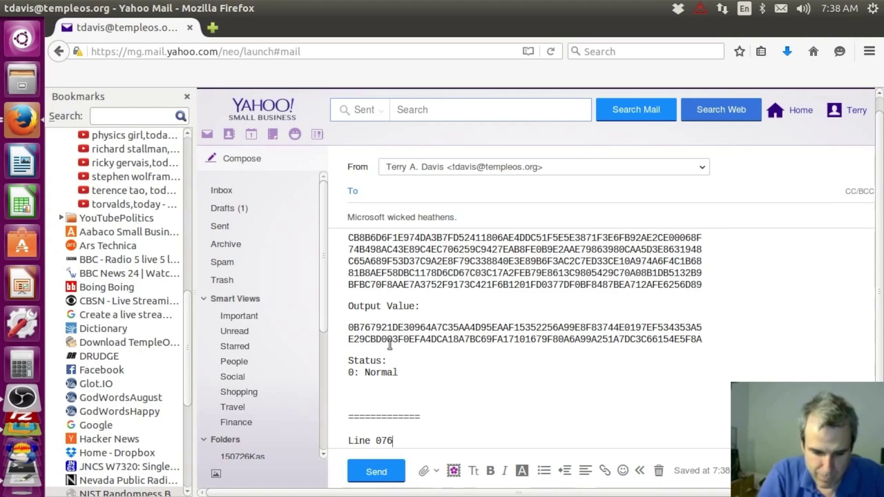
pyautogui.write('79')
pyautogui.press('Return')
pyautogui.press('Return')
pyautogui.write('God ')
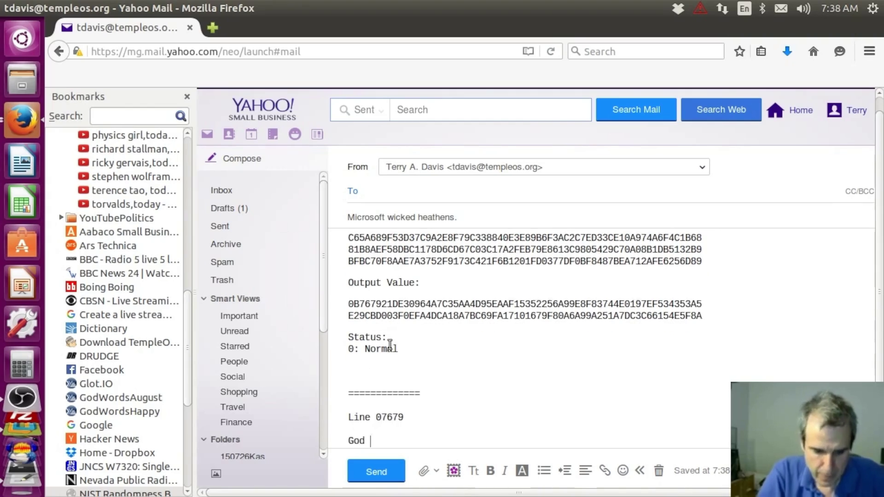
pyautogui.write('says...')
pyautogui.press('Return')
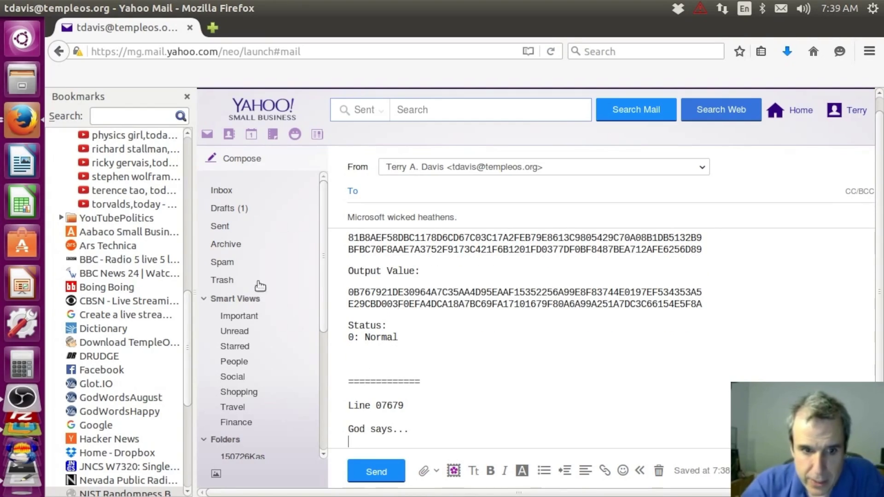
pyautogui.moveTo(7, 470)
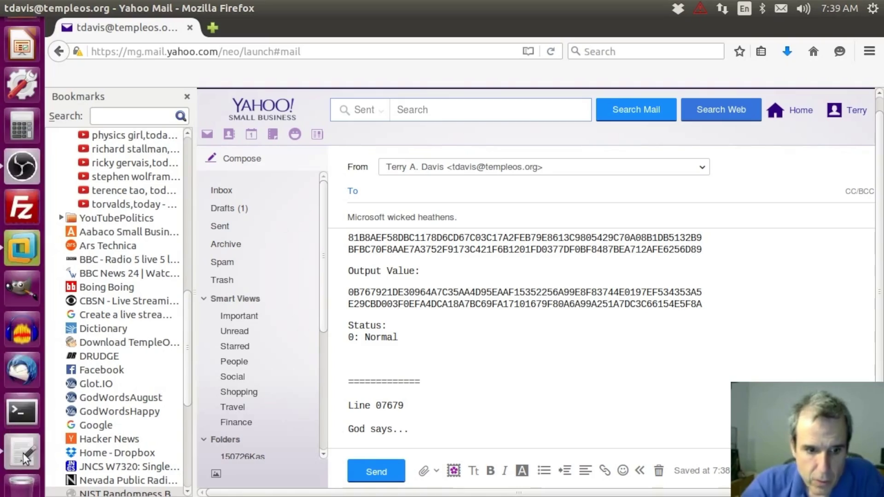
# Jump NumBible.TXT to line 7679 in gedit, select the passage from there, and return to the draft.
pyautogui.click(23, 453)
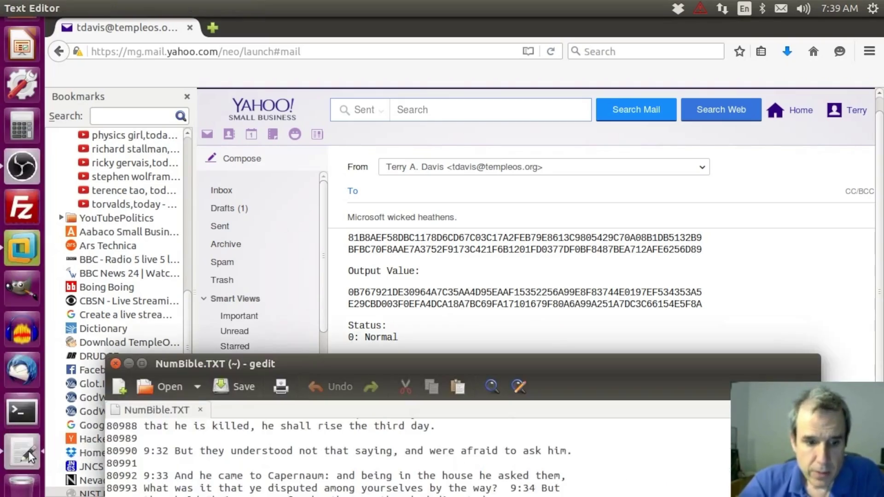
pyautogui.moveTo(507, 362); pyautogui.dragTo(525, 153)
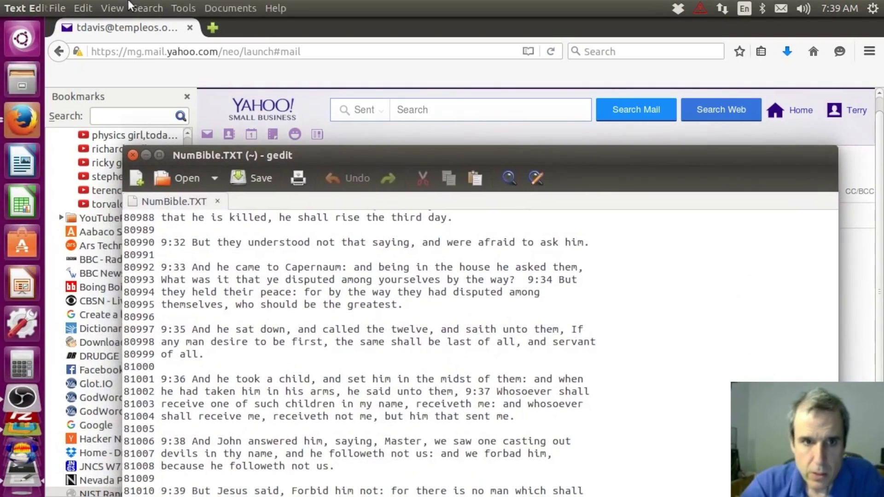
pyautogui.click(147, 8)
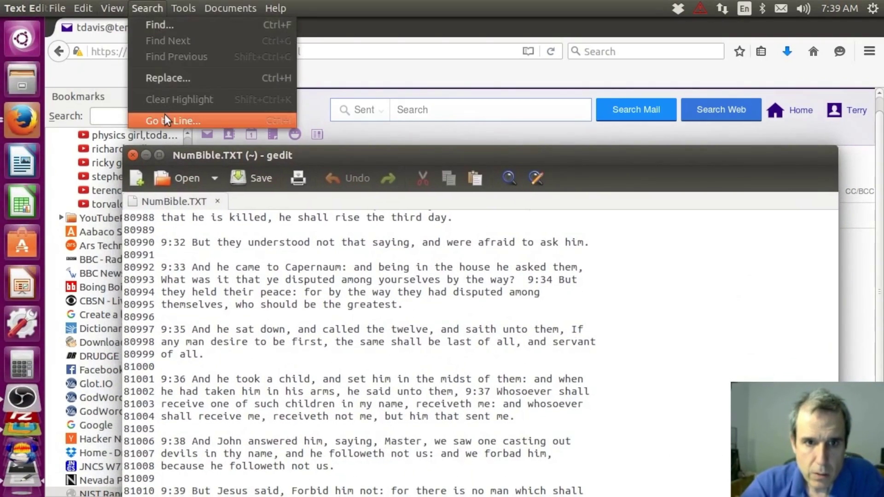
pyautogui.click(164, 116)
pyautogui.write('7679')
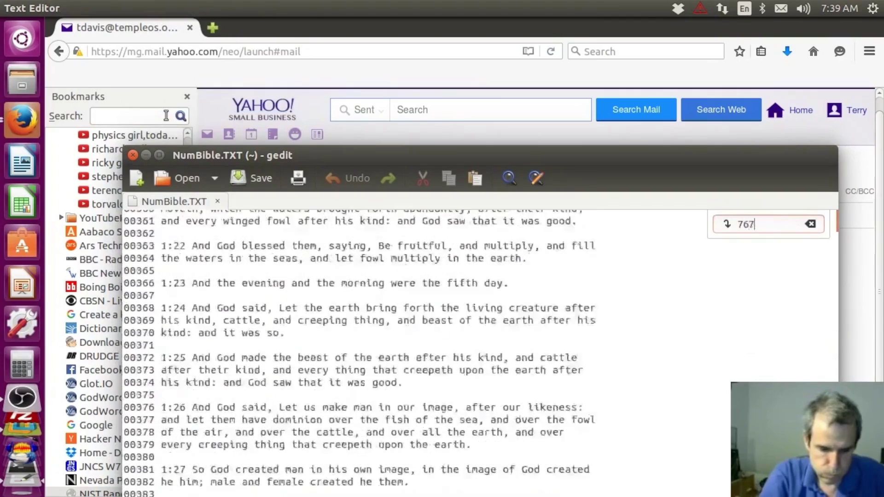
pyautogui.press('Return')
pyautogui.hotkey('shift', 'Down')
pyautogui.hotkey('shift', 'Down')
pyautogui.hotkey('shift', 'Down')
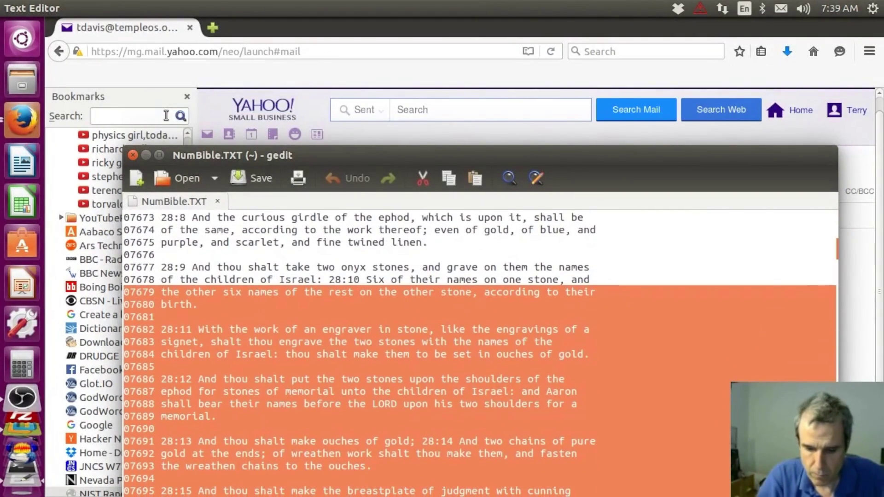
pyautogui.click(478, 138)
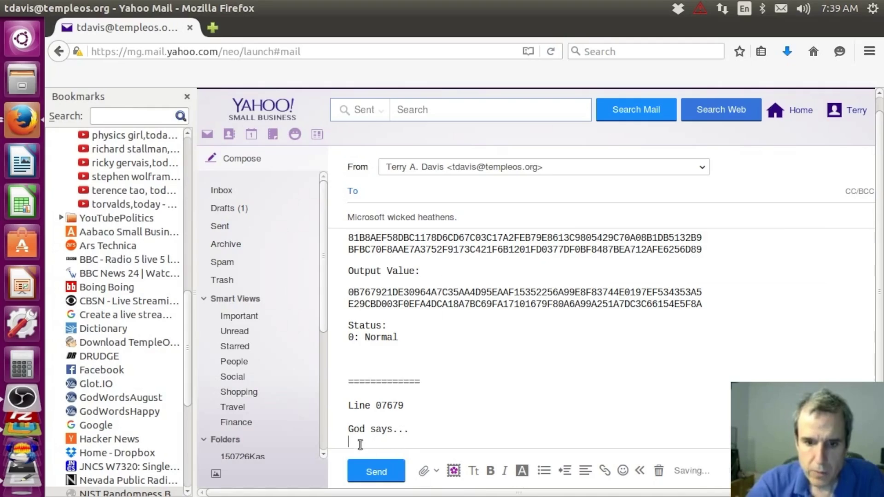
# Paste Bible lines 07679–07703 below 'God says...', review them, and try sending.
pyautogui.hotkey('ctrl', 'v')
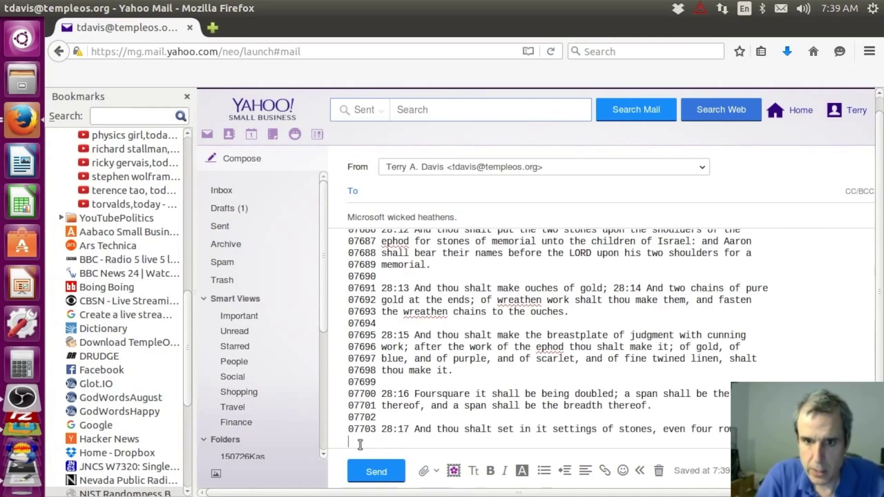
pyautogui.scroll(5, 360, 445)
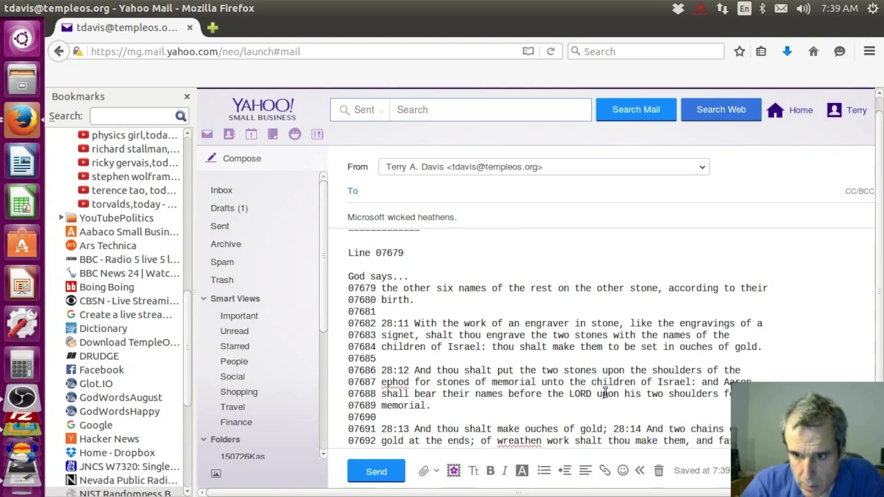
pyautogui.scroll(-1, 605, 393)
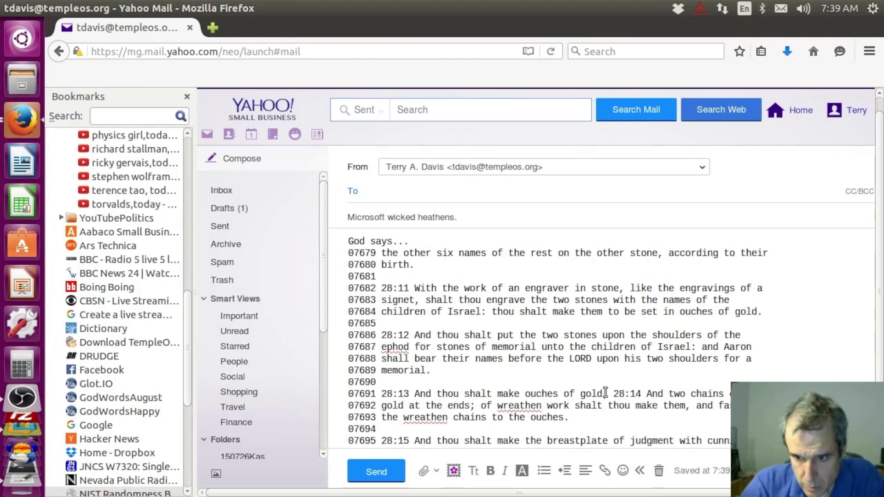
pyautogui.scroll(-1, 605, 393)
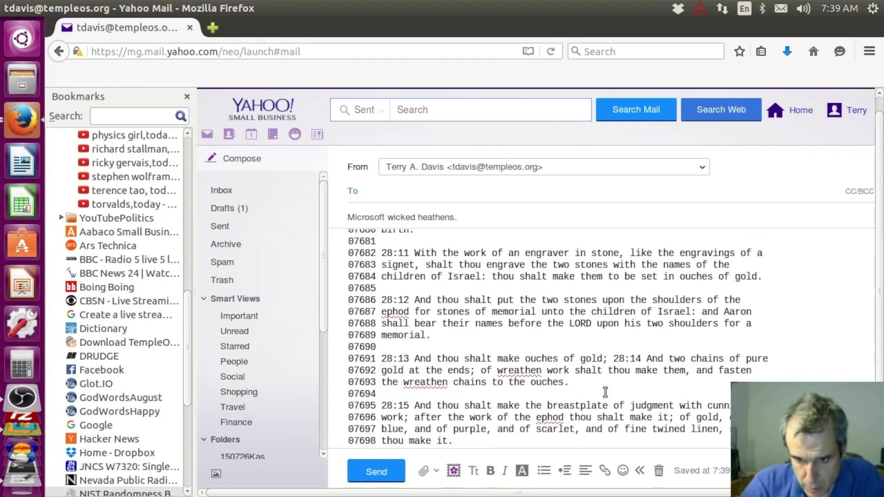
pyautogui.scroll(-1, 606, 393)
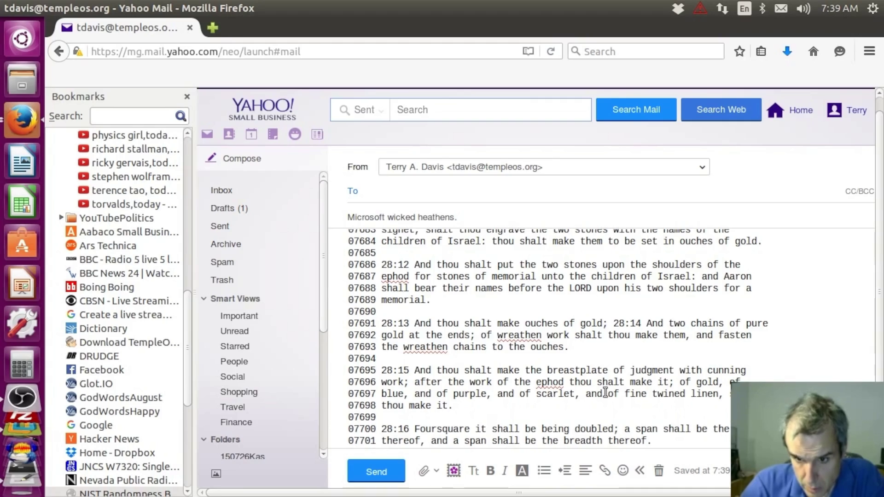
pyautogui.scroll(-1, 605, 393)
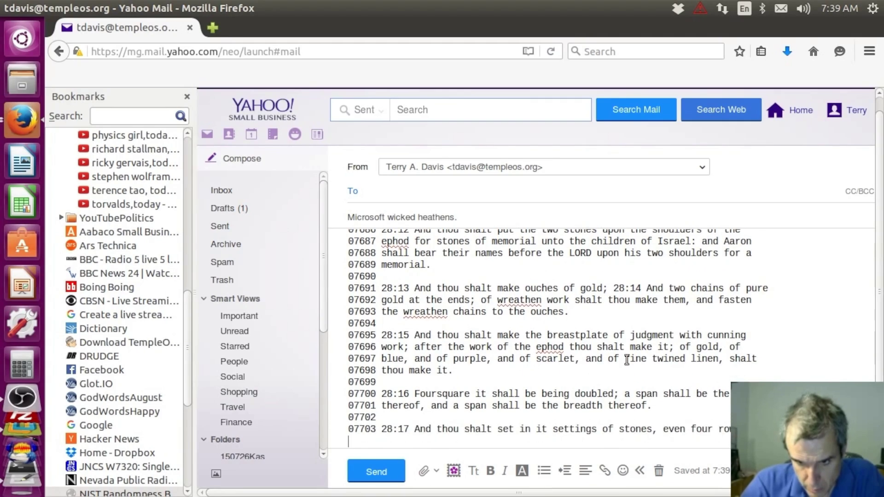
pyautogui.click(402, 467)
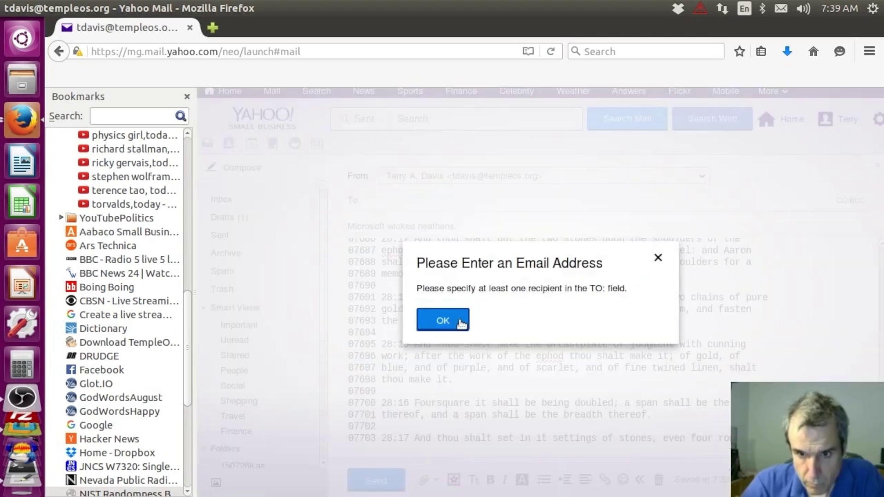
# Dismiss the missing-recipient warning and add the searched contact as the recipient.
pyautogui.click(659, 259)
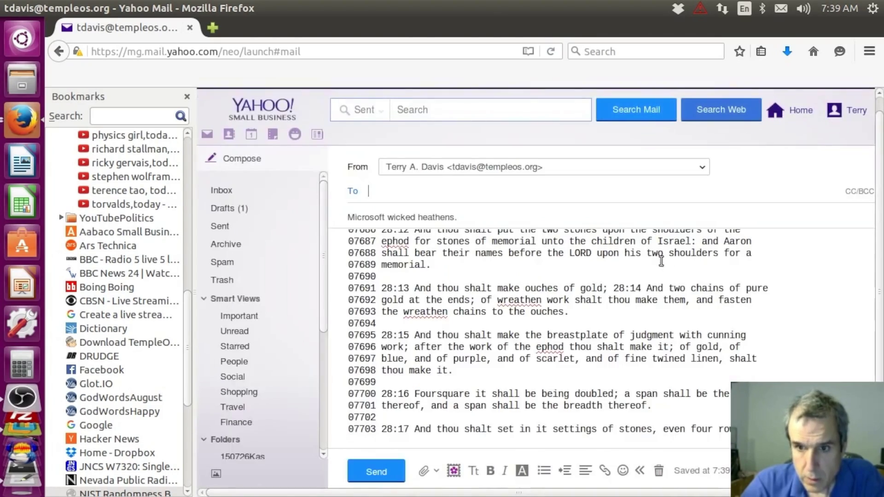
pyautogui.click(352, 194)
pyautogui.click(407, 194)
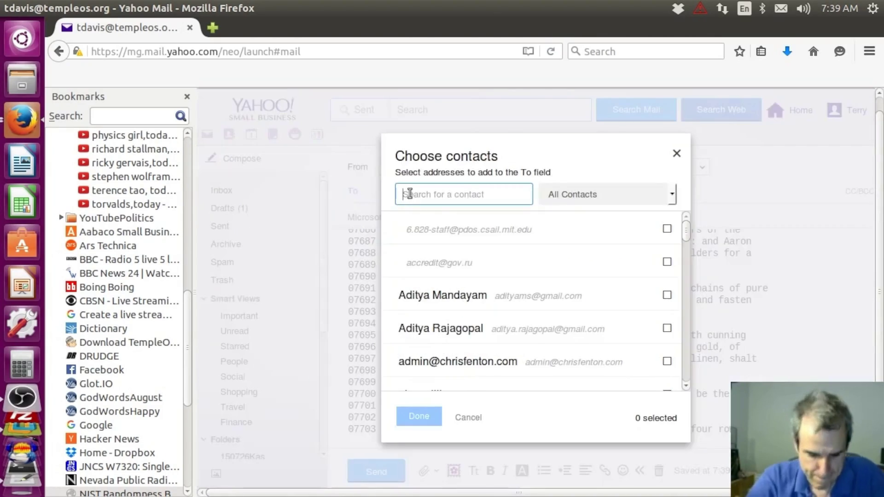
pyautogui.write('di')
pyautogui.click(439, 272)
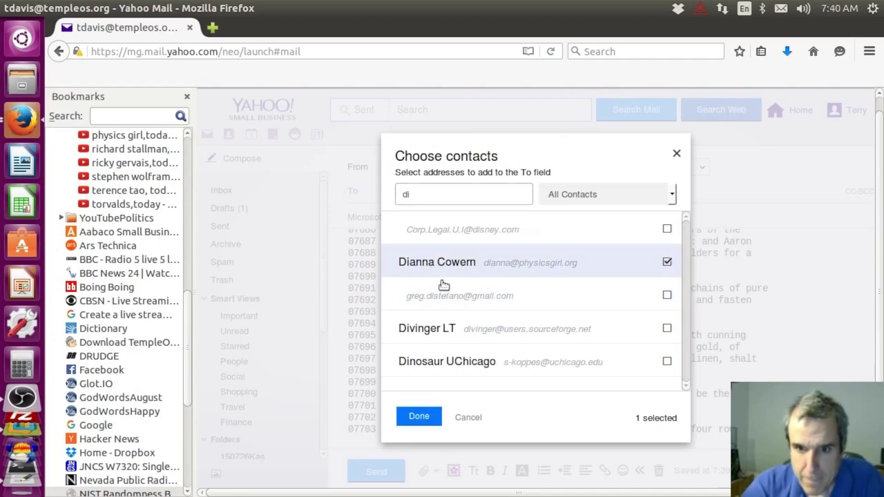
pyautogui.click(420, 402)
# Send the 'Microsoft wicked heathens.' message and check the sent confirmation.
pyautogui.click(386, 467)
pyautogui.scroll(-1, 474, 316)
pyautogui.scroll(-2, 475, 316)
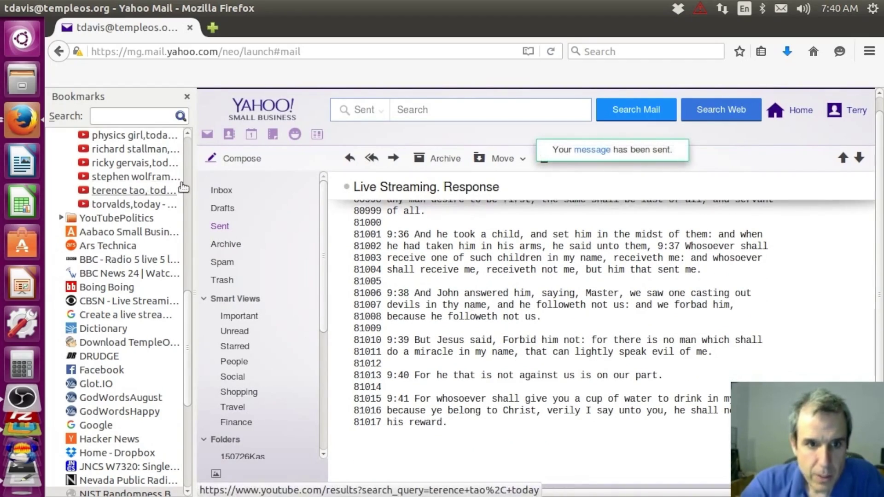
pyautogui.press('ctrl+super+w')
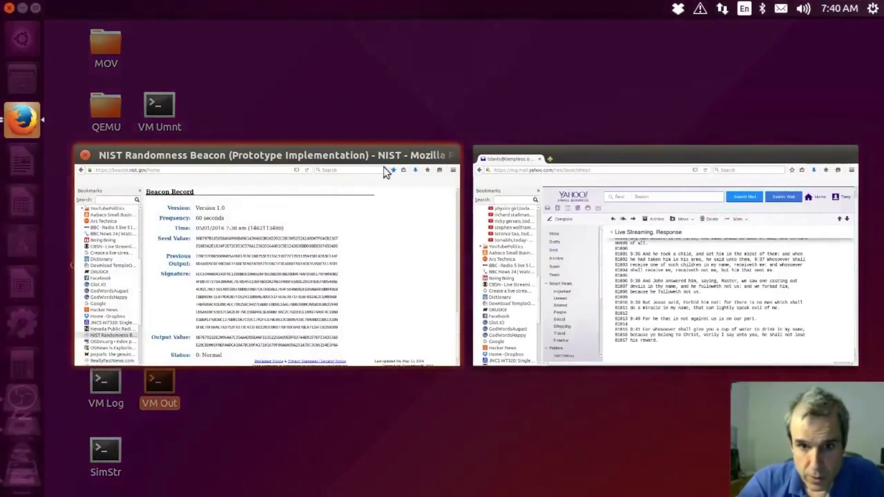
# Open the Hacker News front page in the beacon window and scroll through the stories.
pyautogui.click(389, 174)
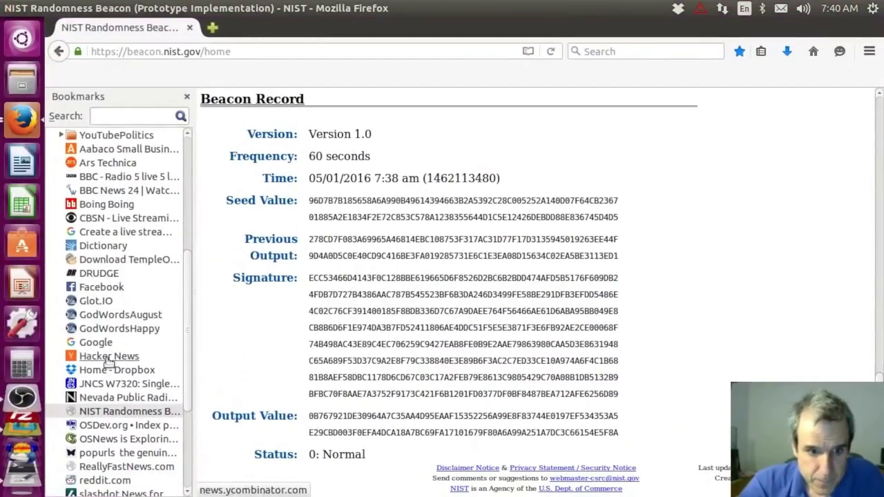
pyautogui.click(110, 357)
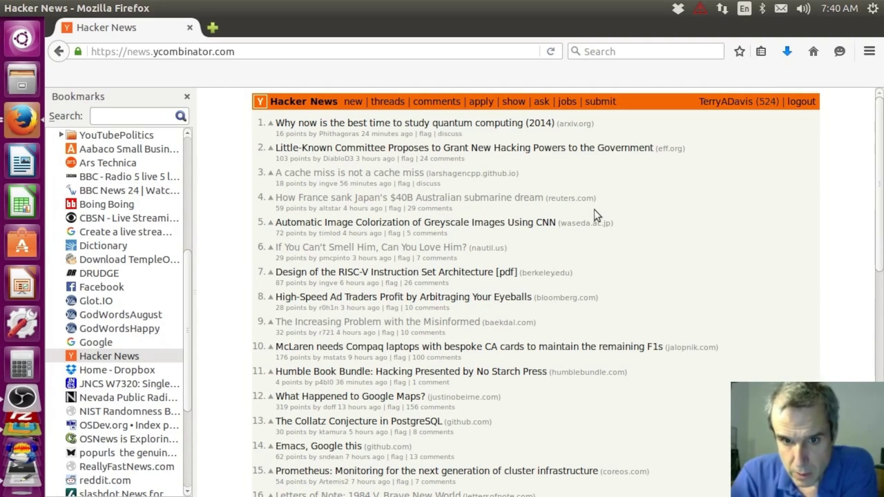
pyautogui.scroll(-3, 598, 215)
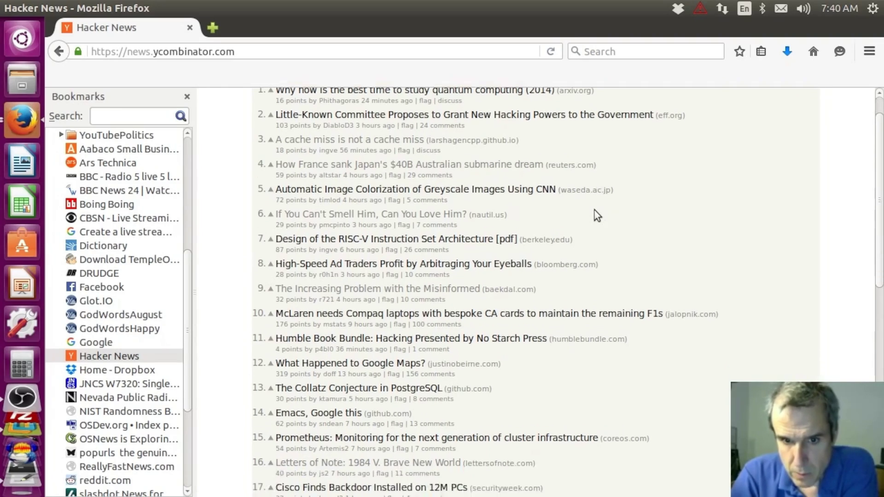
pyautogui.scroll(-2, 598, 215)
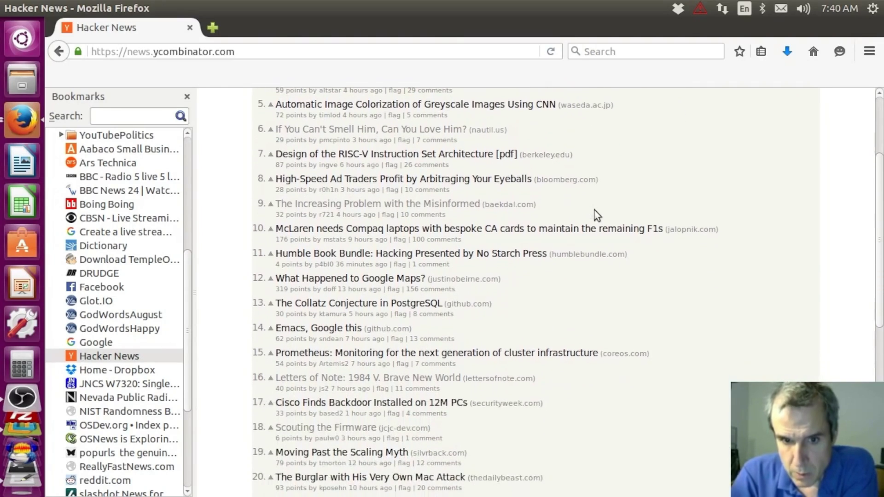
pyautogui.scroll(-1, 596, 213)
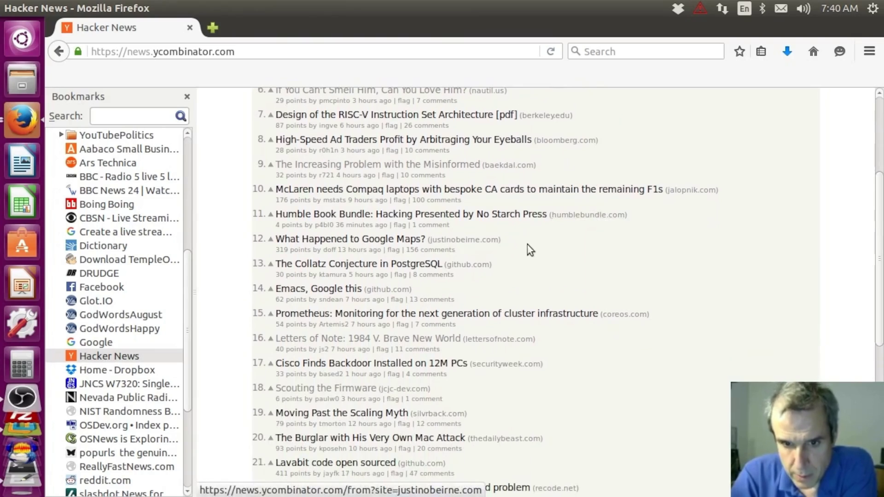
pyautogui.scroll(-5, 561, 244)
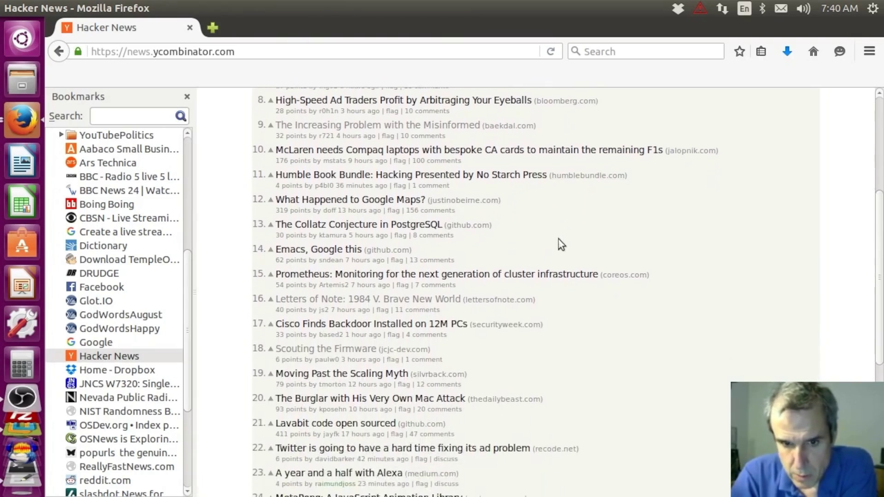
pyautogui.scroll(-5, 561, 244)
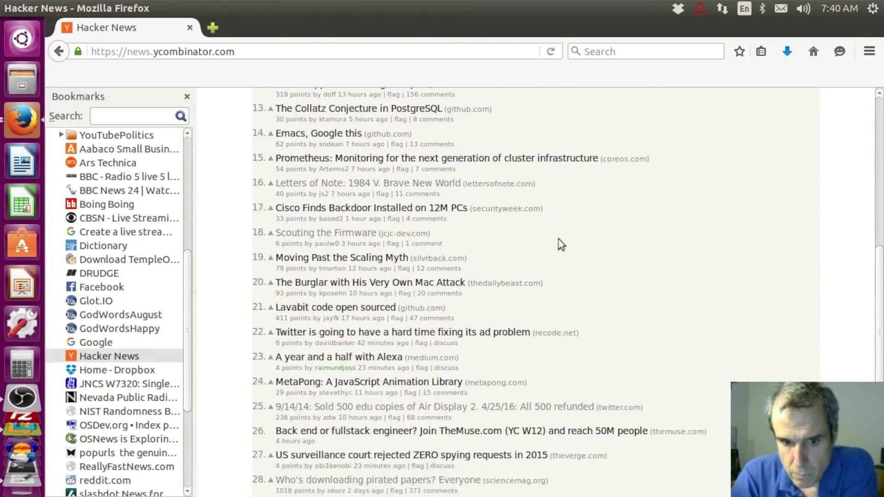
pyautogui.scroll(-2, 561, 244)
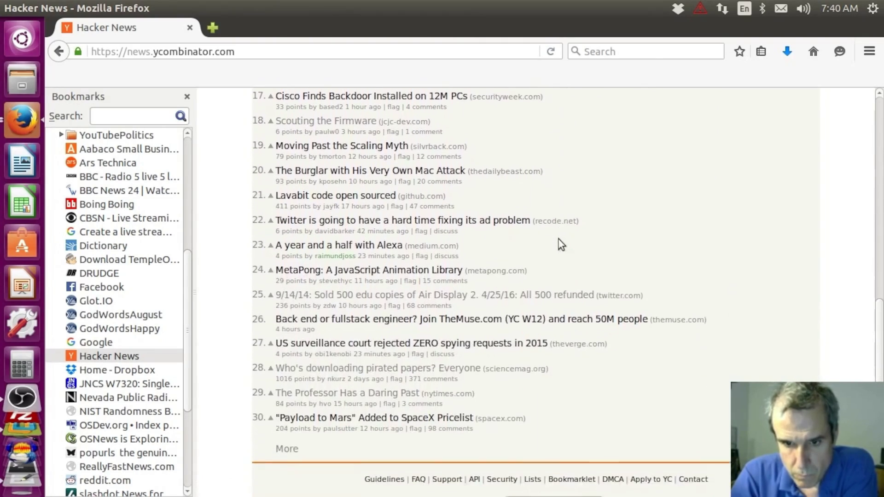
# Load Hacker News page 2 and browse down to story 60.
pyautogui.click(287, 443)
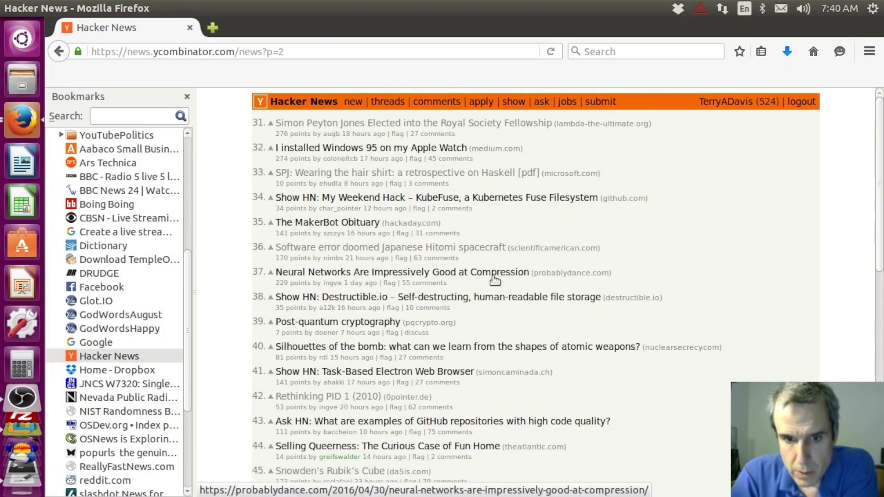
pyautogui.scroll(-2, 499, 252)
pyautogui.scroll(-2, 501, 254)
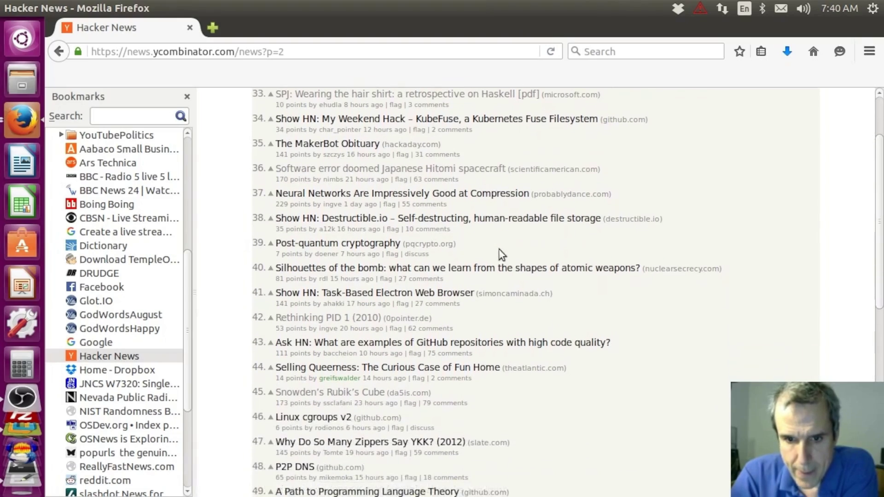
pyautogui.scroll(-4, 501, 254)
pyautogui.scroll(-5, 502, 255)
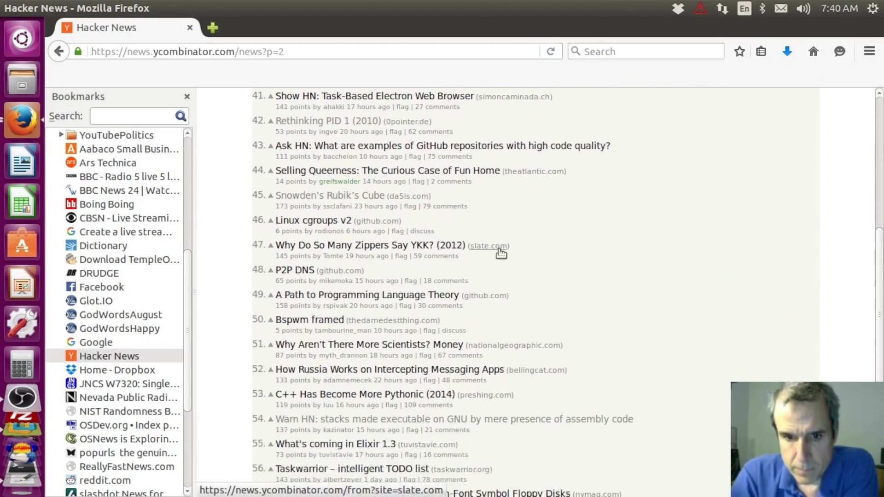
pyautogui.scroll(-2, 501, 255)
pyautogui.scroll(-5, 501, 255)
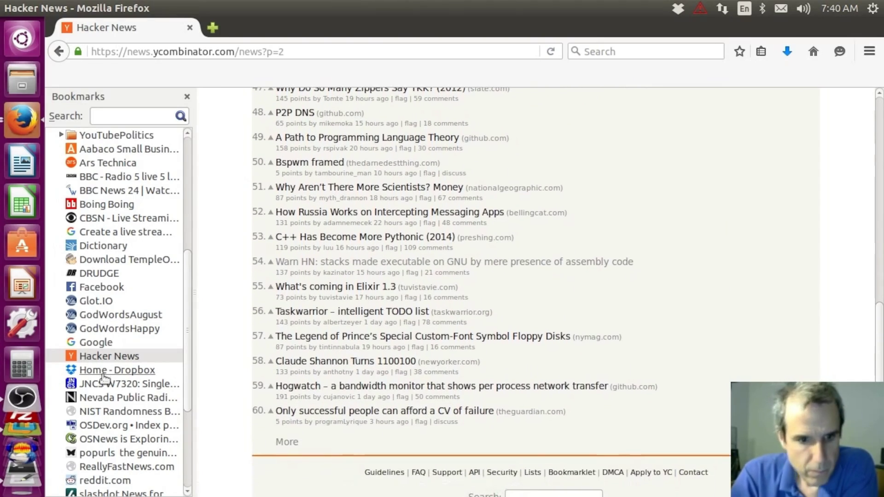
pyautogui.click(118, 425)
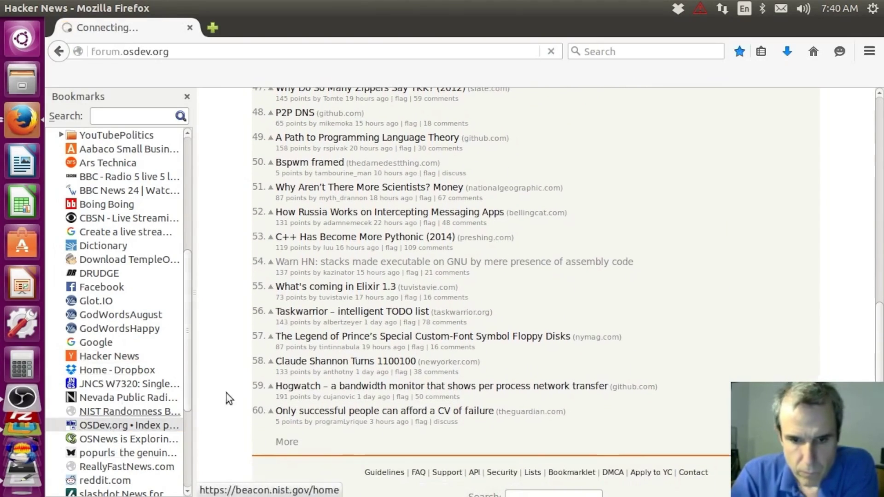
# Read the 'Relocatable elf problem' topic in OS Development, then go back to the topic list.
pyautogui.scroll(-1, 525, 364)
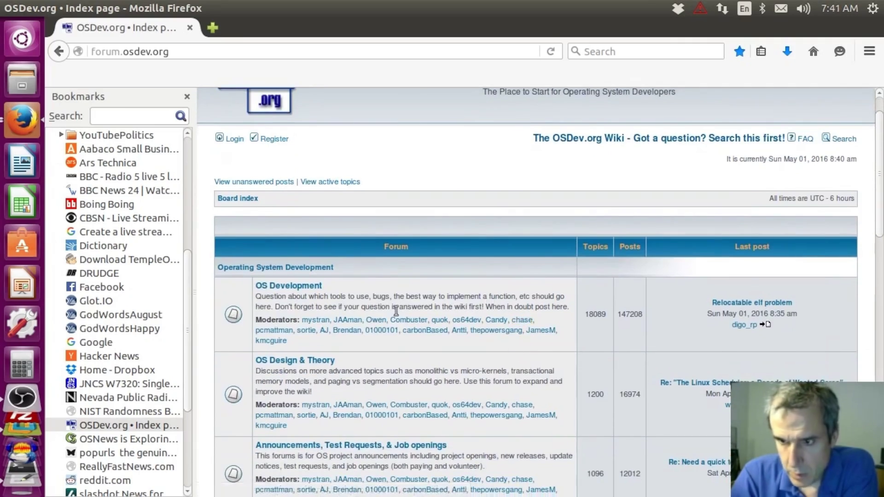
pyautogui.click(318, 287)
pyautogui.scroll(-5, 405, 347)
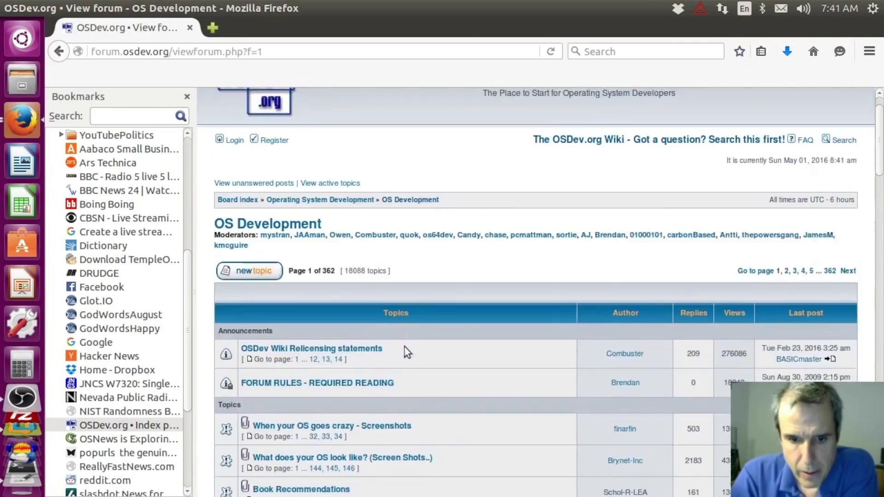
pyautogui.scroll(-1, 413, 346)
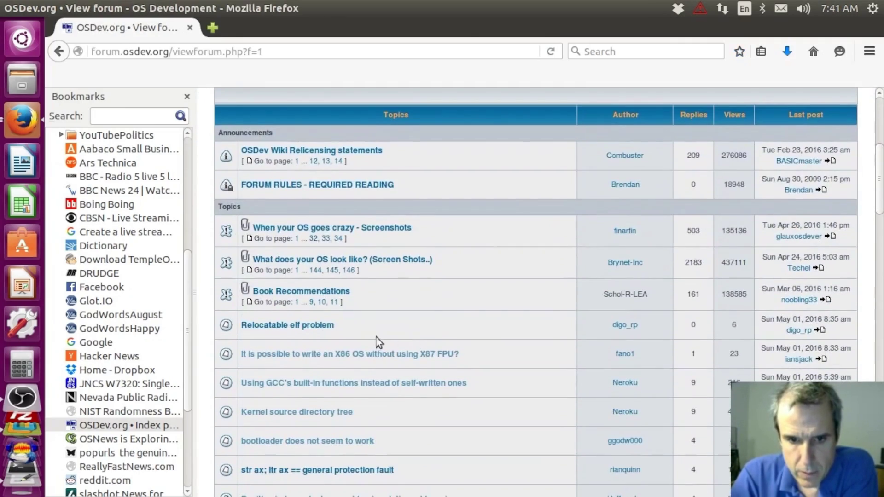
pyautogui.click(315, 327)
pyautogui.scroll(-10, 625, 314)
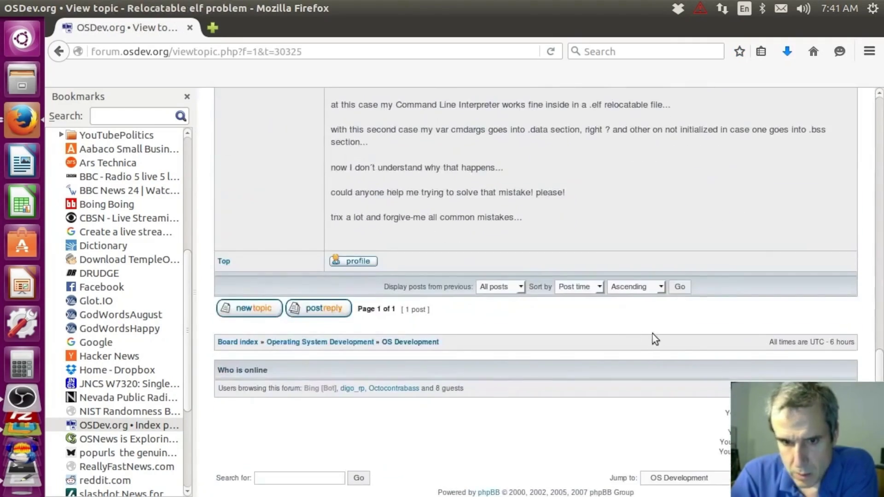
pyautogui.scroll(10, 671, 324)
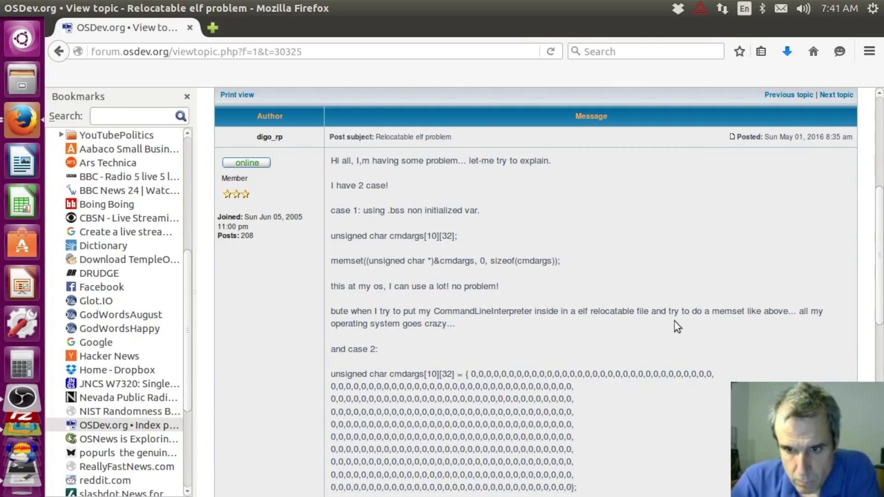
pyautogui.scroll(-3, 674, 320)
pyautogui.scroll(-2, 507, 280)
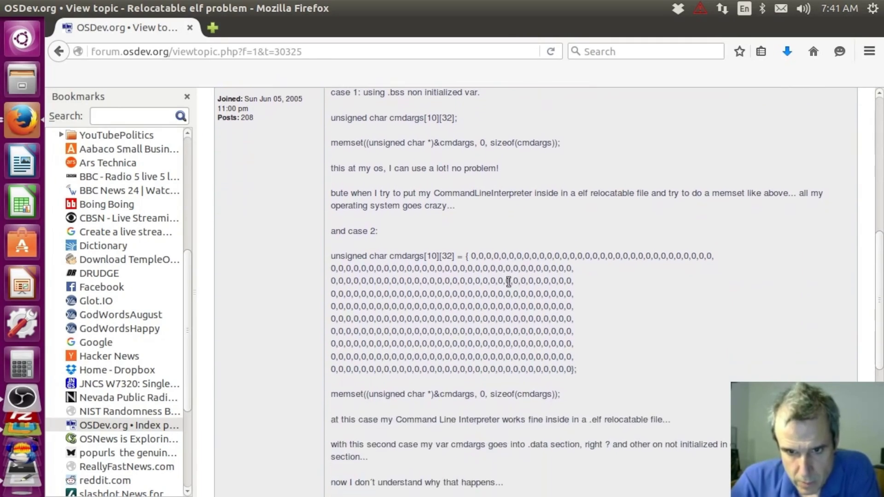
pyautogui.scroll(-3, 508, 282)
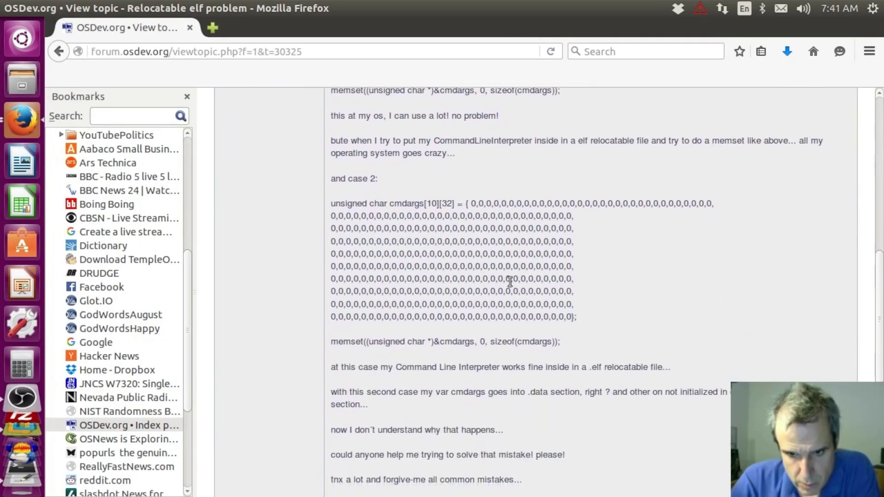
pyautogui.scroll(-2, 510, 282)
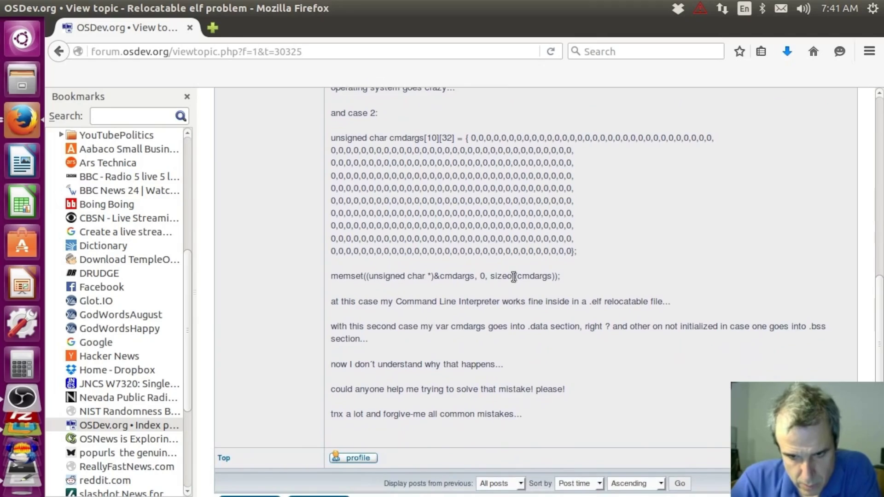
pyautogui.rightClick(469, 344)
pyautogui.click(485, 355)
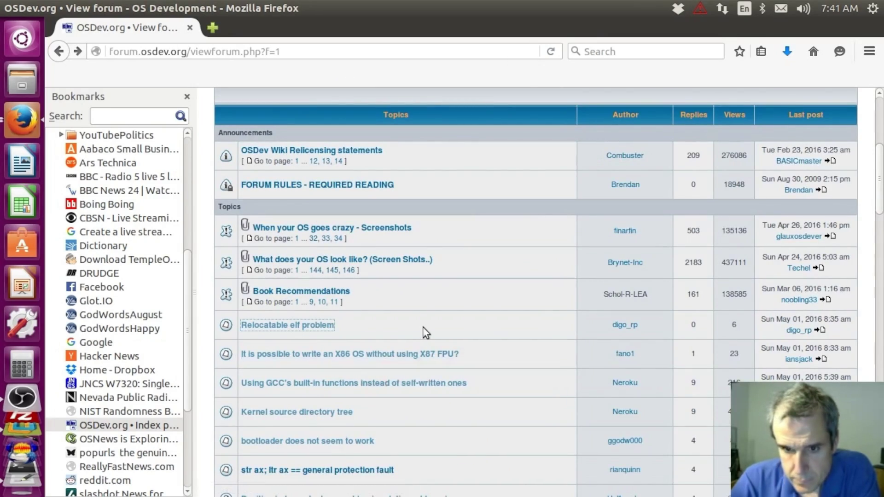
# Read the topic on an X86 OS without X87 FPU, then return to the OSDev.org index.
pyautogui.click(414, 356)
pyautogui.scroll(-10, 498, 355)
pyautogui.scroll(5, 495, 336)
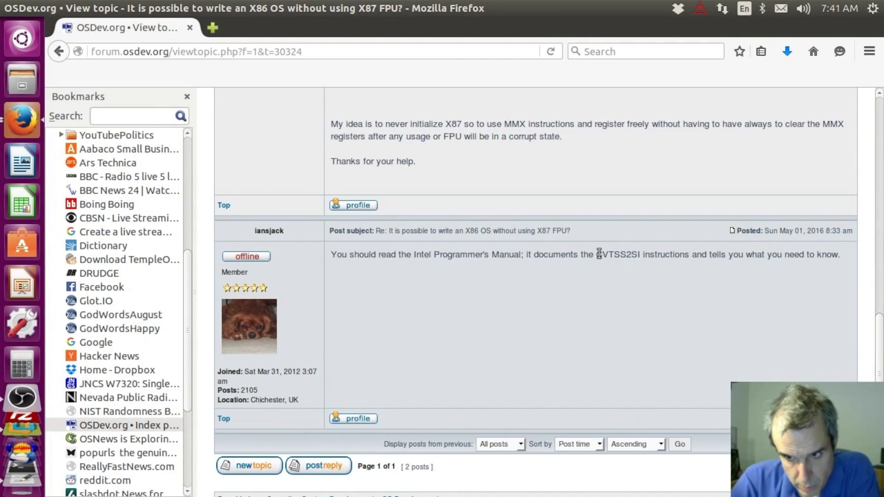
pyautogui.rightClick(538, 296)
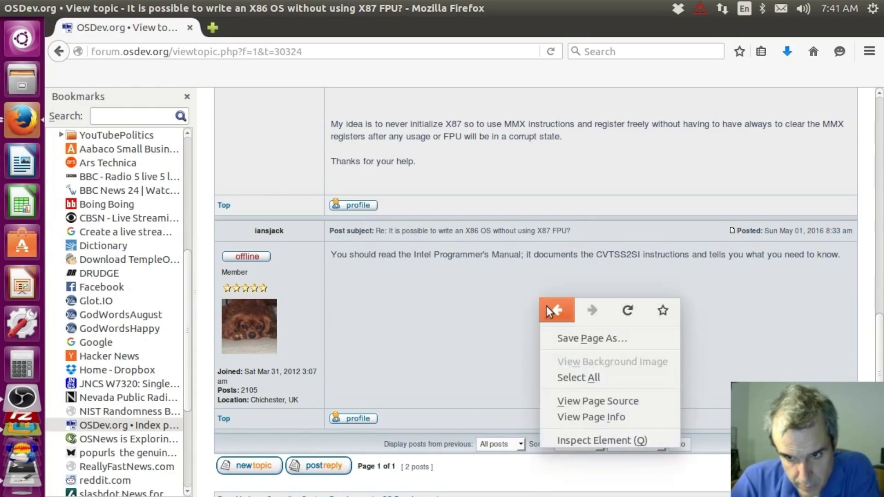
pyautogui.click(547, 307)
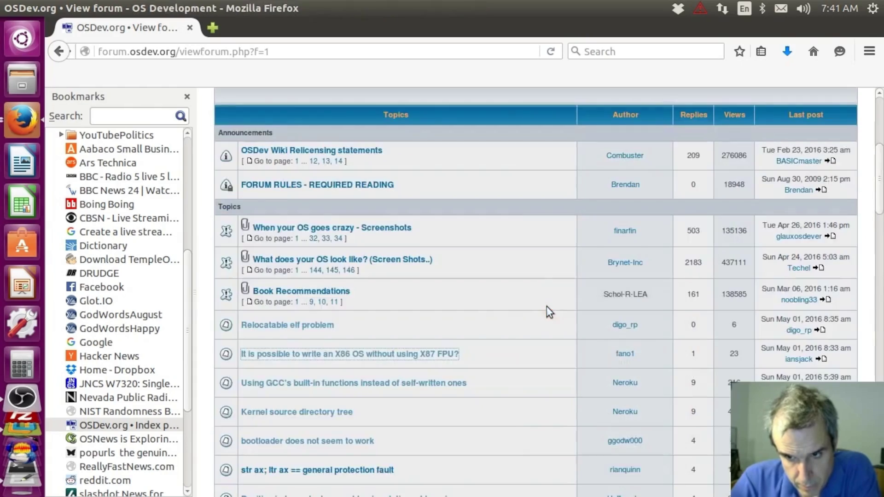
pyautogui.rightClick(500, 310)
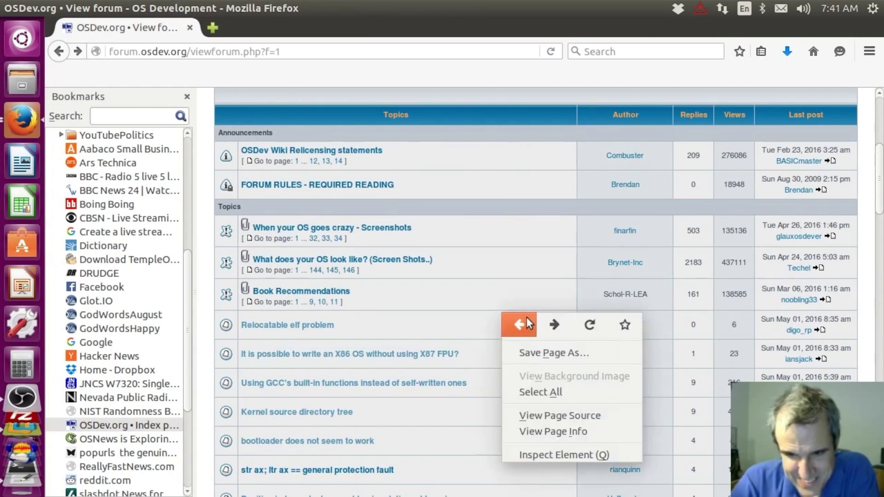
pyautogui.click(527, 317)
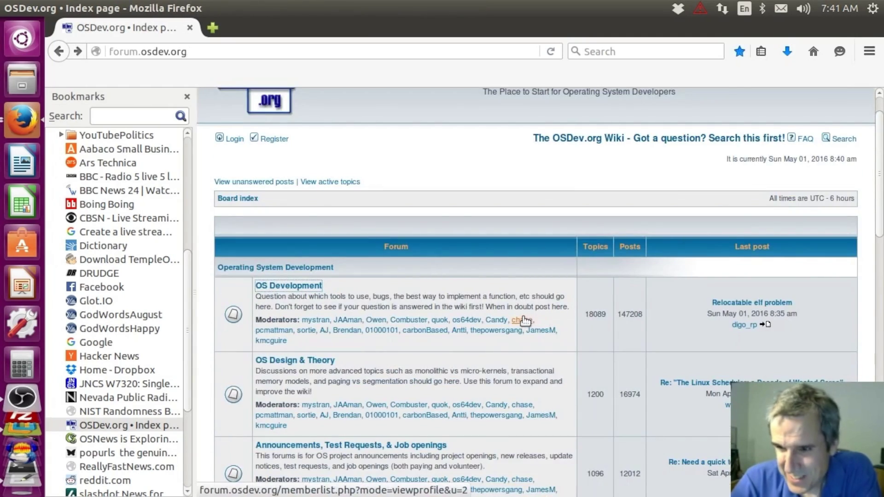
pyautogui.scroll(-2, 438, 313)
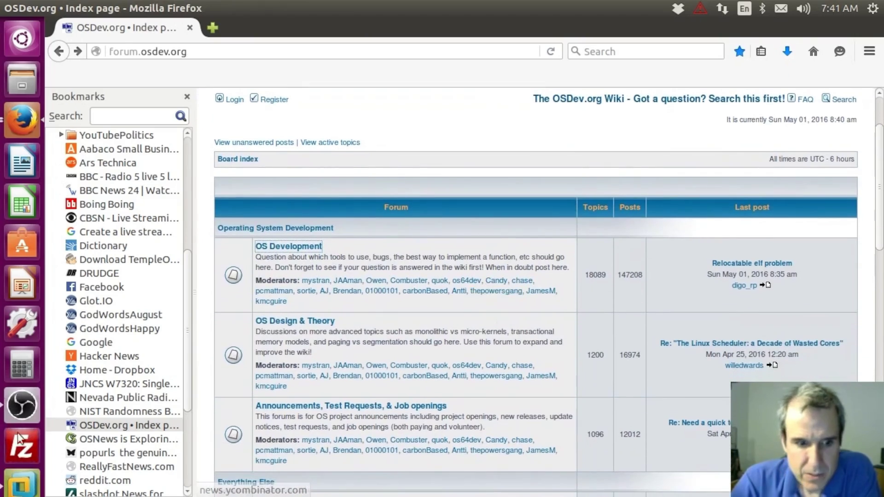
pyautogui.click(21, 456)
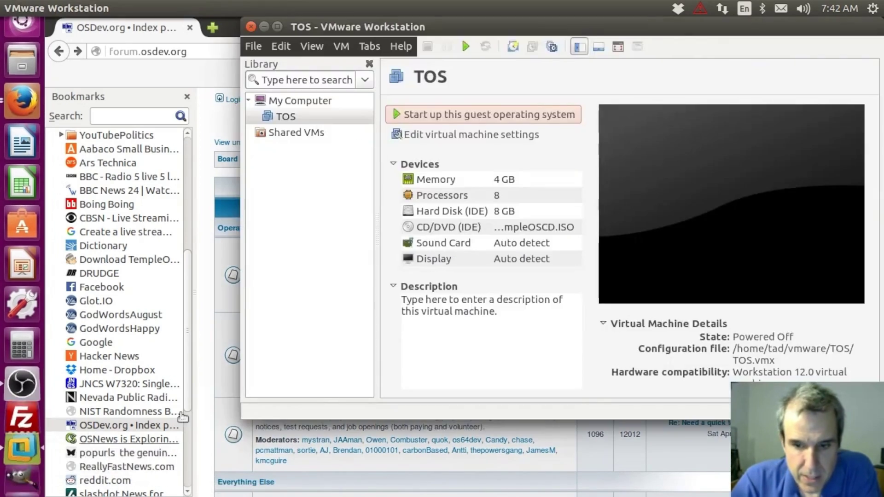
# Power on the TOS machine, choose boot option 1 for TempleOS, and go full screen.
pyautogui.click(471, 119)
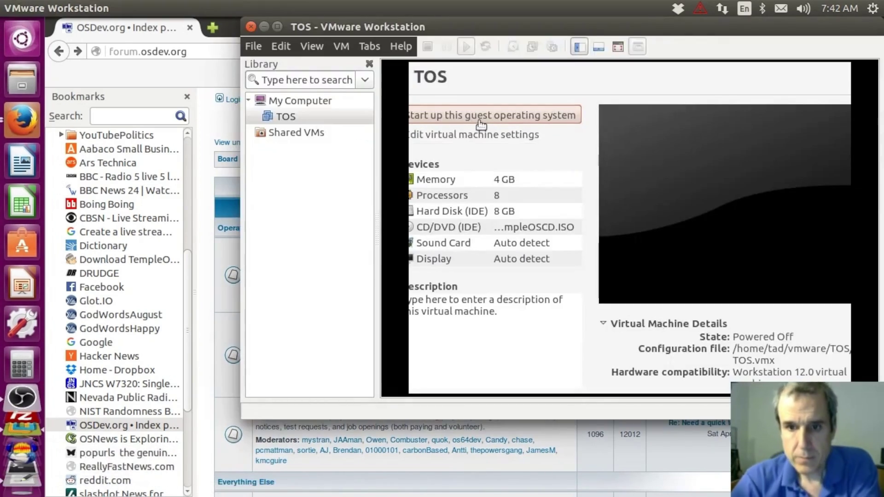
pyautogui.write('1')
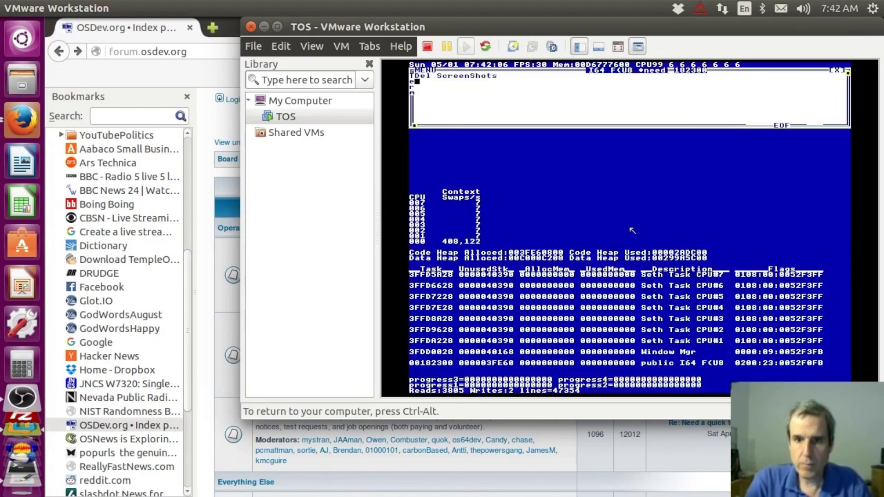
pyautogui.hotkey('ctrl', 'alt', 'Return')
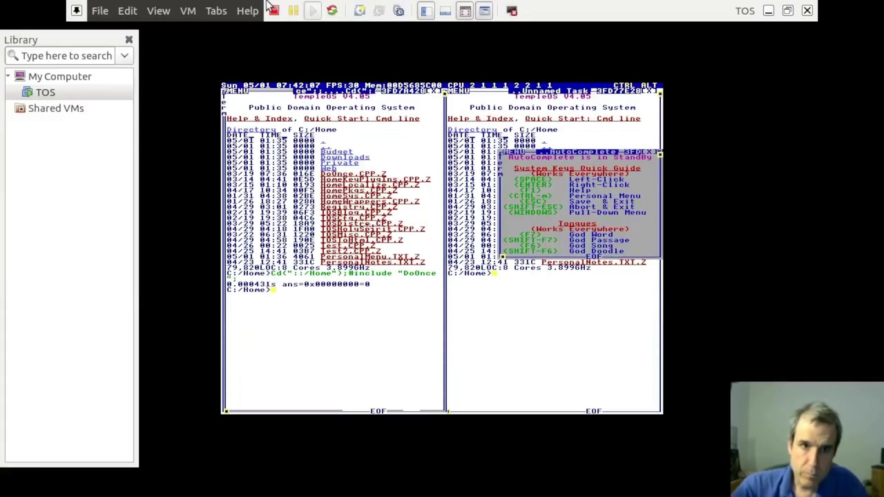
pyautogui.click(159, 9)
# Set the guest display to View > Autosize > Stretch Guest.
pyautogui.moveTo(205, 136)
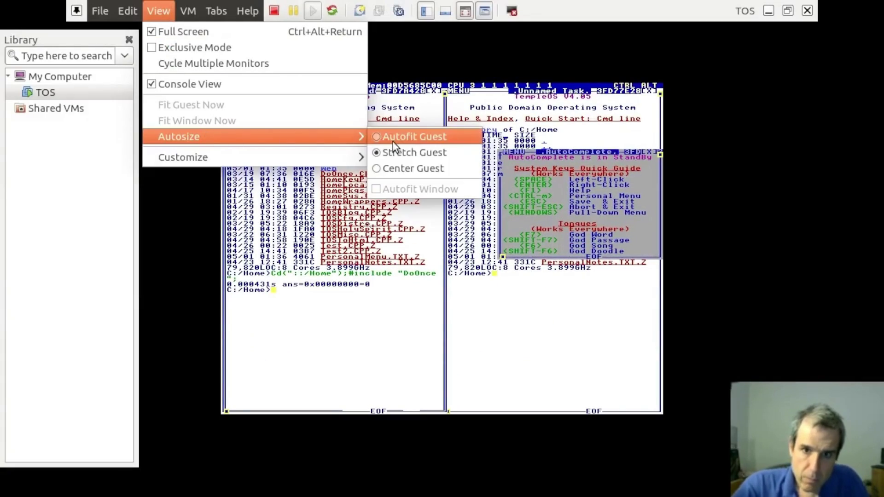
pyautogui.click(383, 142)
pyautogui.click(158, 10)
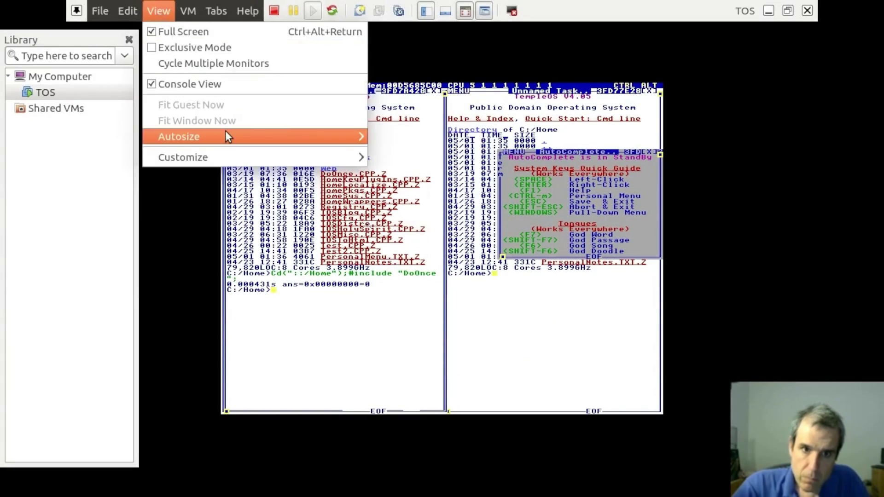
pyautogui.moveTo(346, 140)
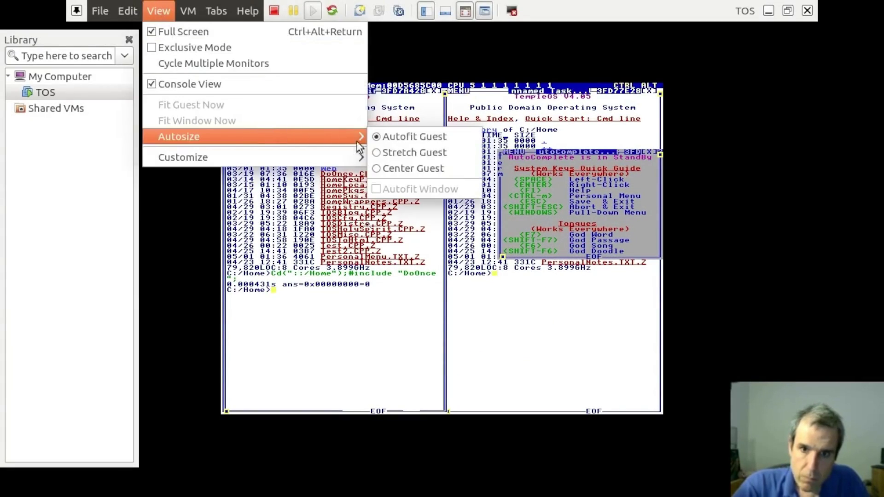
pyautogui.click(382, 153)
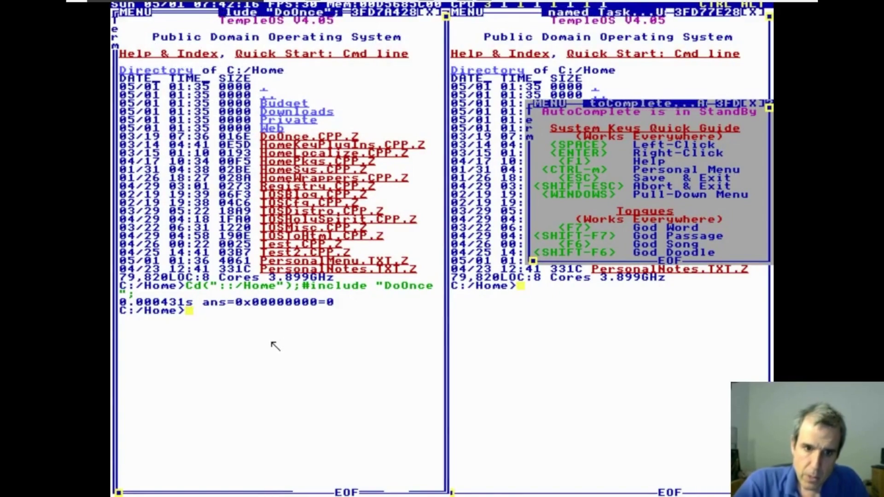
# Change to the /Compiler folder via the Personal Menu and open OpCodes.TXT.Z.
pyautogui.hotkey('ctrl', 'm')
pyautogui.press('Down')
pyautogui.press('Down')
pyautogui.press('Down')
pyautogui.press('Up')
pyautogui.press('Up')
pyautogui.press('Up')
pyautogui.press('Down')
pyautogui.press('Return')
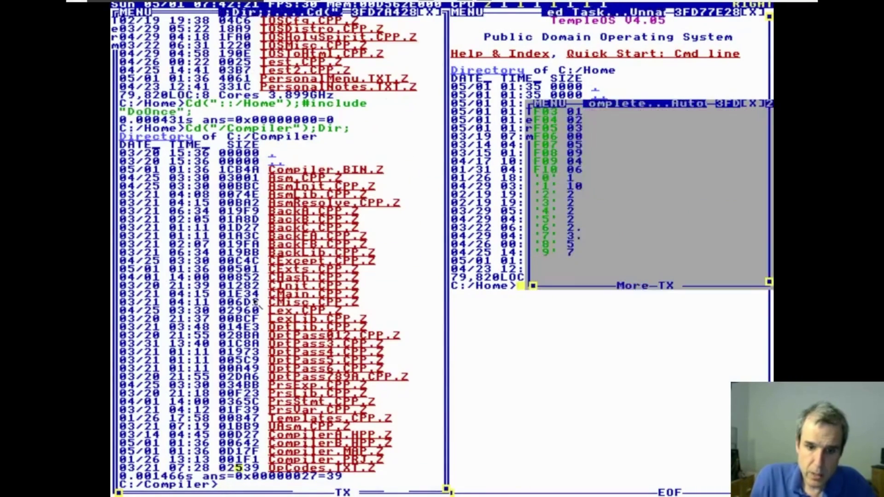
pyautogui.press('Return')
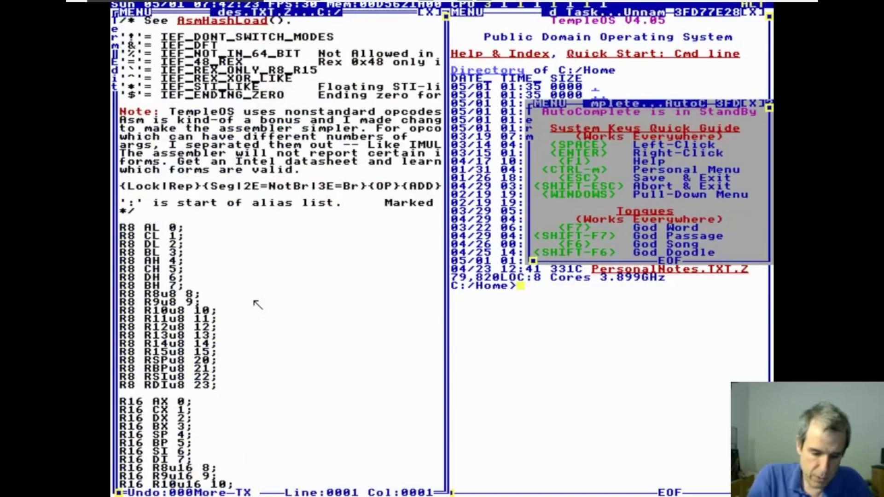
# Maximise the OpCodes listing and page through it to the MM and XMM register tables.
pyautogui.hotkey('ctrl', 'alt', 'm')
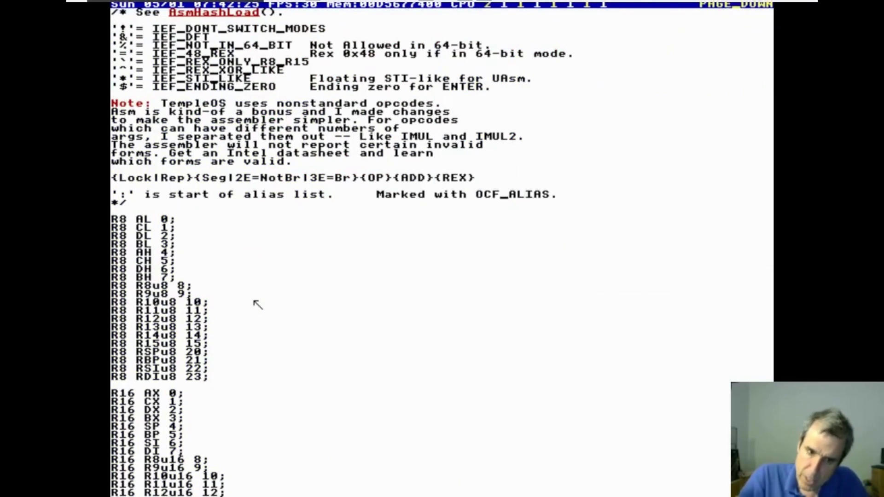
pyautogui.press('pagedown')
pyautogui.press('pagedown')
pyautogui.press('pagedown')
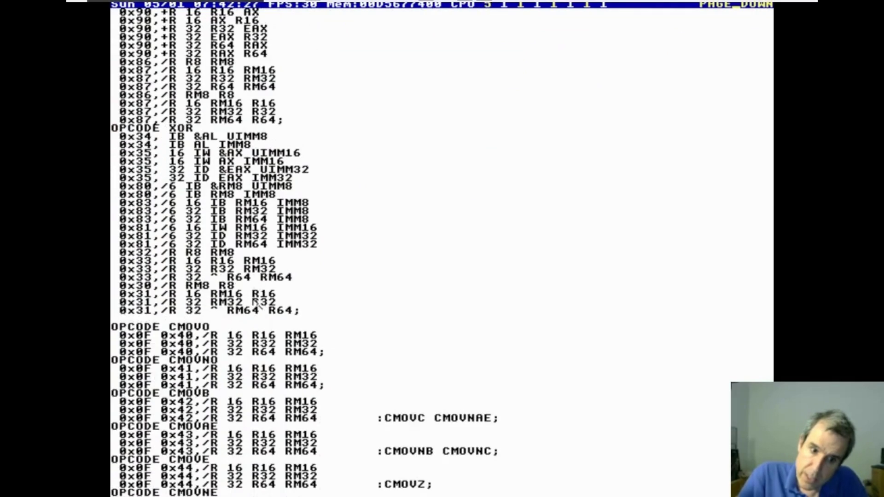
pyautogui.press('pagedown')
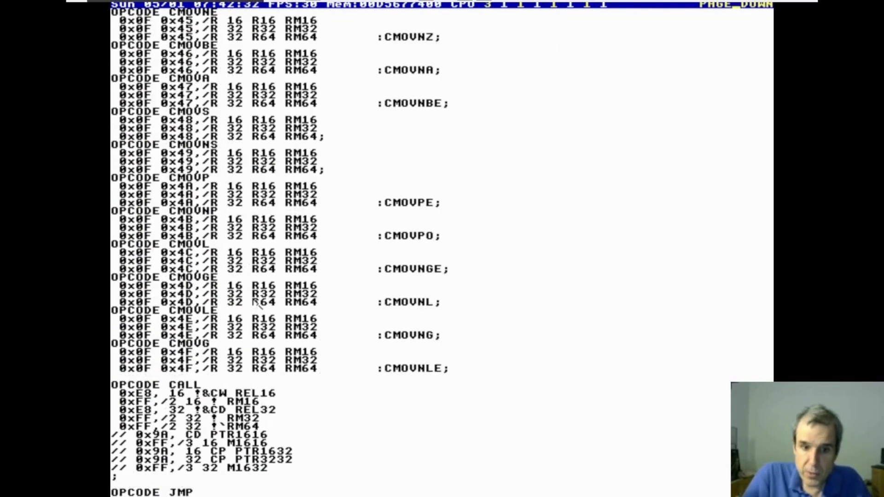
pyautogui.press('pagedown')
pyautogui.press('pagedown')
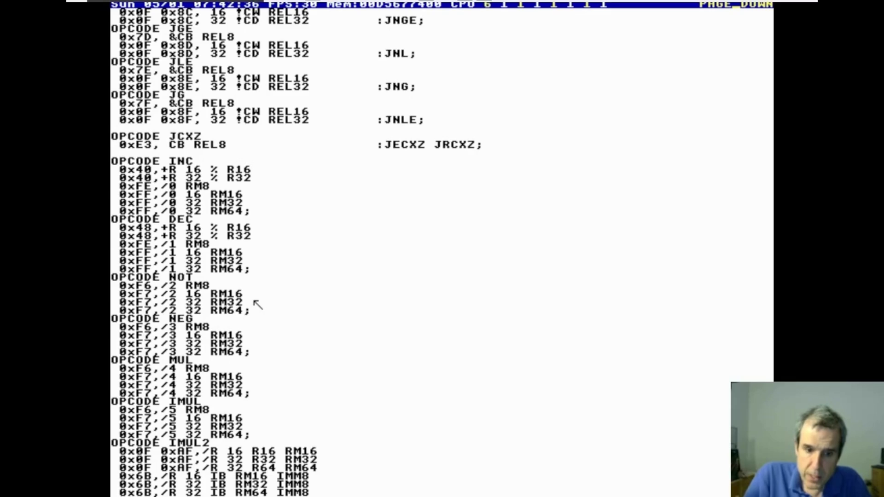
pyautogui.press('pagedown')
pyautogui.press('pagedown')
pyautogui.press('pagedown')
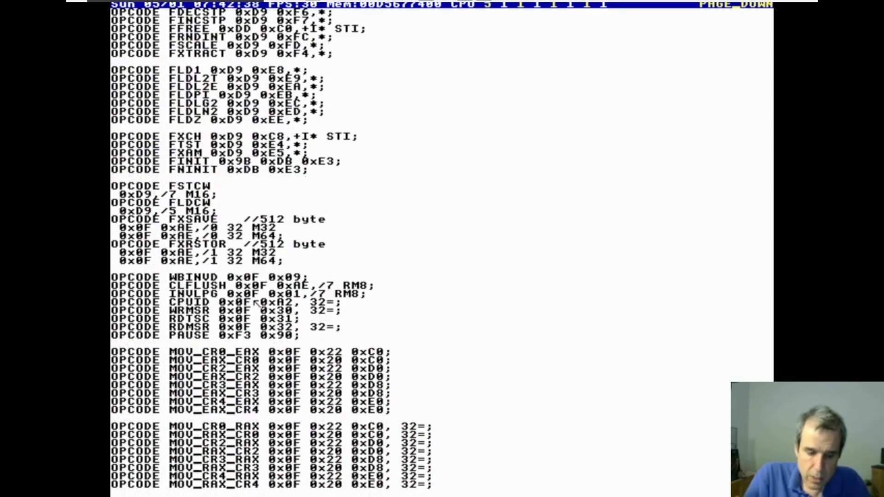
pyautogui.press('shift')
pyautogui.press('pageup')
pyautogui.press('pageup')
pyautogui.press('pageup')
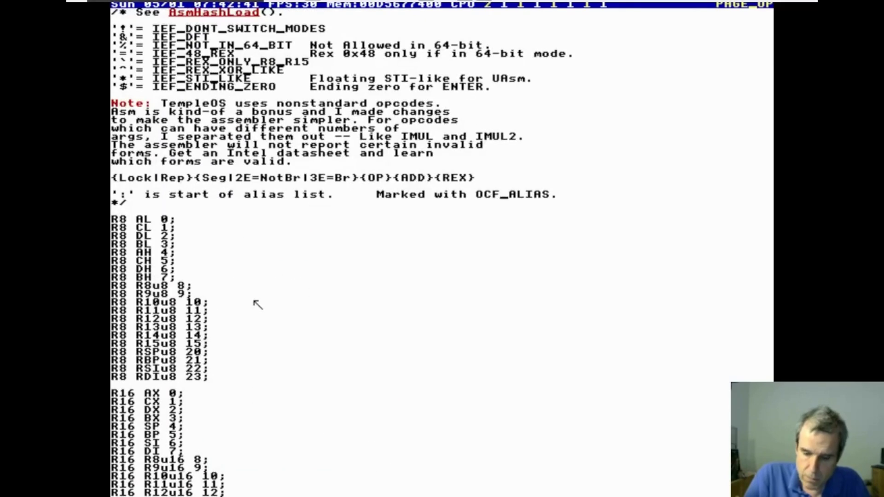
pyautogui.press('pagedown')
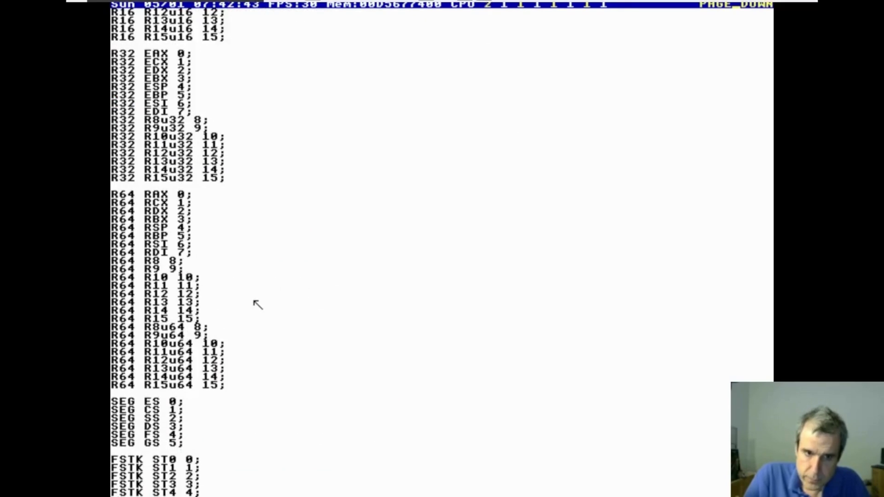
pyautogui.press('Down')
pyautogui.press('Down')
pyautogui.press('Down')
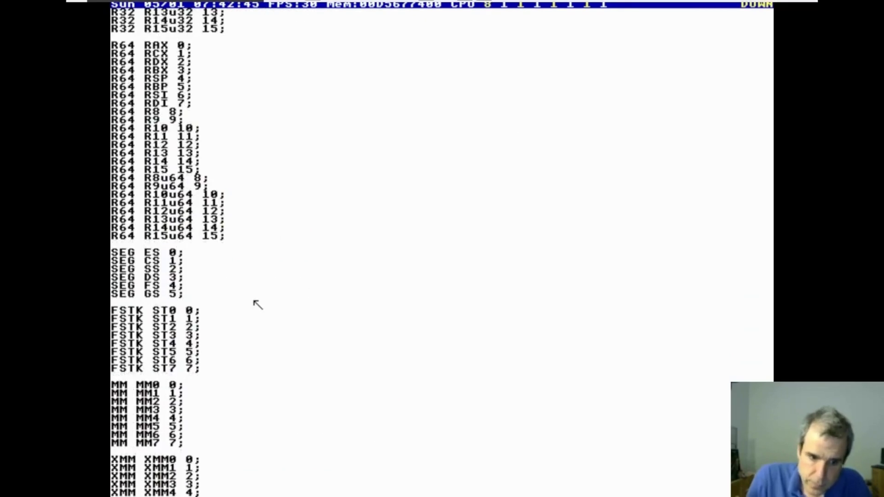
pyautogui.press('Down')
pyautogui.press('Down')
pyautogui.press('Down')
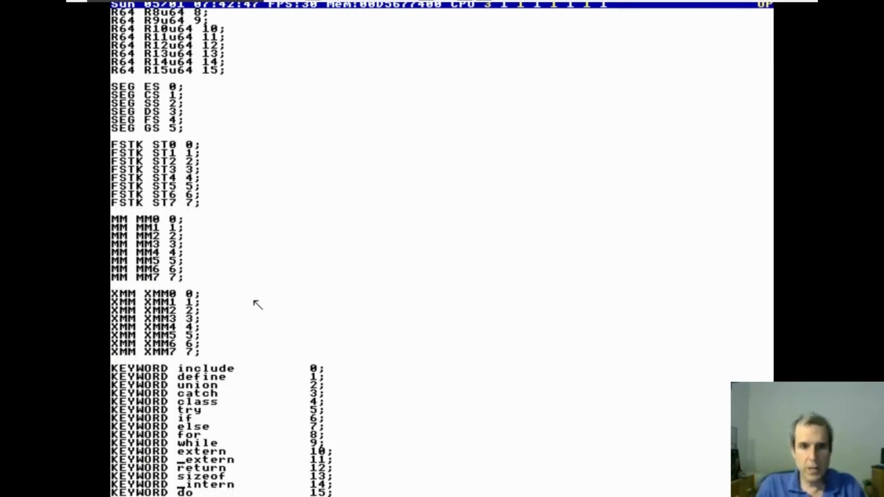
pyautogui.press('Down')
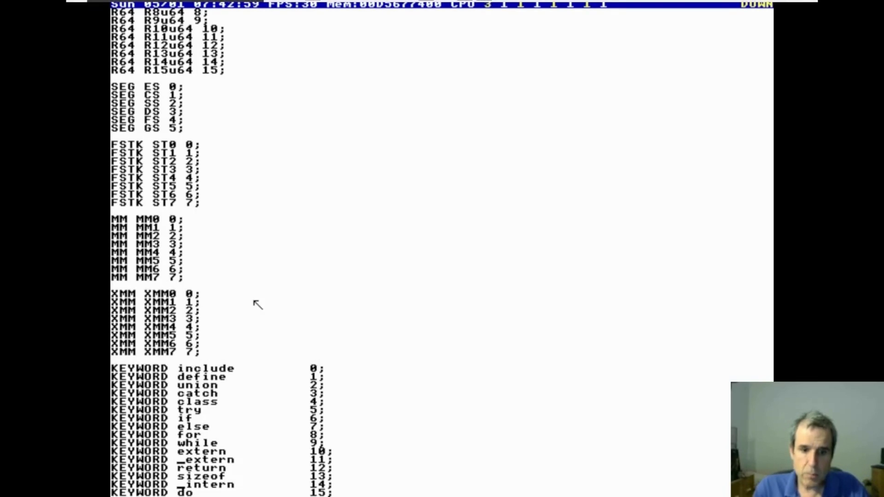
# Close OpCodes.TXT.Z back to the C:/Compiler prompt and take the VM out of full screen.
pyautogui.hotkey('shift', 'Escape')
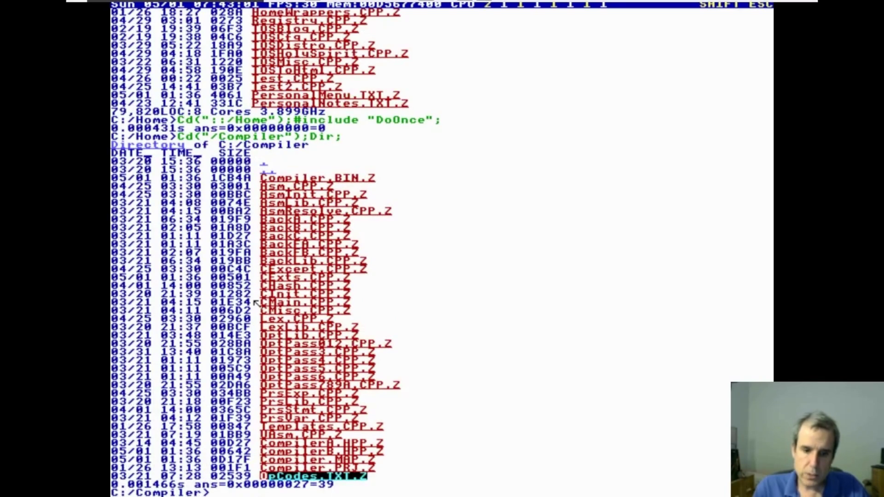
pyautogui.press('Down')
pyautogui.press('Down')
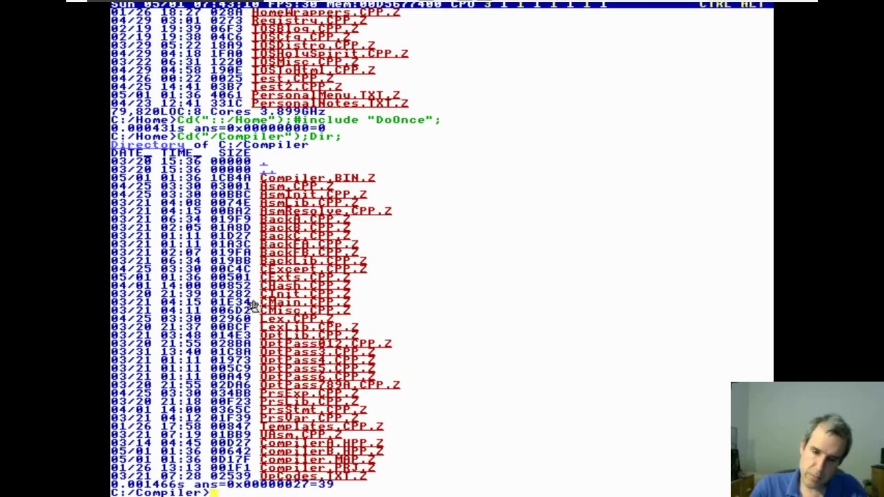
pyautogui.hotkey('ctrl', 'alt', 'Return')
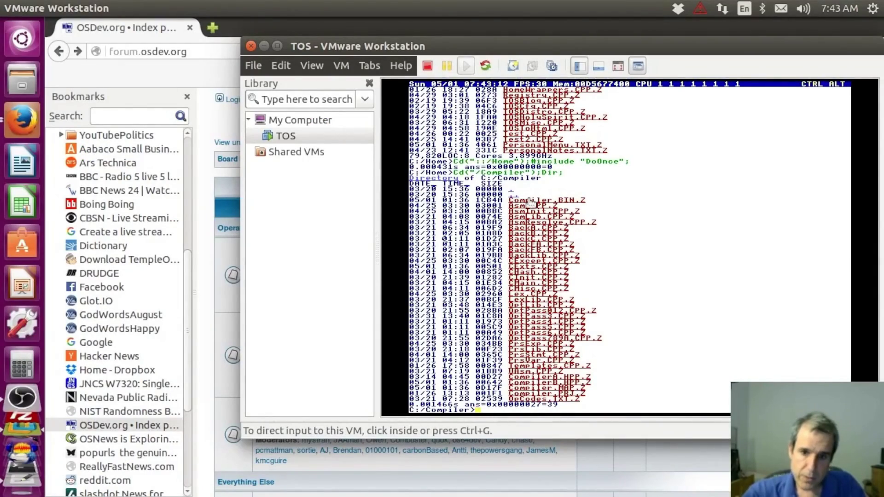
# Start a new Yahoo Mail message addressed to a contact chosen from Choose contacts.
pyautogui.click(165, 79)
pyautogui.click(21, 120)
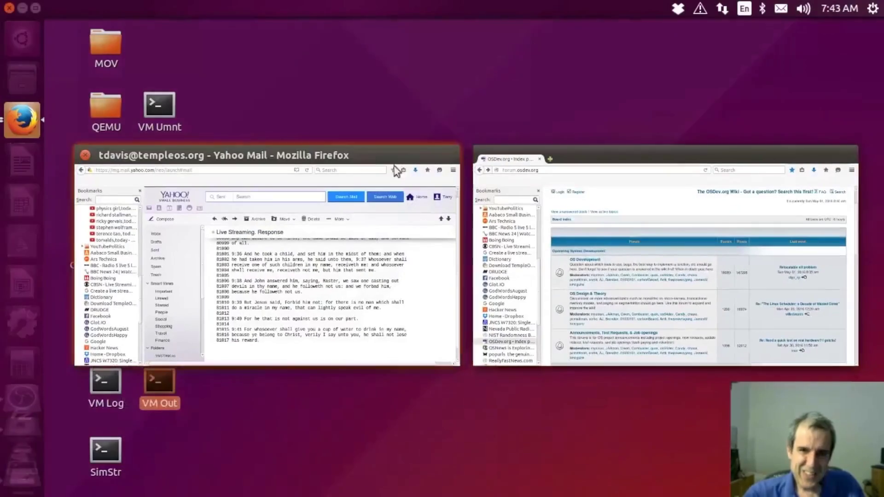
pyautogui.click(313, 149)
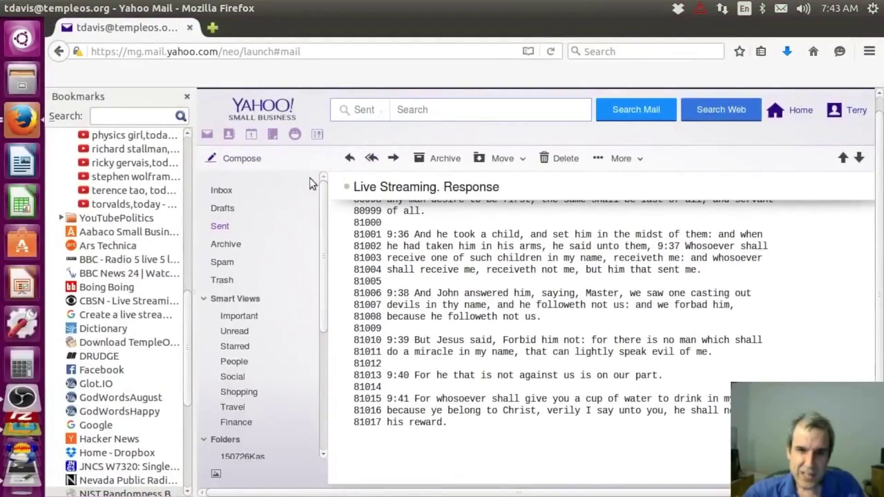
pyautogui.click(261, 161)
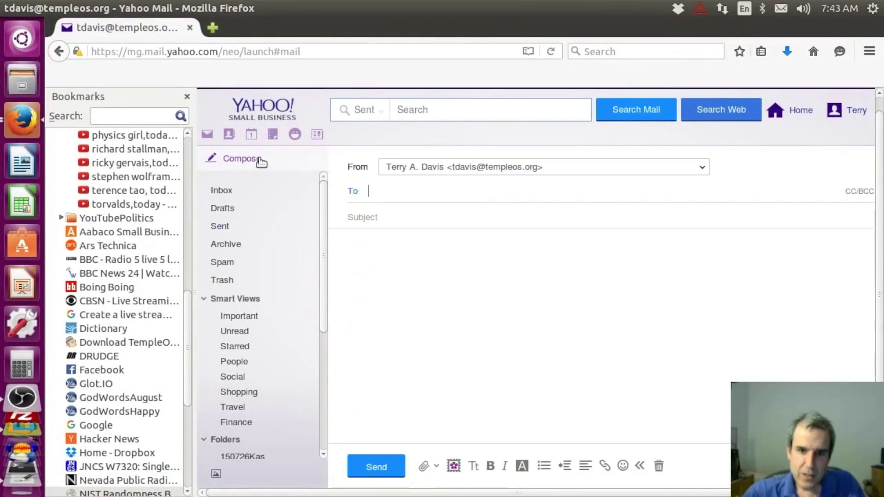
pyautogui.click(353, 193)
pyautogui.click(433, 193)
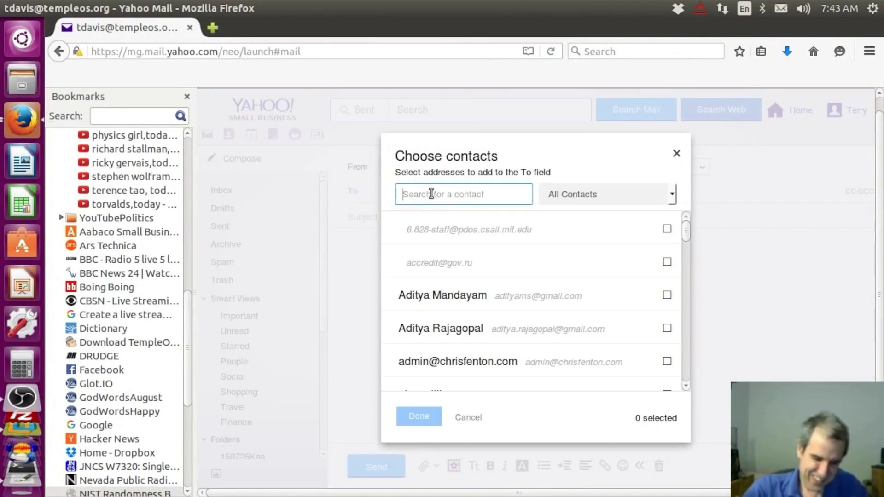
pyautogui.write('di')
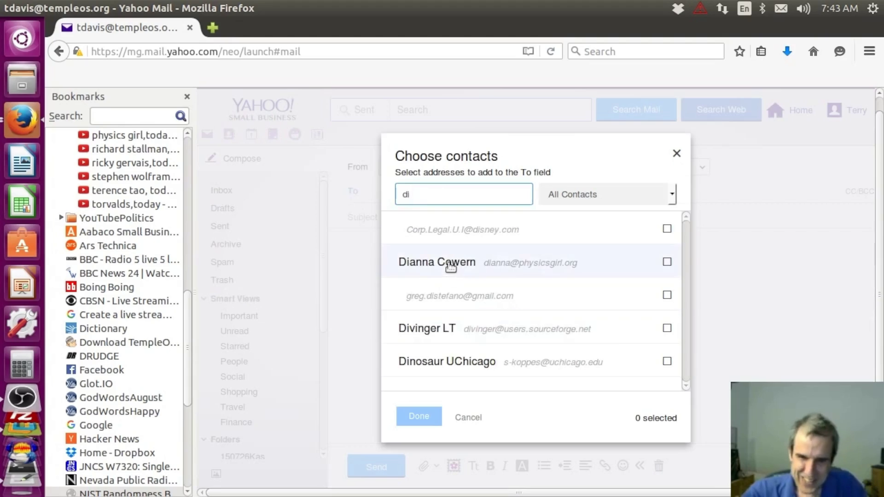
pyautogui.click(449, 267)
pyautogui.click(419, 417)
# Enter subject 'MMX SSE' and body 'I didn't do SSE or MMX in my assembler.'.
pyautogui.click(369, 218)
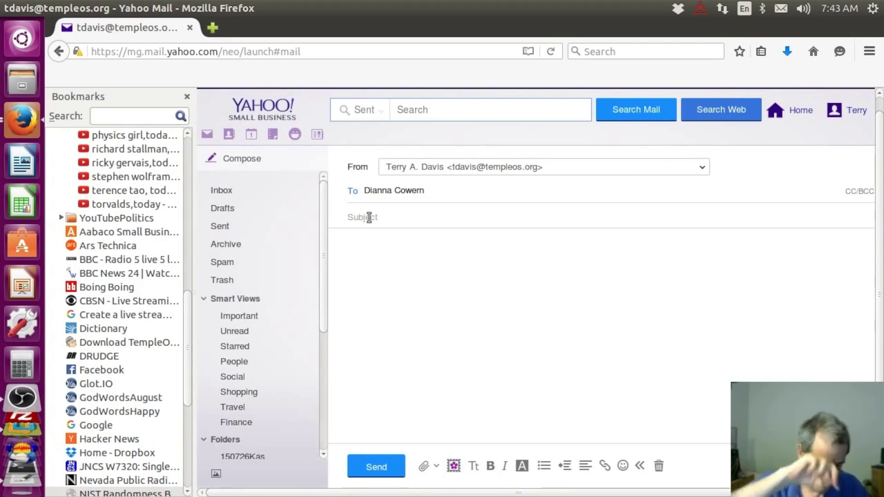
pyautogui.write('MMX ')
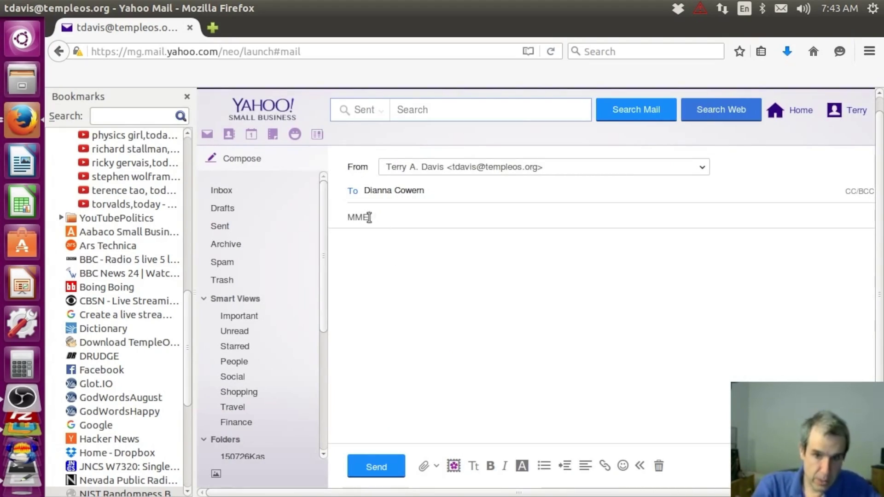
pyautogui.write('SSE')
pyautogui.click(388, 253)
pyautogui.write('I')
pyautogui.write(";'t")
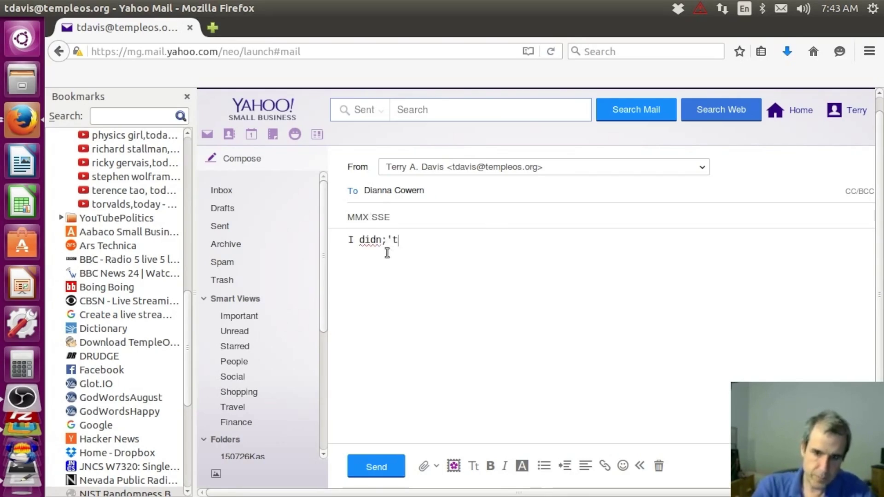
pyautogui.press('BackSpace')
pyautogui.write("'t do SSE or MMX.")
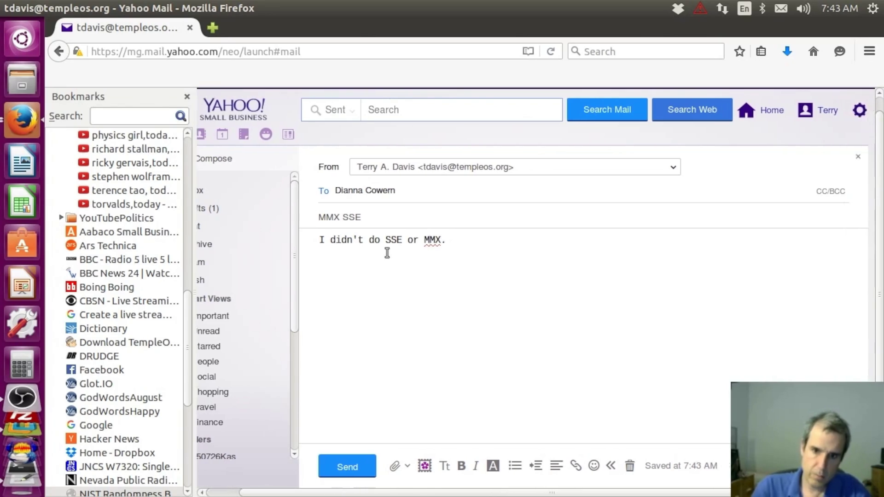
pyautogui.press('BackSpace')
pyautogui.write('assembler.')
pyautogui.press('Return')
pyautogui.press('Return')
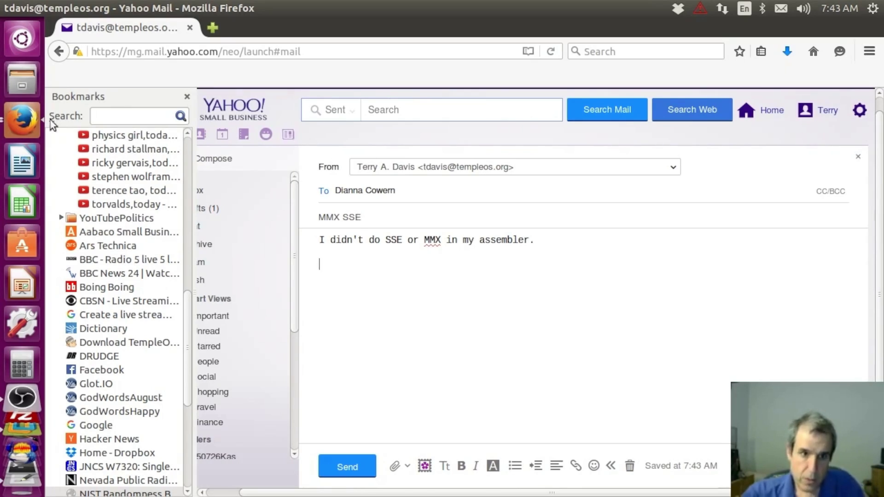
pyautogui.click(22, 120)
# Open the OS Development X87 FPU topic, copy its URL, and return to the draft.
pyautogui.click(282, 153)
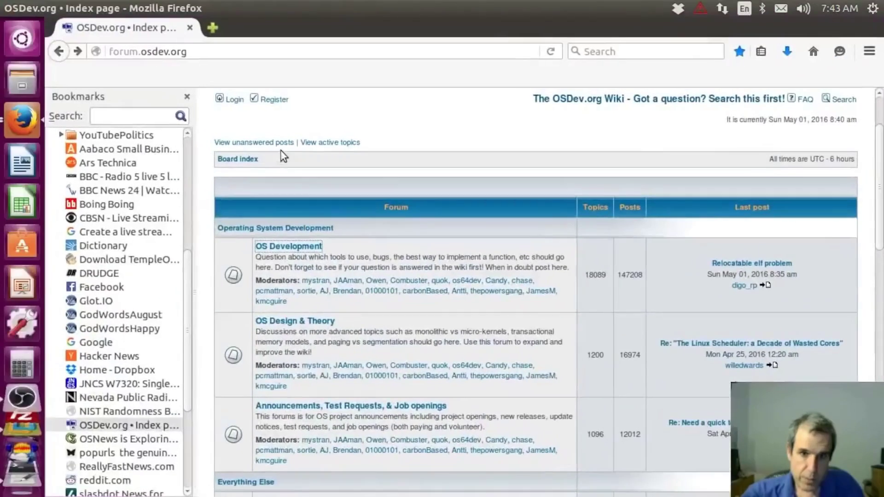
pyautogui.click(303, 247)
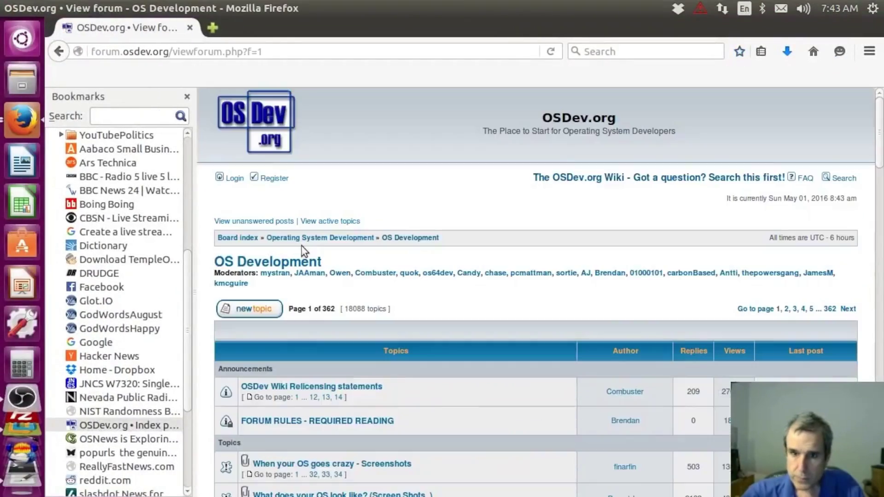
pyautogui.scroll(-5, 380, 401)
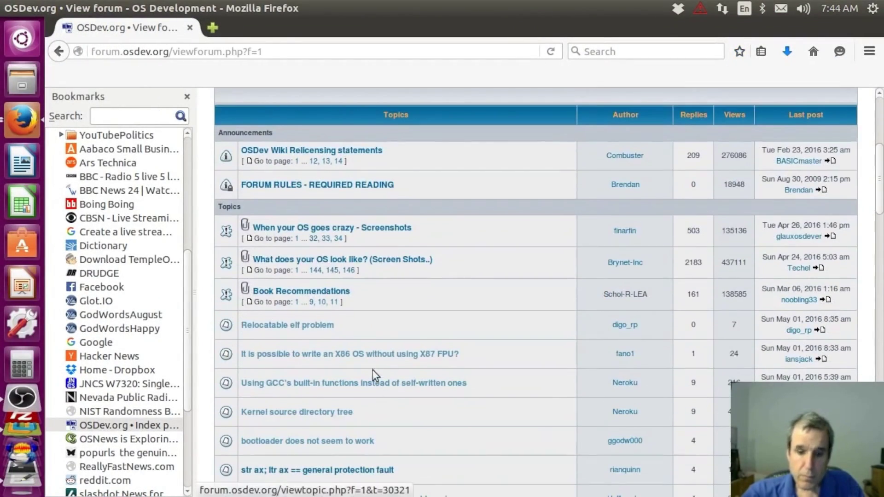
pyautogui.click(373, 354)
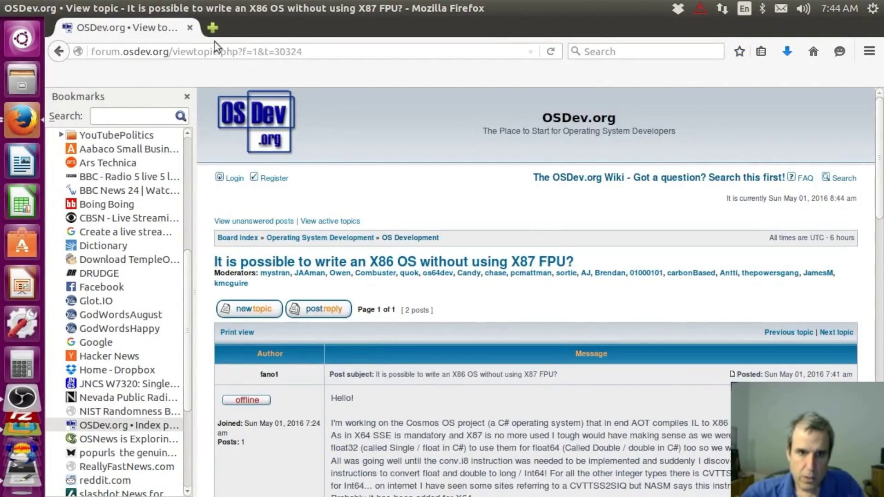
pyautogui.click(93, 52)
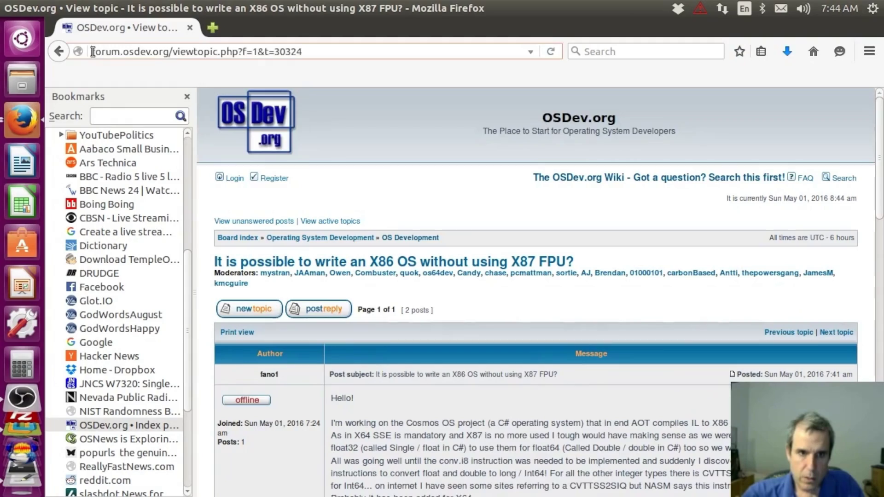
pyautogui.moveTo(93, 52); pyautogui.dragTo(348, 69)
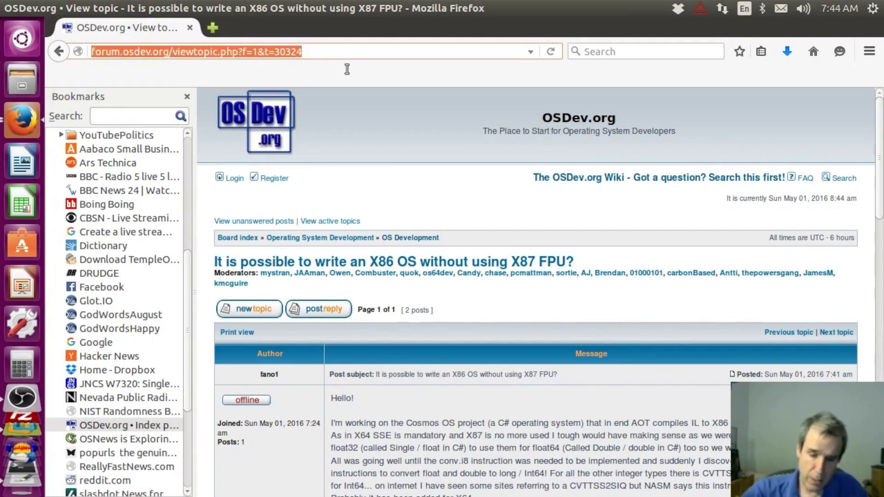
pyautogui.click(22, 120)
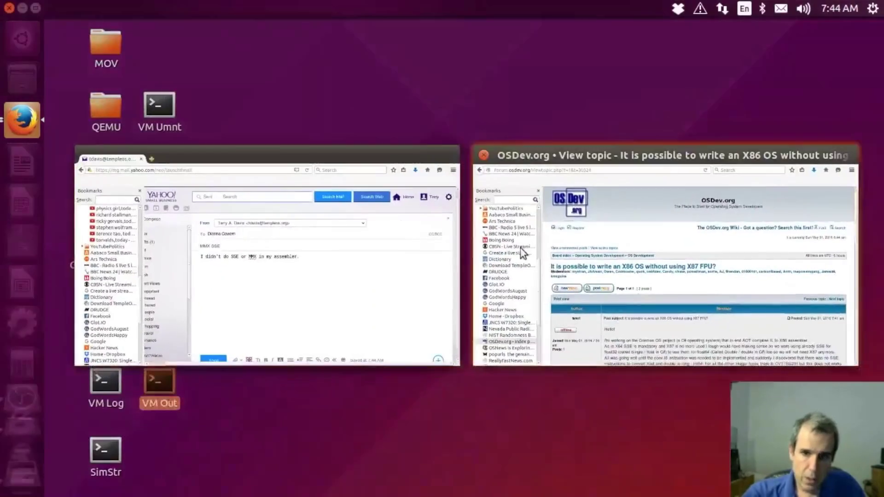
pyautogui.click(347, 264)
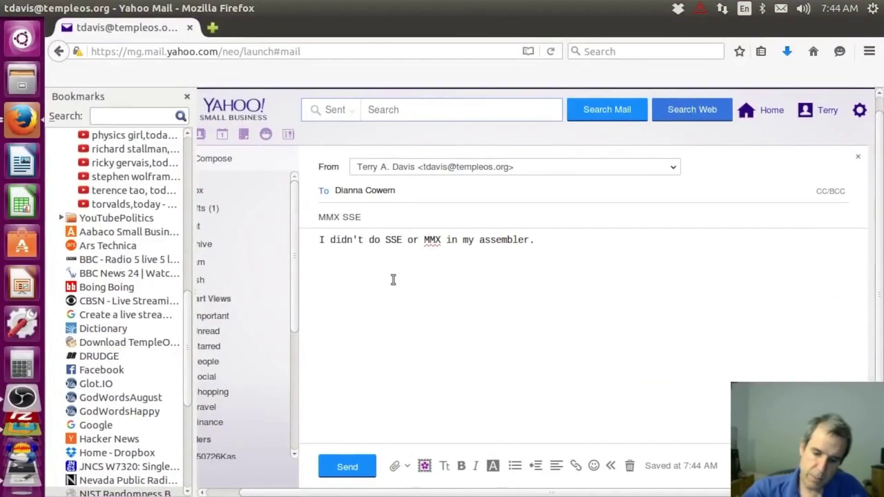
# Paste the forum link, then add the integer-faster-than-float sentence and 'God says...'.
pyautogui.write('http://forum.osdev.org/viewtopic.php?f=1&t=30324')
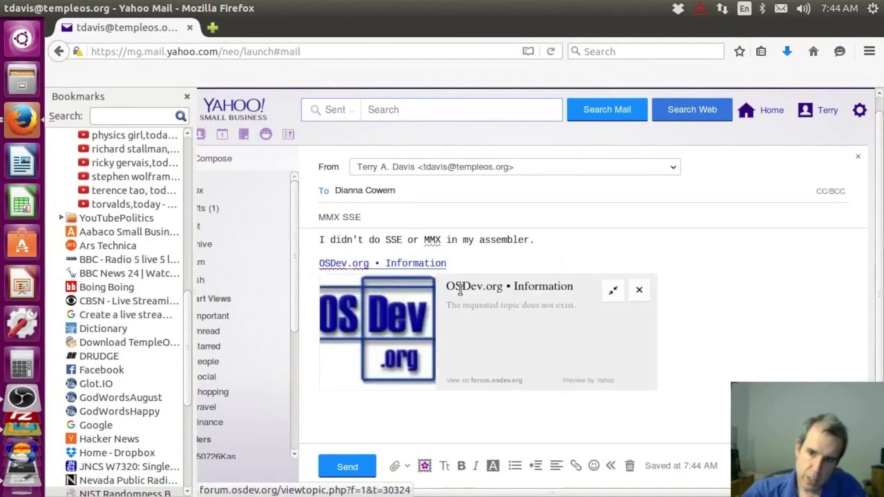
pyautogui.click(648, 290)
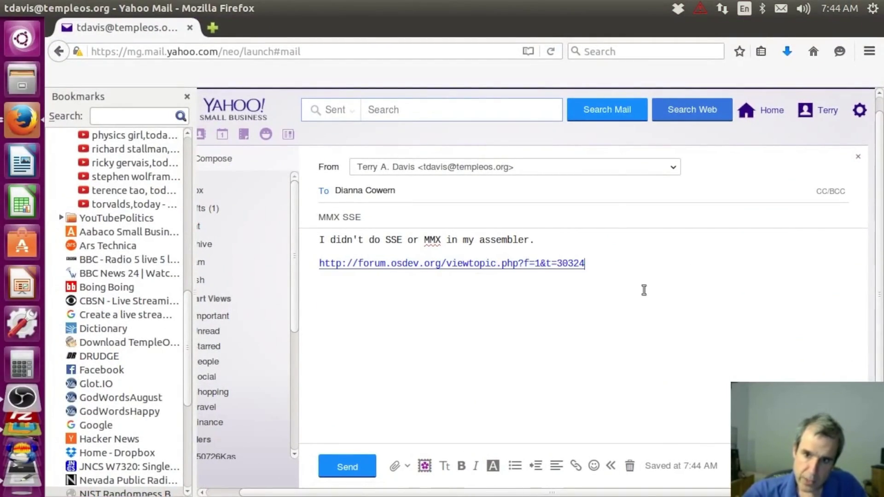
pyautogui.press('Return')
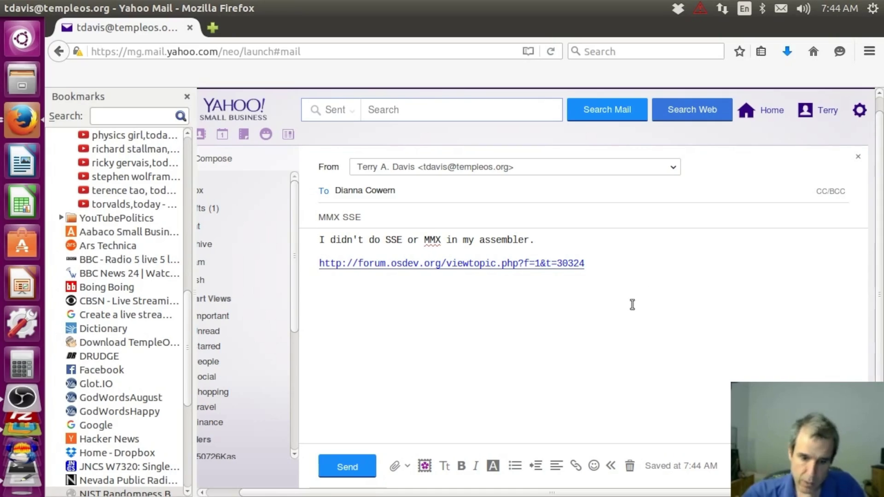
pyautogui.write('Some people don')
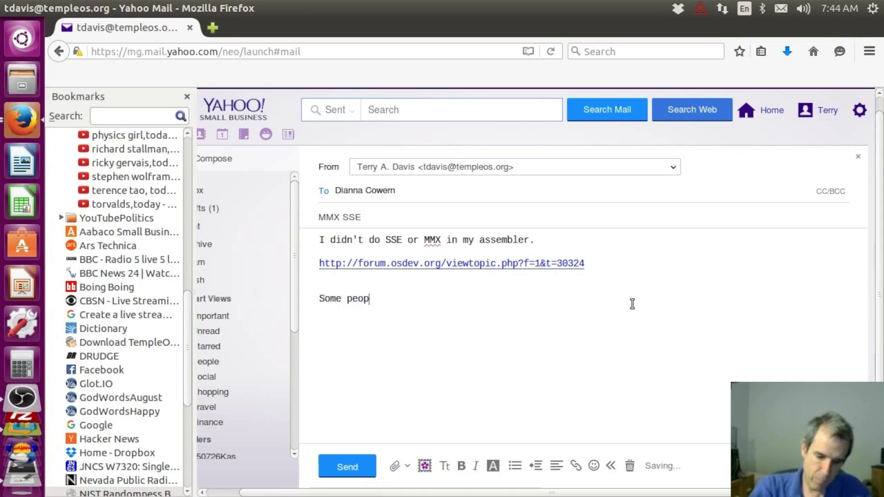
pyautogui.write("'t know ")
pyautogui.write('that in')
pyautogui.write('teger ar')
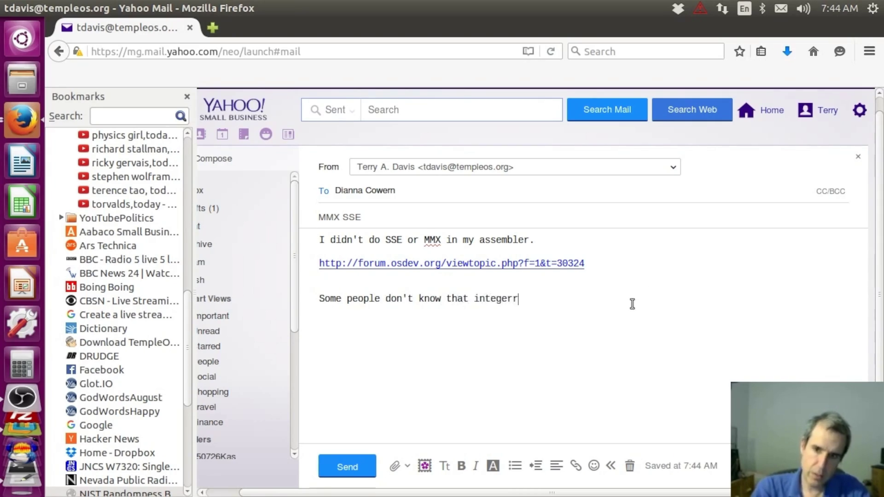
pyautogui.write('ith')
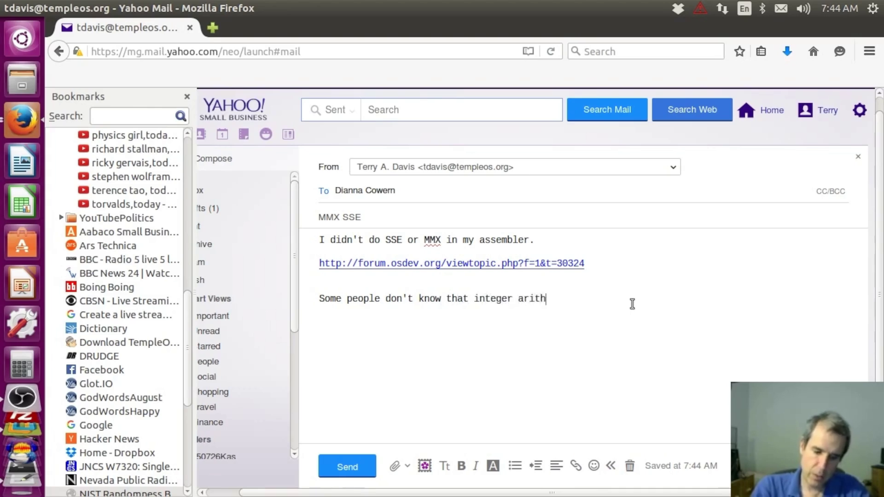
pyautogui.write('metic is ')
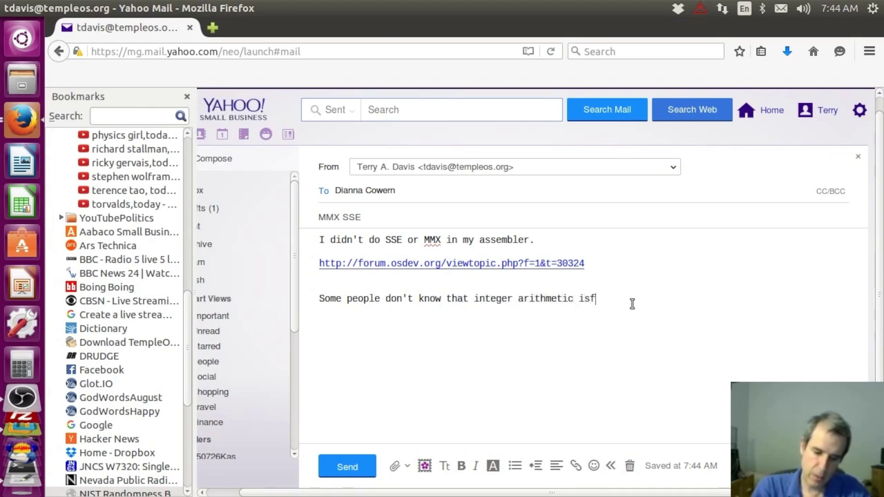
pyautogui.write('faster than float')
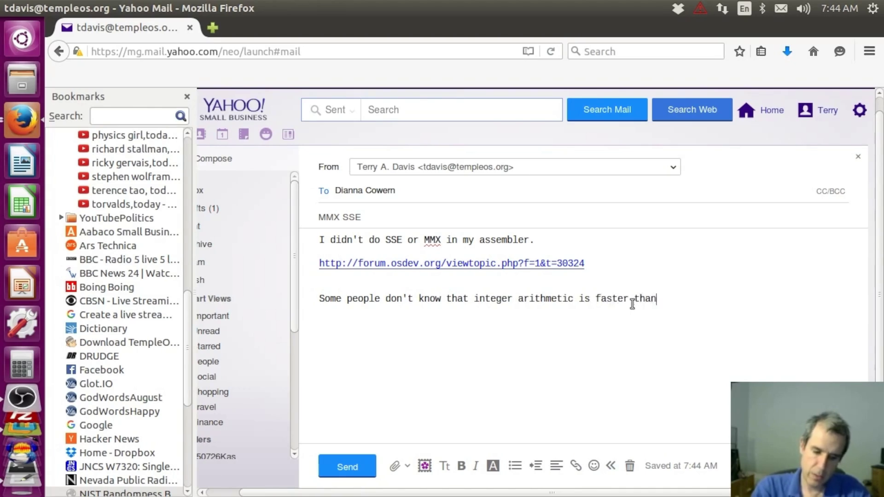
pyautogui.write('.')
pyautogui.press('Return')
pyautogui.write('God says...')
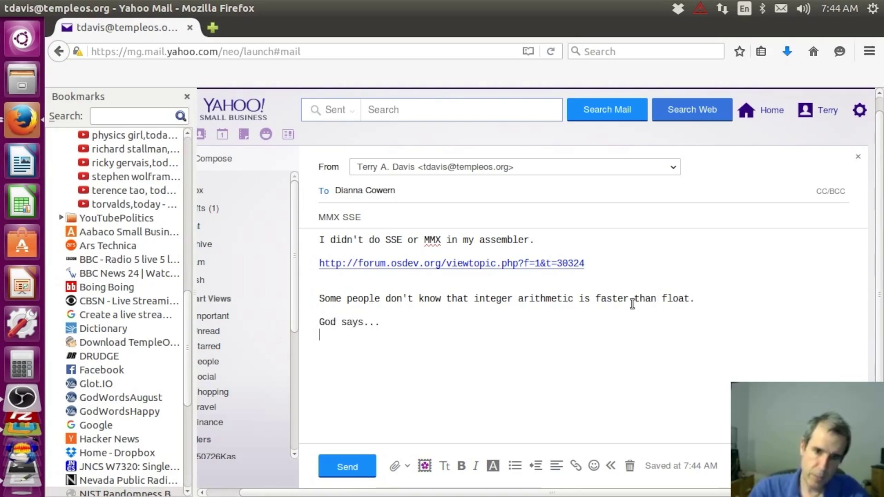
pyautogui.click(32, 117)
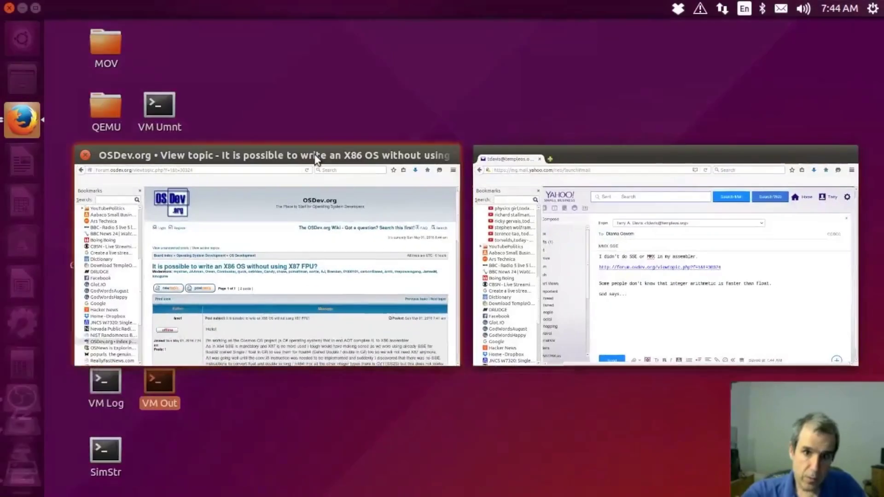
pyautogui.click(315, 152)
# Generate hexadecimal random bytes via the Spiritual bookmark's Request HotBits page and select the results.
pyautogui.scroll(2, 161, 273)
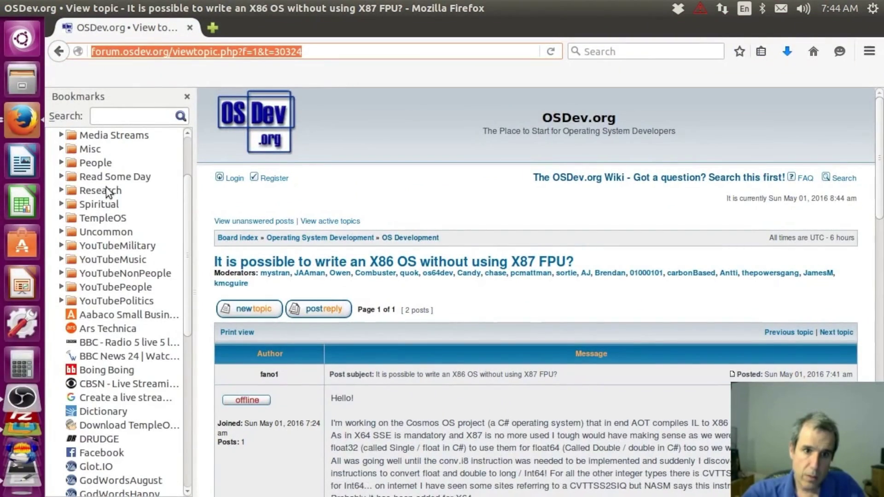
pyautogui.click(103, 206)
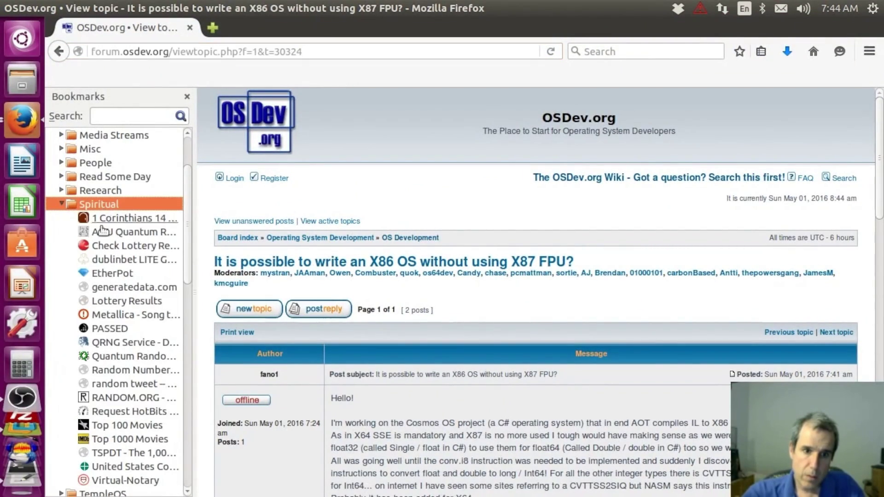
pyautogui.click(122, 401)
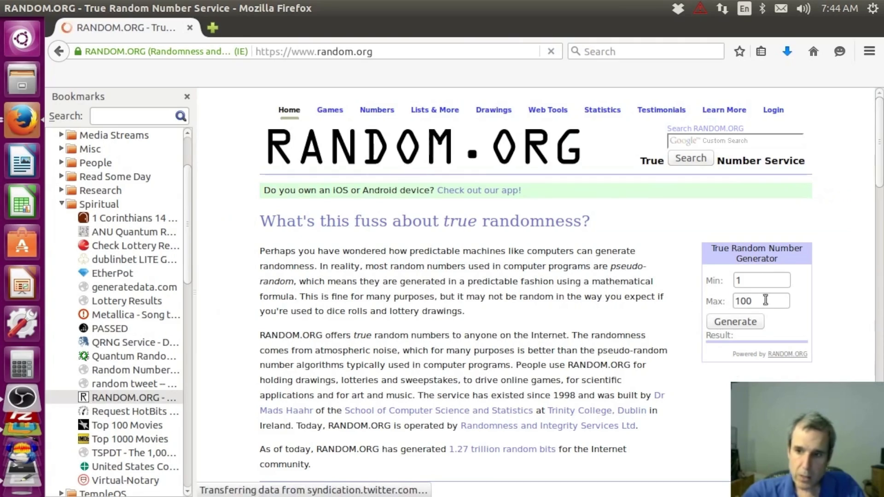
pyautogui.click(748, 301)
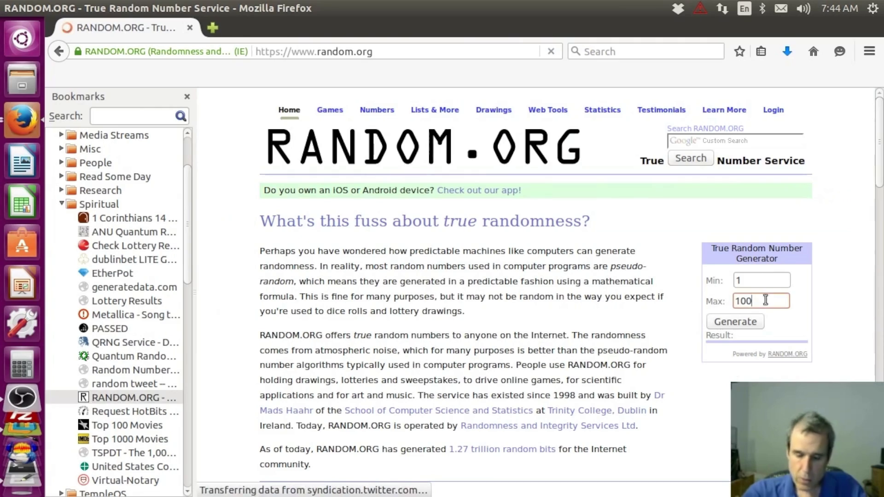
pyautogui.click(129, 411)
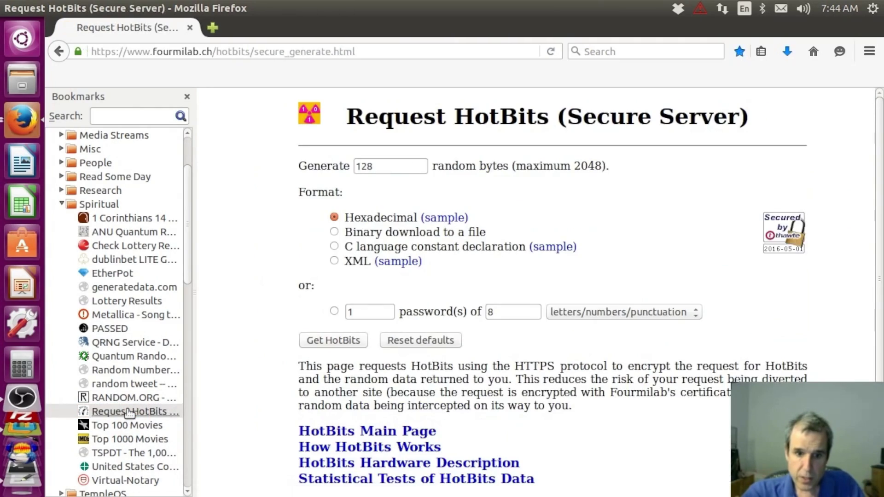
pyautogui.click(351, 342)
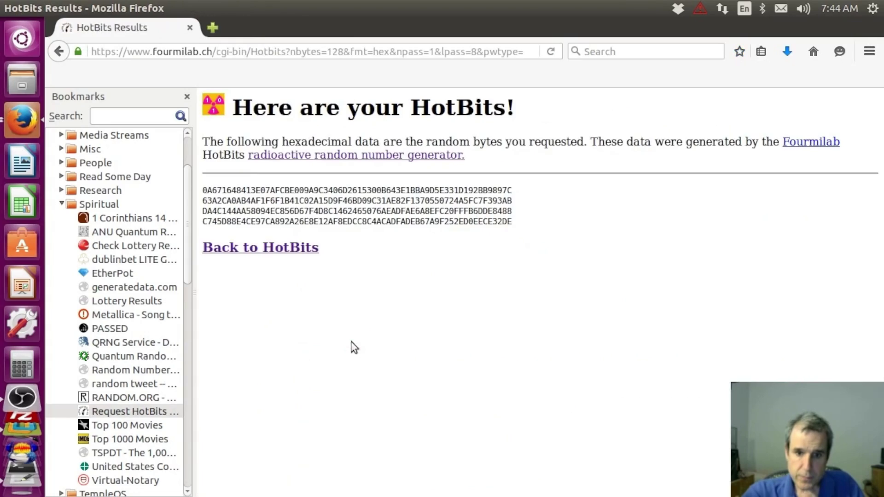
pyautogui.moveTo(200, 102); pyautogui.dragTo(207, 265)
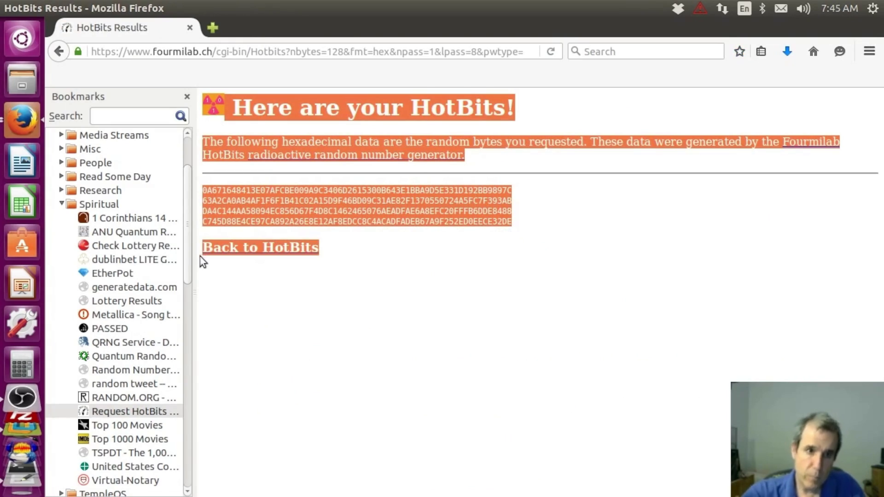
pyautogui.click(22, 120)
pyautogui.click(679, 276)
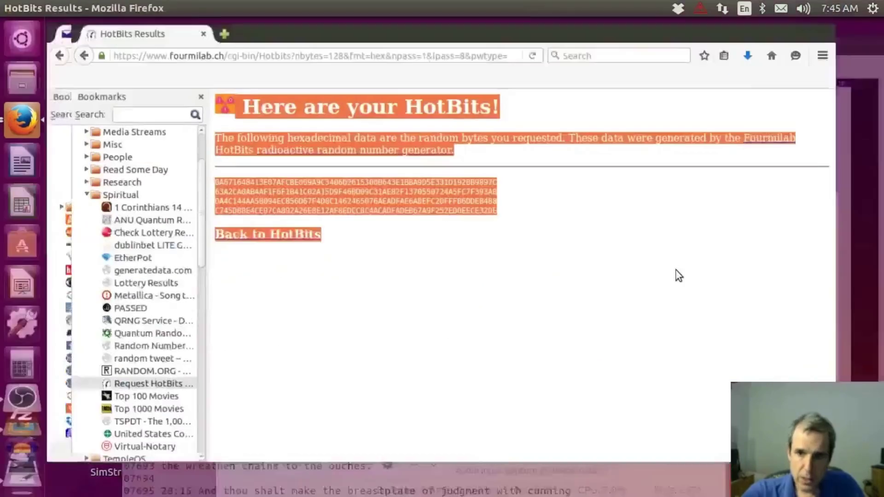
pyautogui.click(22, 121)
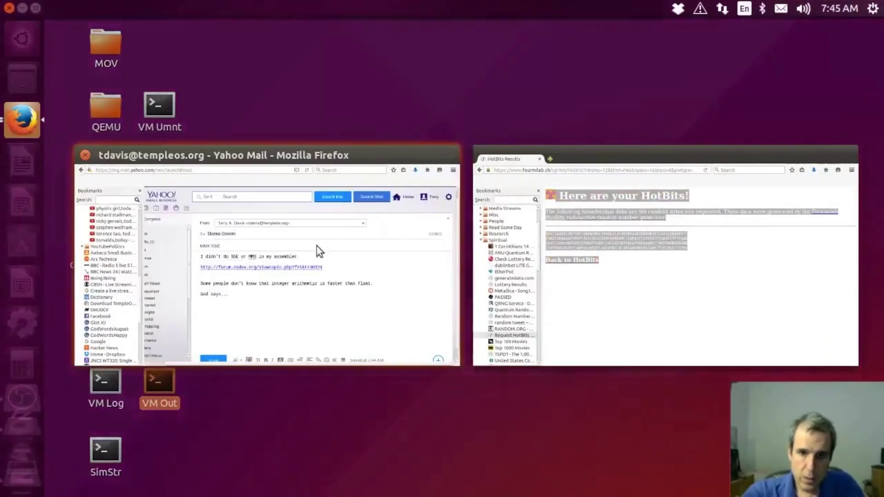
# Paste the HotBits bytes into the draft and add the reference 'Line 06716'.
pyautogui.click(320, 250)
pyautogui.press('Return')
pyautogui.hotkey('ctrl', 'v')
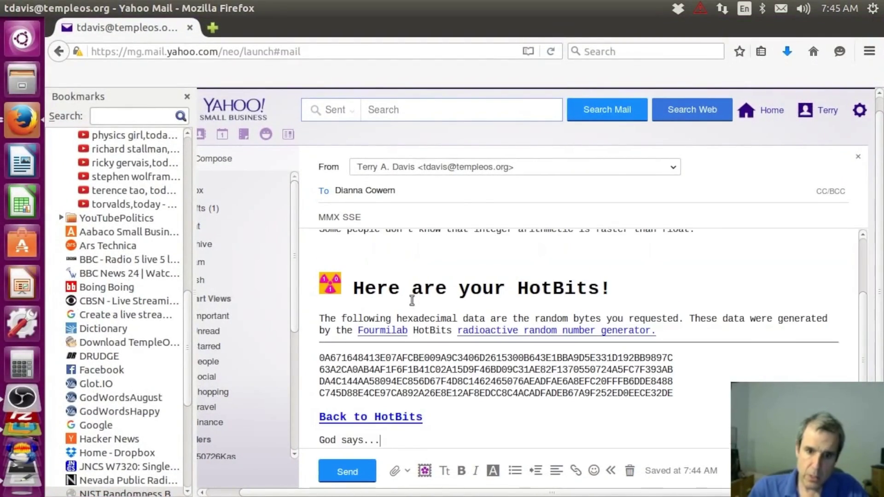
pyautogui.press('Return')
pyautogui.write('Line')
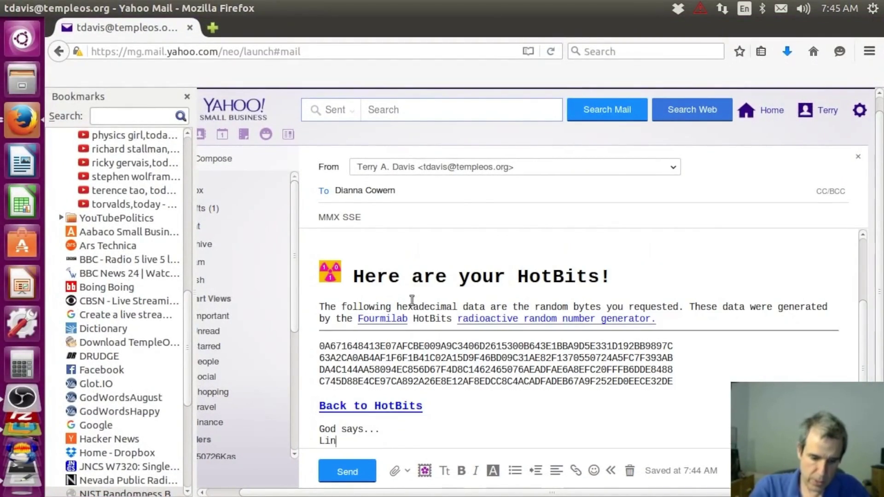
pyautogui.press('Left')
pyautogui.press('Left')
pyautogui.press('Return')
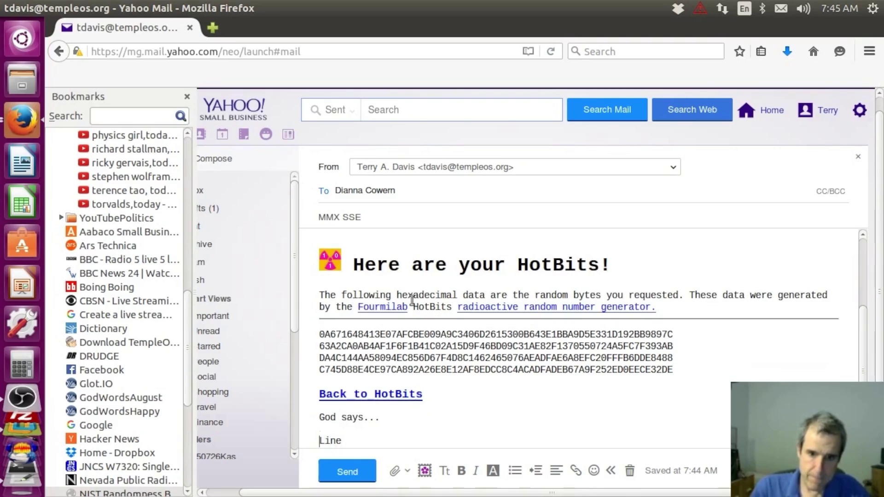
pyautogui.write('067')
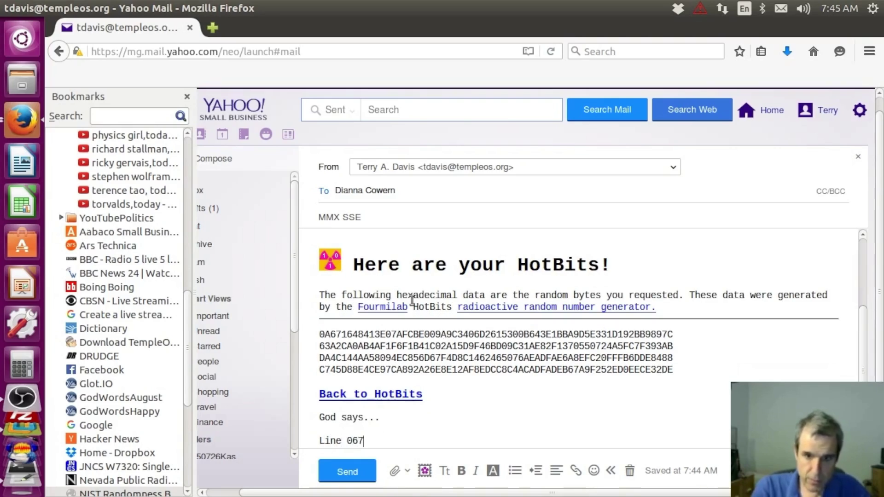
pyautogui.write('16')
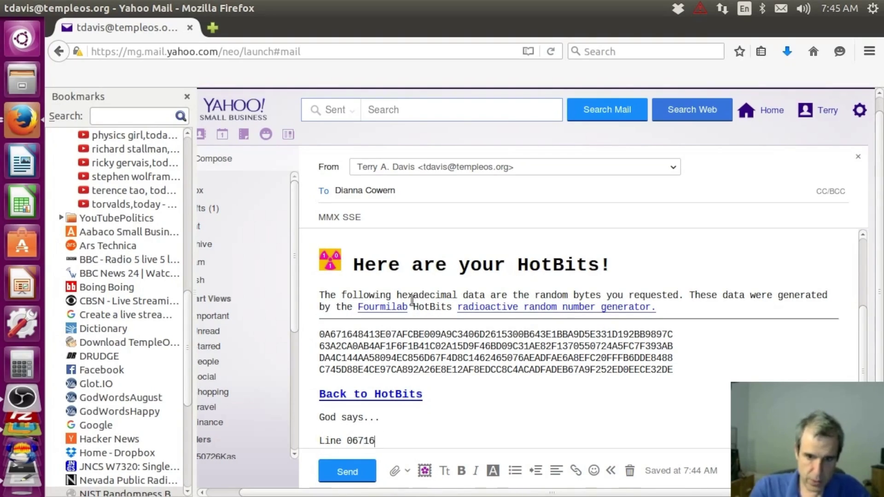
# Add a 'God says...' line below it and delete the duplicate 'God says...' line.
pyautogui.press('Return')
pyautogui.write('God sdays./.')
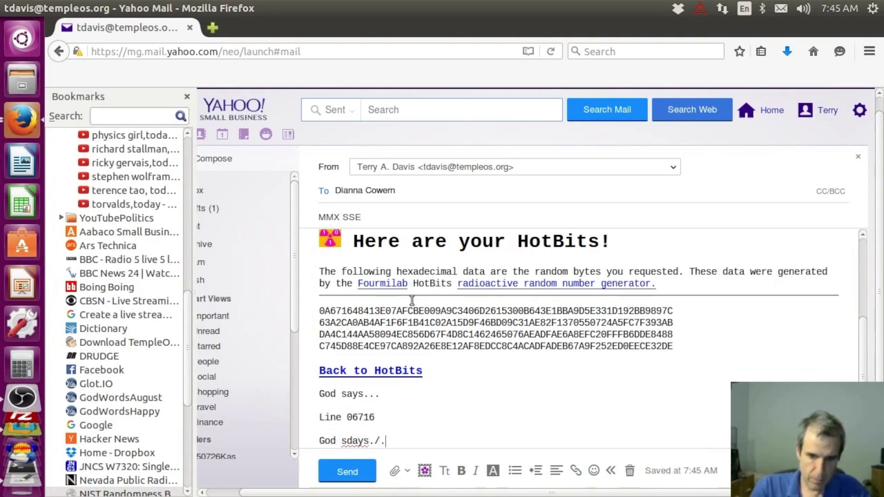
pyautogui.press('BackSpace')
pyautogui.press('BackSpace')
pyautogui.press('BackSpace')
pyautogui.press('BackSpace')
pyautogui.press('BackSpace')
pyautogui.press('BackSpace')
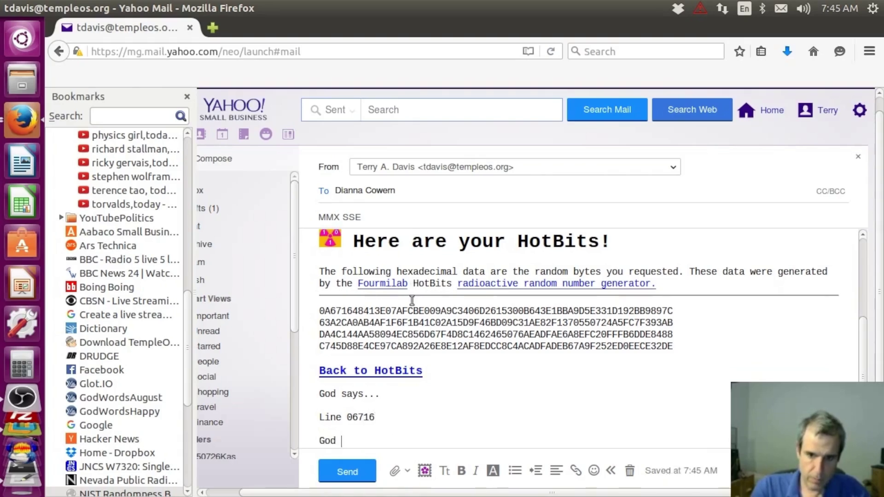
pyautogui.write('says...')
pyautogui.press('Return')
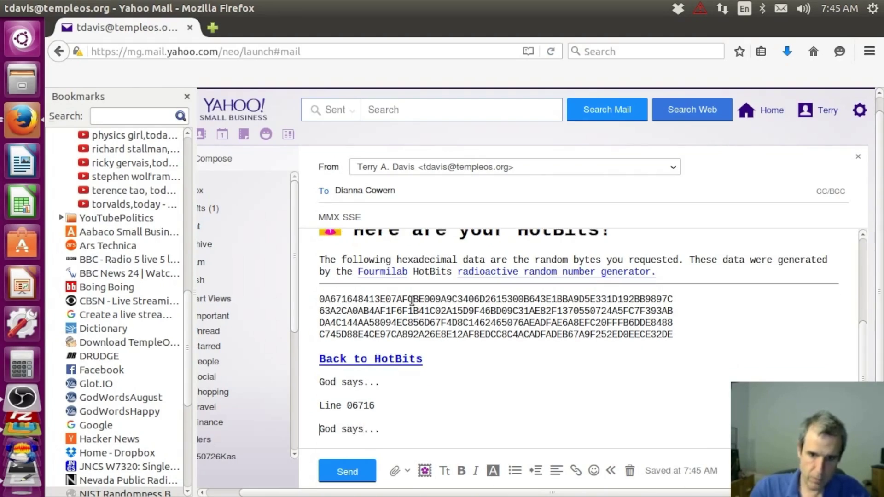
pyautogui.hotkey('shift', 'End')
pyautogui.press('Delete')
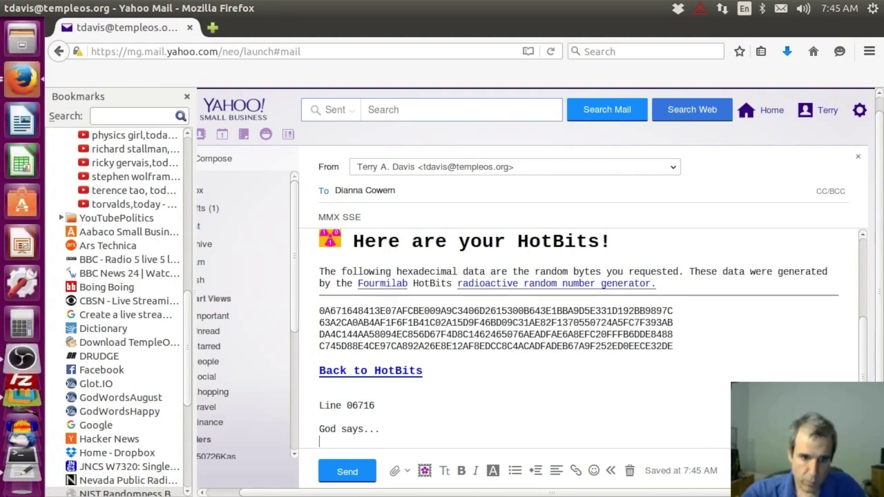
pyautogui.scroll(-2, 21, 464)
pyautogui.scroll(-3, 20, 464)
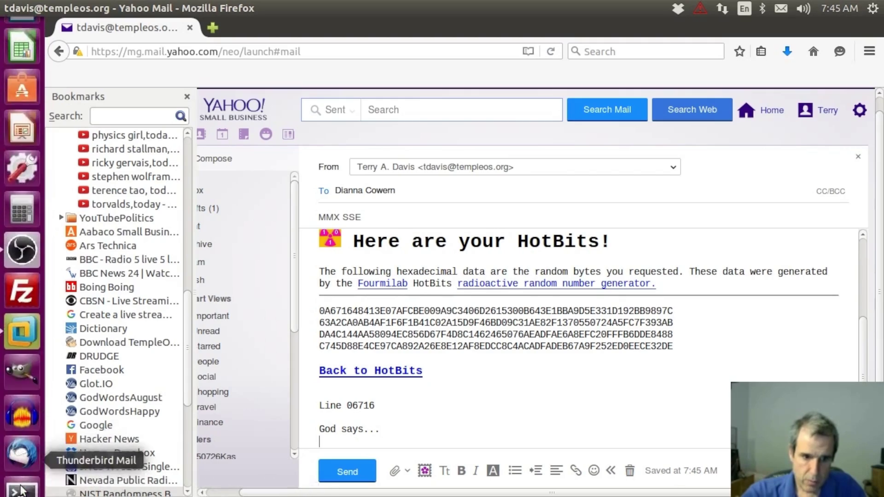
pyautogui.click(38, 444)
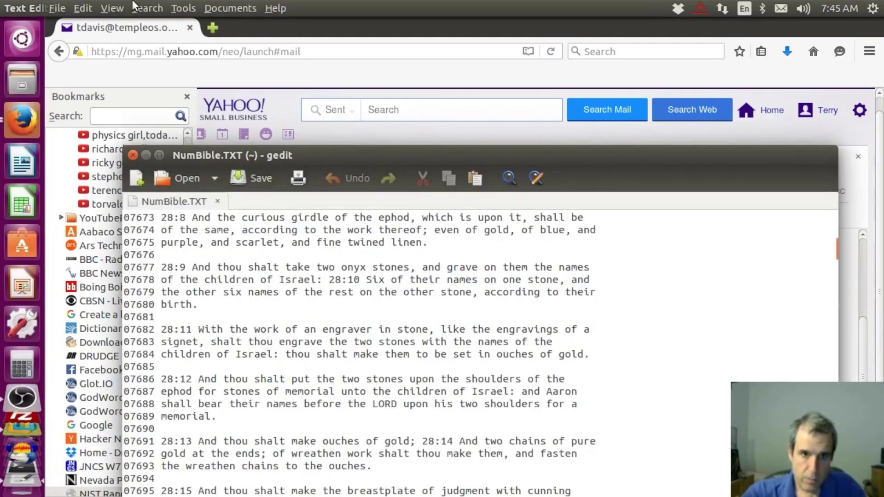
# Jump to line 6716 in NumBible.TXT and select the passage starting there.
pyautogui.click(133, 6)
pyautogui.click(169, 115)
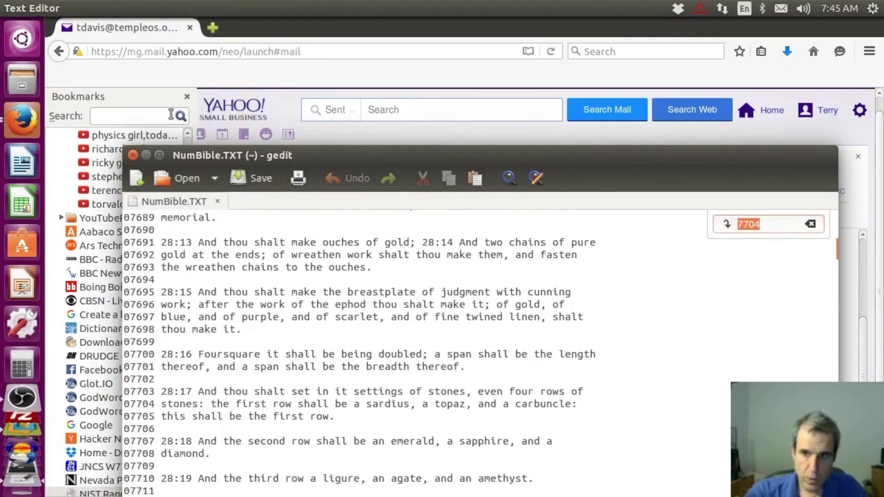
pyautogui.write('6716')
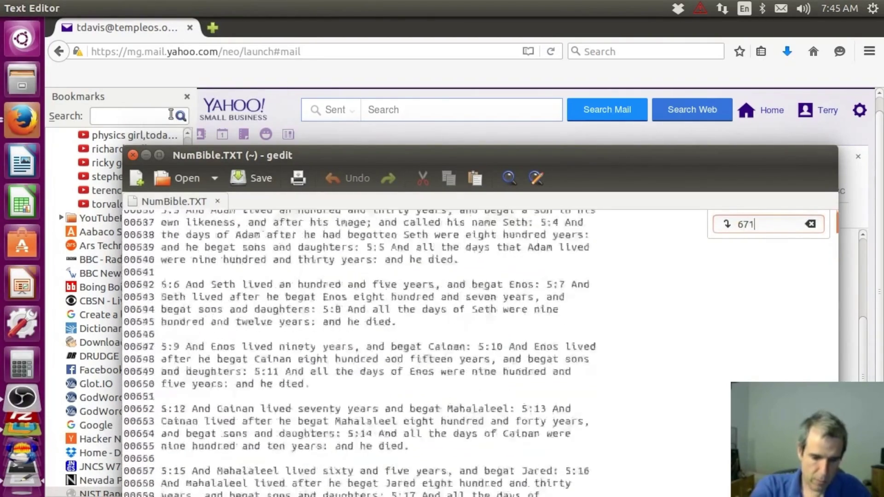
pyautogui.press('Return')
pyautogui.hotkey('shift', 'Down')
pyautogui.hotkey('shift', 'Down')
pyautogui.hotkey('shift', 'Down')
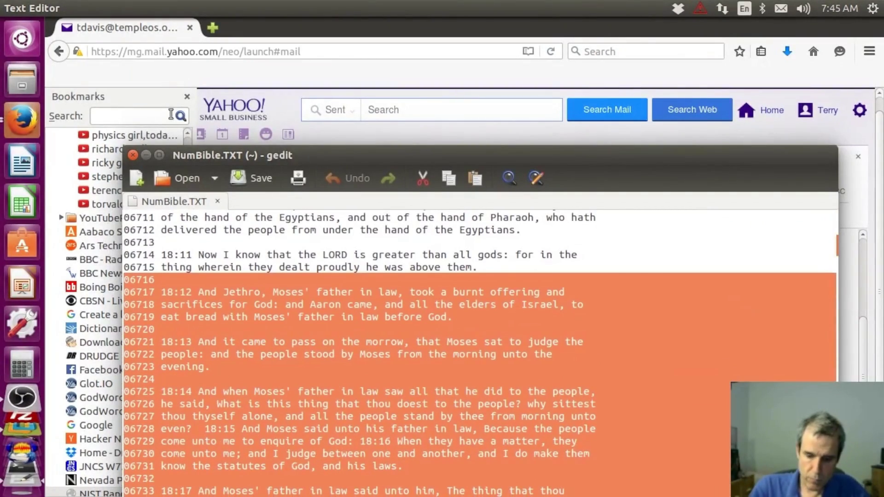
pyautogui.click(482, 134)
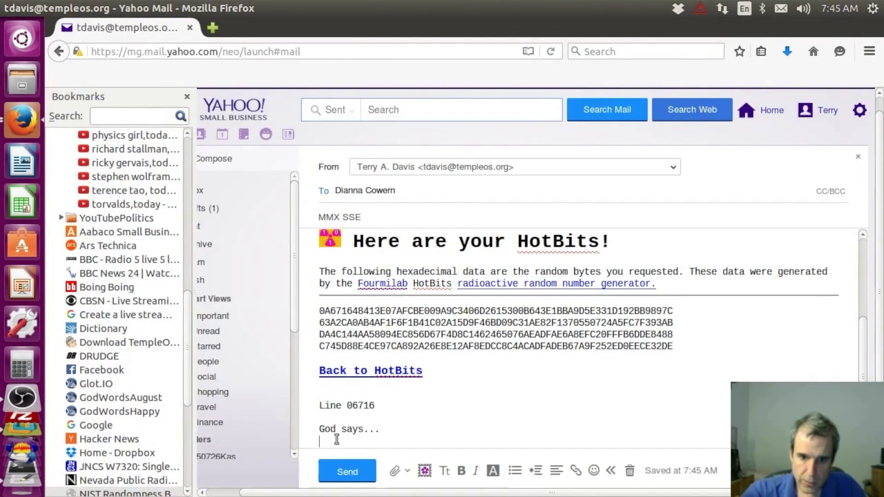
# Paste the Bible passage through line 06741 (verse 18:19) and add 'God says...' below.
pyautogui.hotkey('ctrl', 'v')
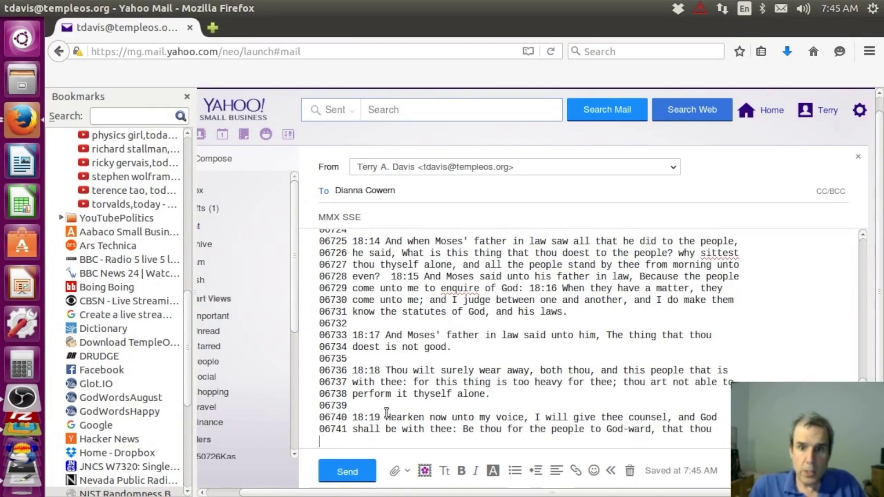
pyautogui.scroll(5, 387, 412)
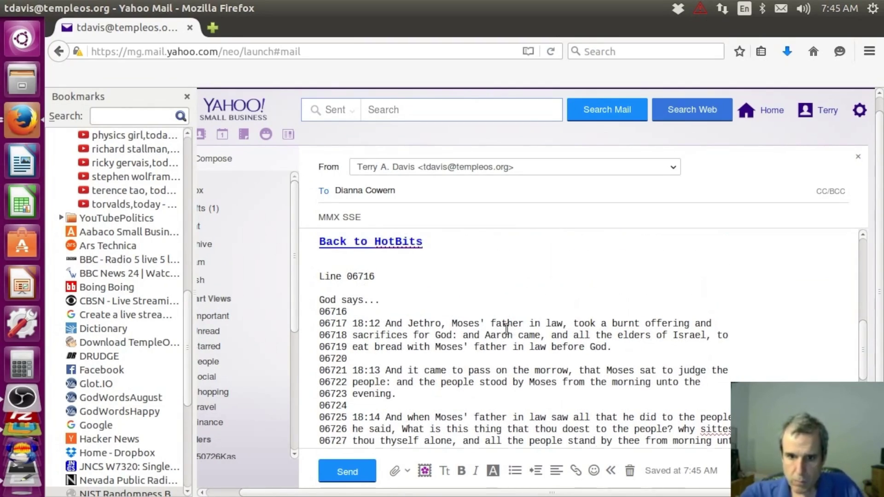
pyautogui.scroll(-1, 507, 329)
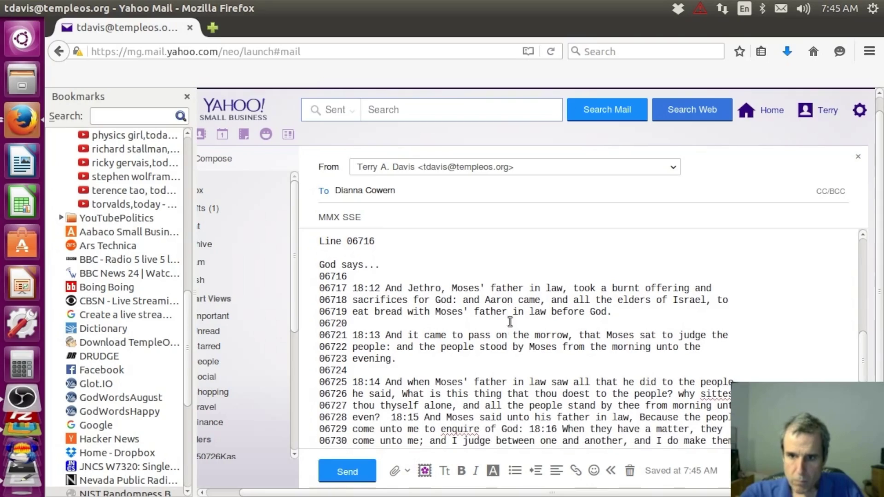
pyautogui.scroll(-1, 510, 321)
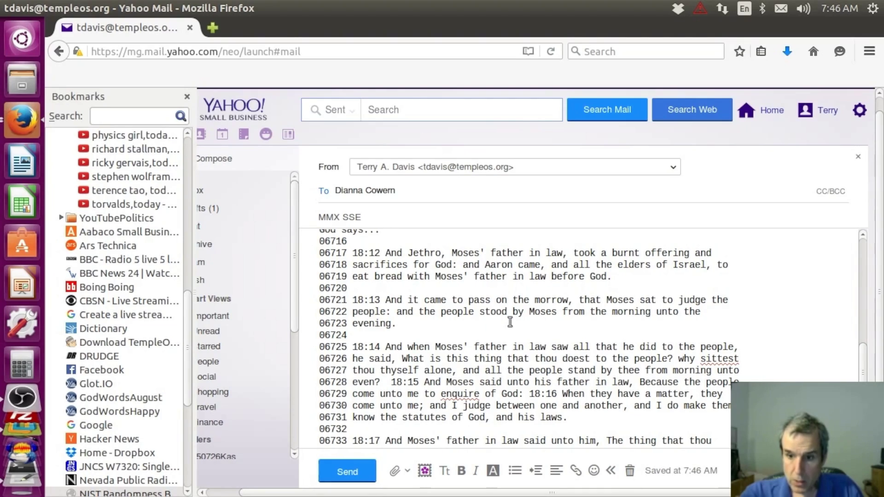
pyautogui.scroll(-2, 511, 322)
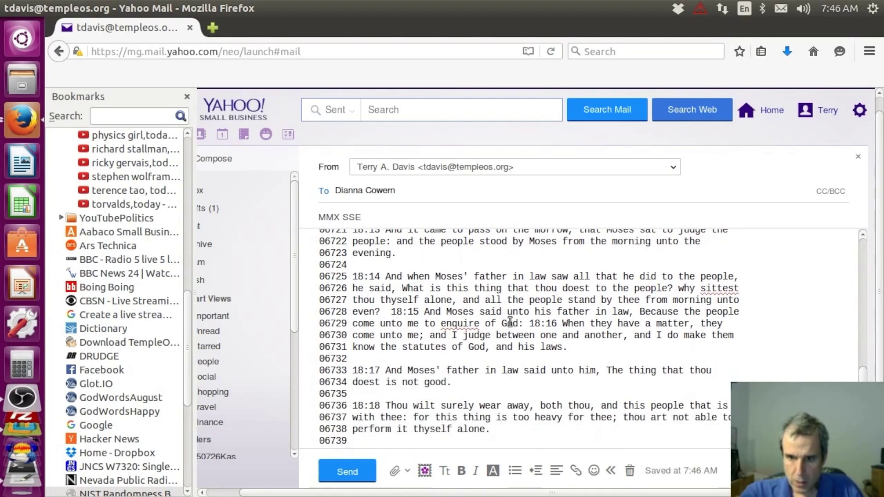
pyautogui.scroll(-1, 514, 322)
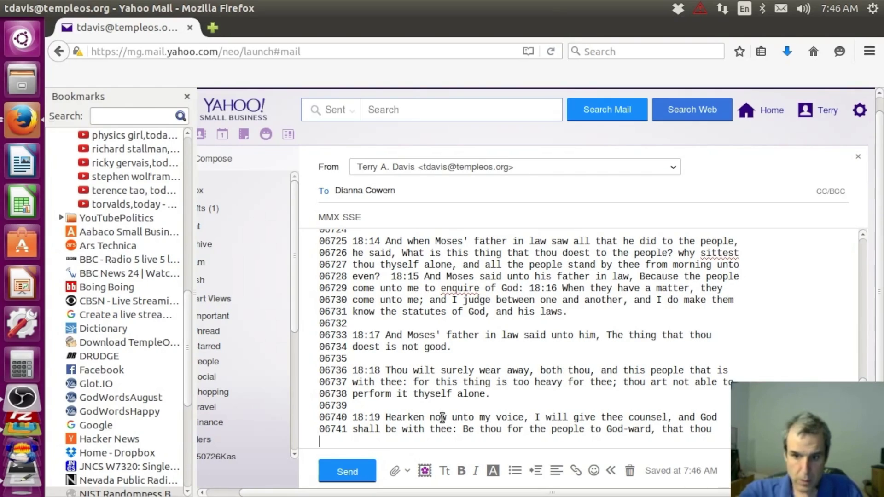
pyautogui.scroll(-1, 473, 397)
pyautogui.write('God says...')
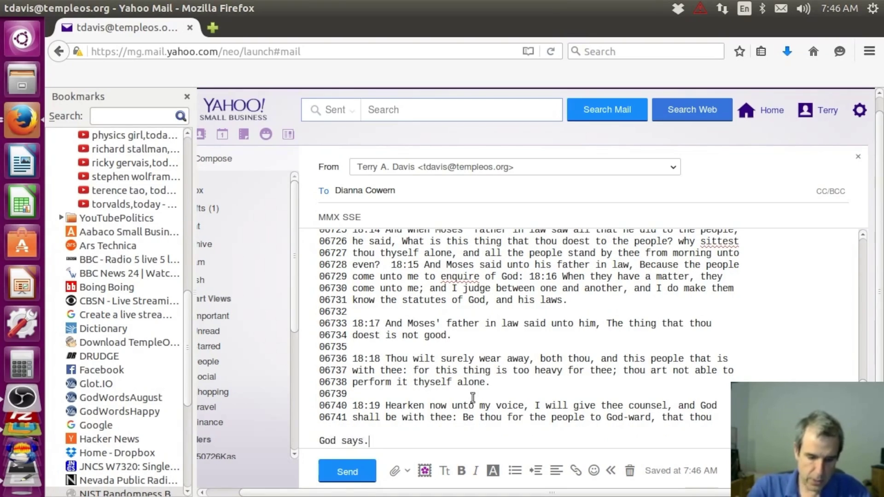
pyautogui.press('Return')
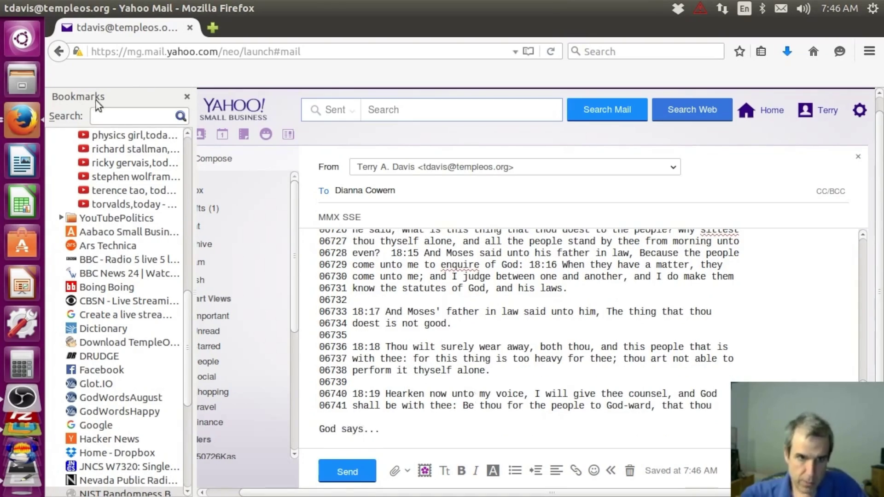
pyautogui.click(22, 120)
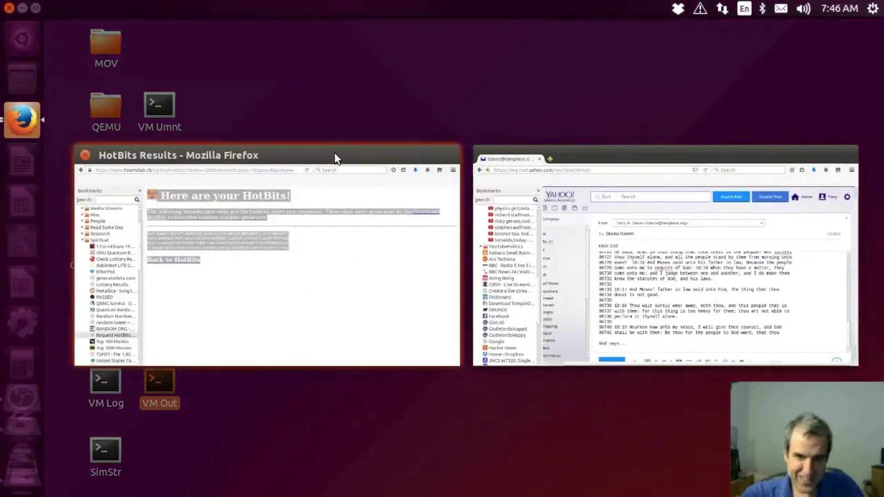
# Run the GodWordsHappy glot.io snippet and select its new random-word output line.
pyautogui.click(338, 162)
pyautogui.click(97, 204)
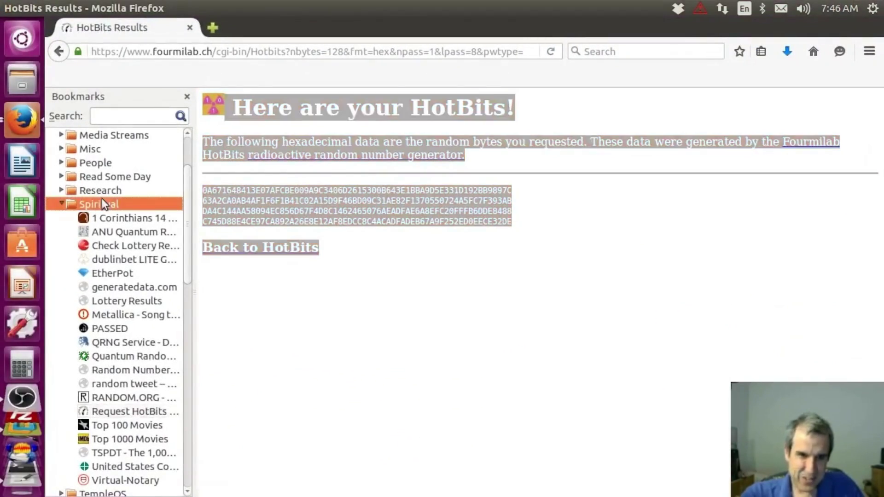
pyautogui.scroll(-3, 101, 322)
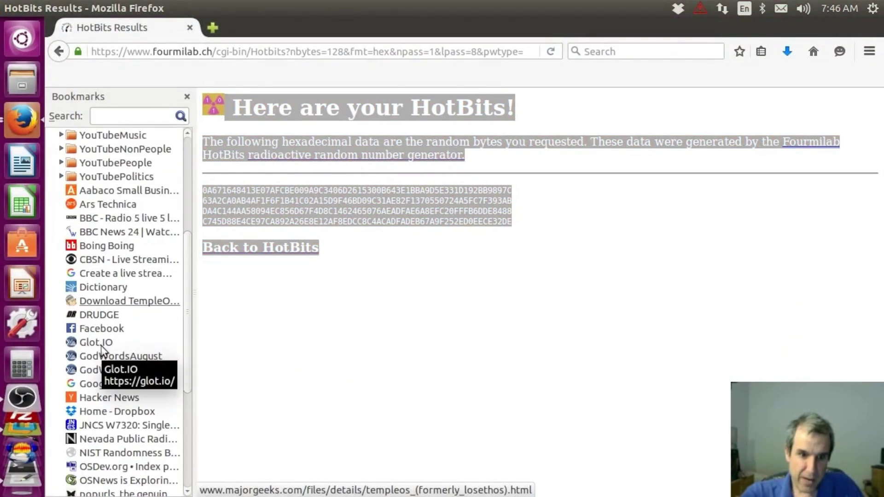
pyautogui.scroll(-2, 102, 350)
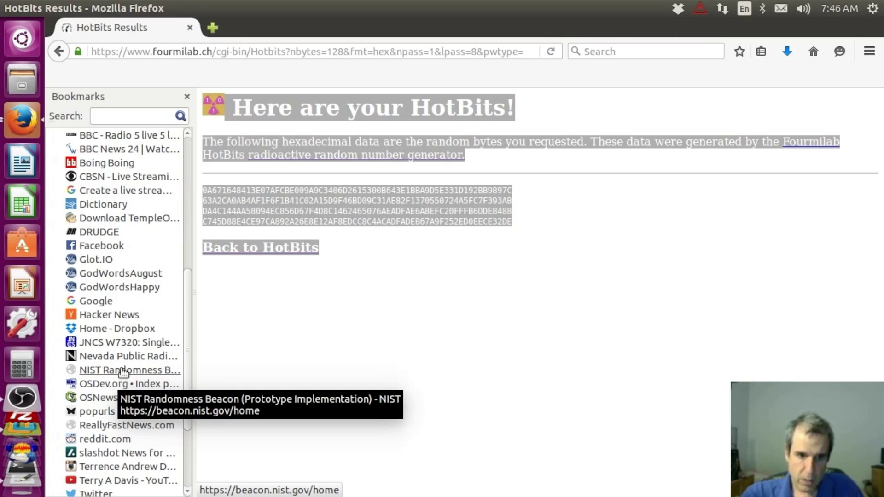
pyautogui.click(124, 287)
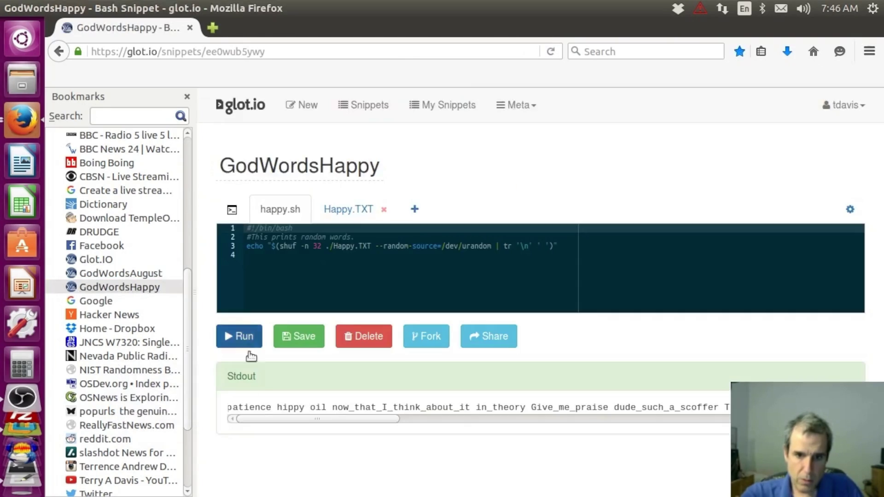
pyautogui.click(248, 344)
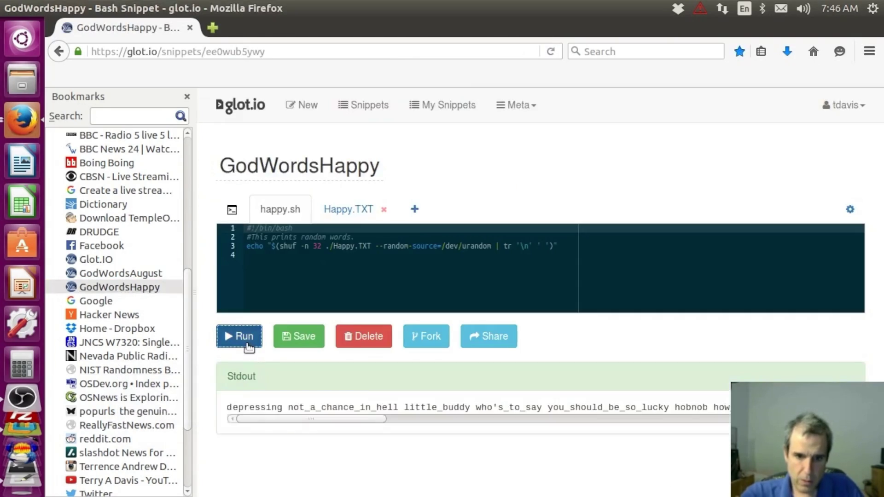
pyautogui.tripleClick(228, 408)
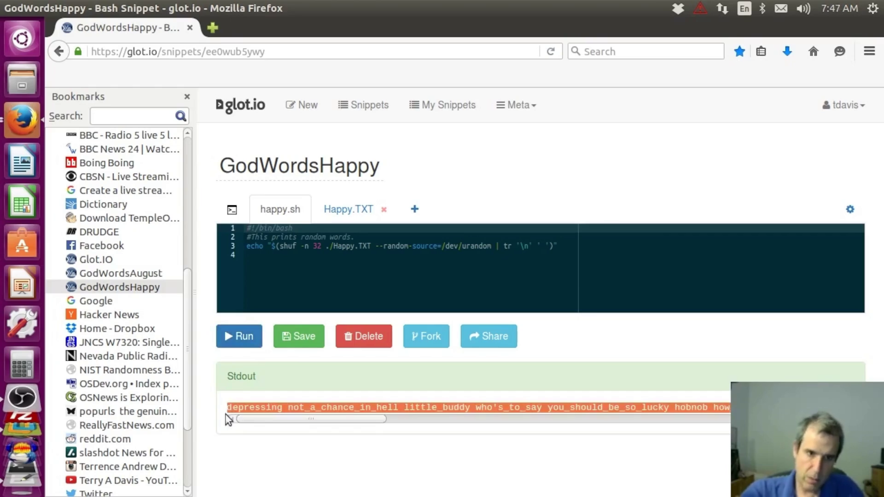
pyautogui.click(34, 126)
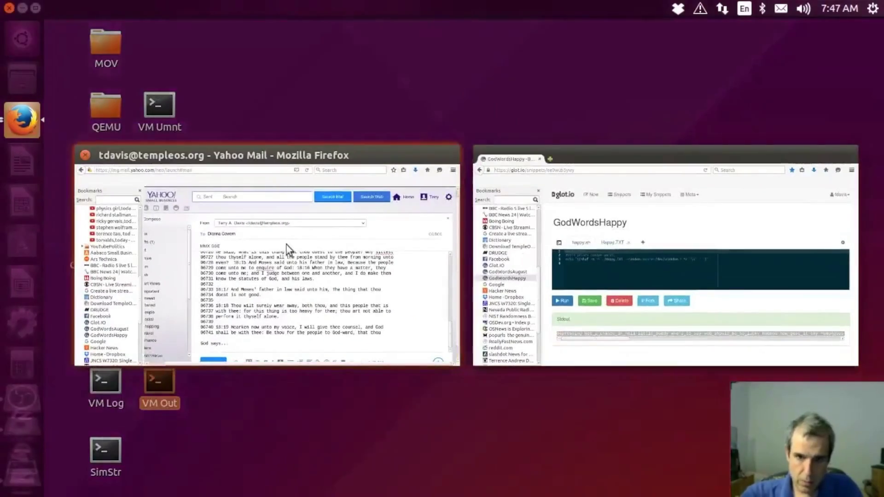
pyautogui.click(288, 250)
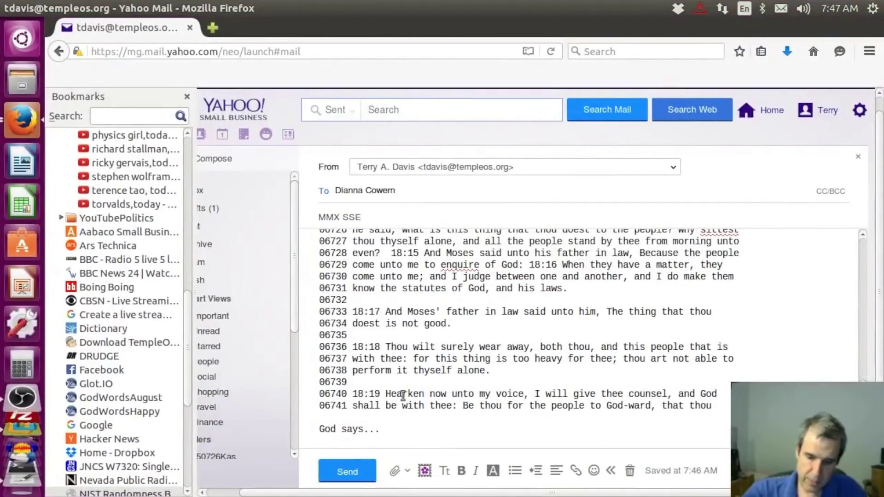
# Paste the random words onto their own line under 'God says...'.
pyautogui.hotkey('ctrl', 'v')
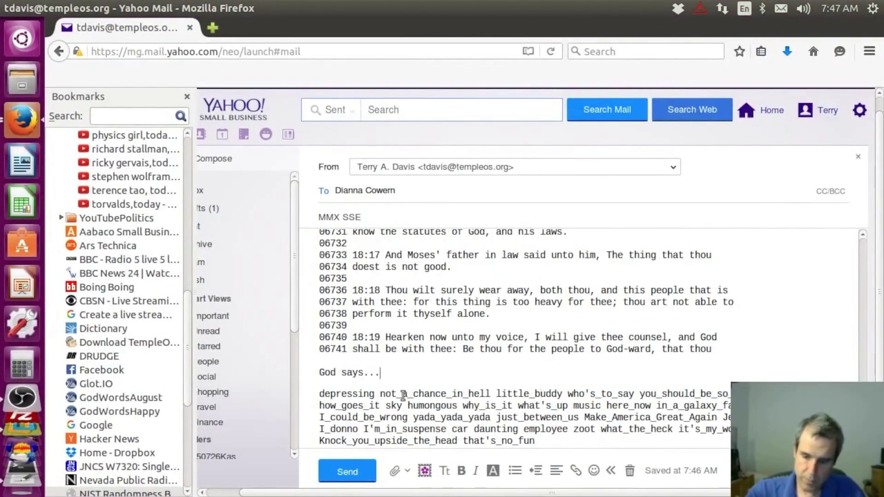
pyautogui.press('Delete')
pyautogui.press('Delete')
pyautogui.press('Return')
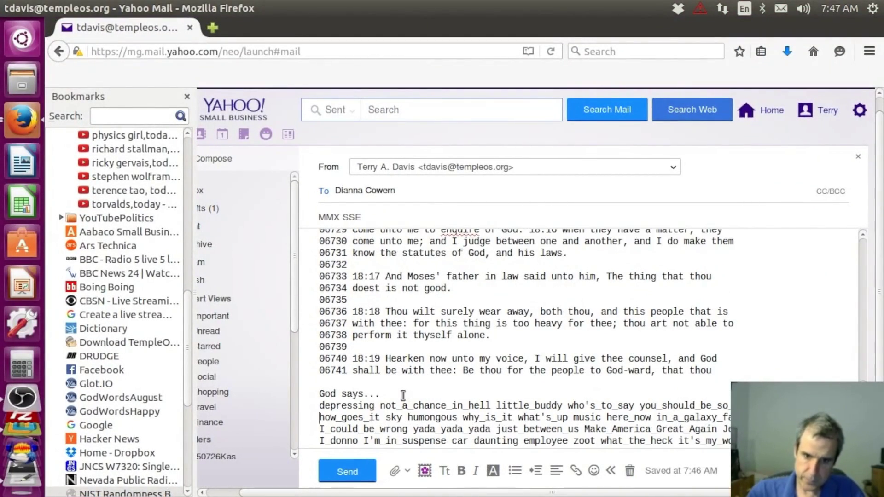
pyautogui.hotkey('ctrl', 'End')
pyautogui.press('Return')
pyautogui.press('Return')
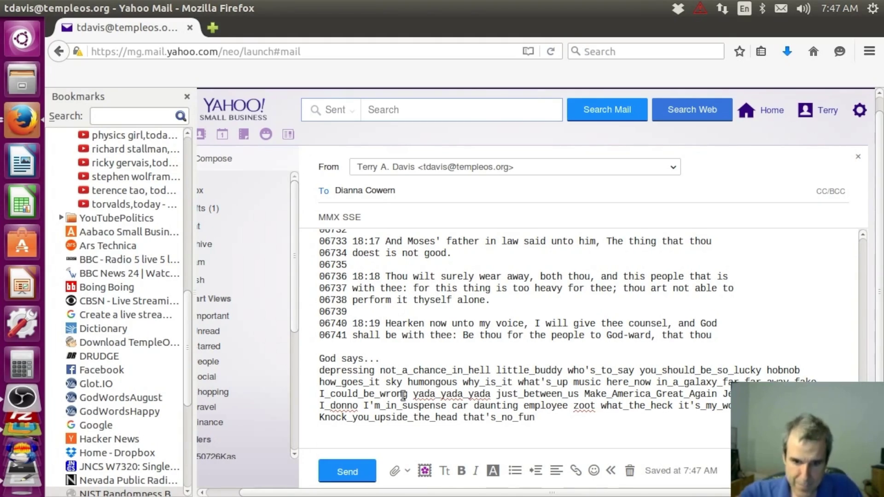
# Ask the recipient about adding MMX SSE to TempleOS's compiler, then add 'God says...'.
pyautogui.write('Dianna?  You wan')
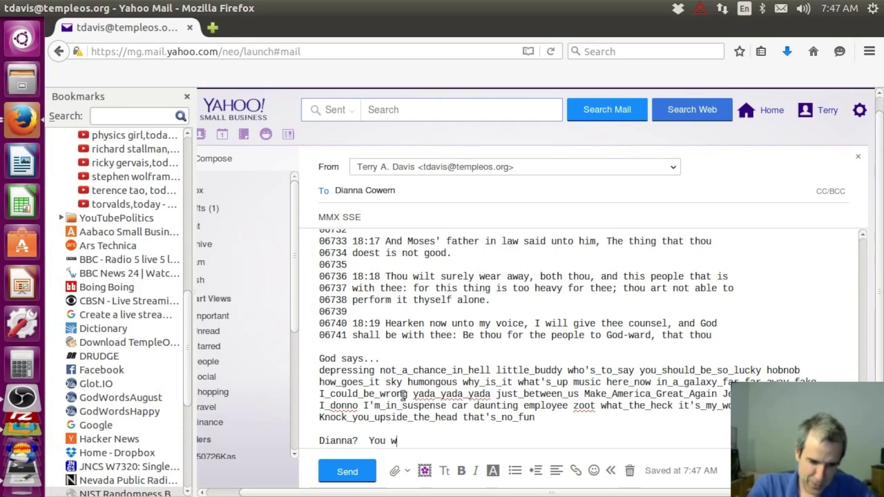
pyautogui.write('t to add')
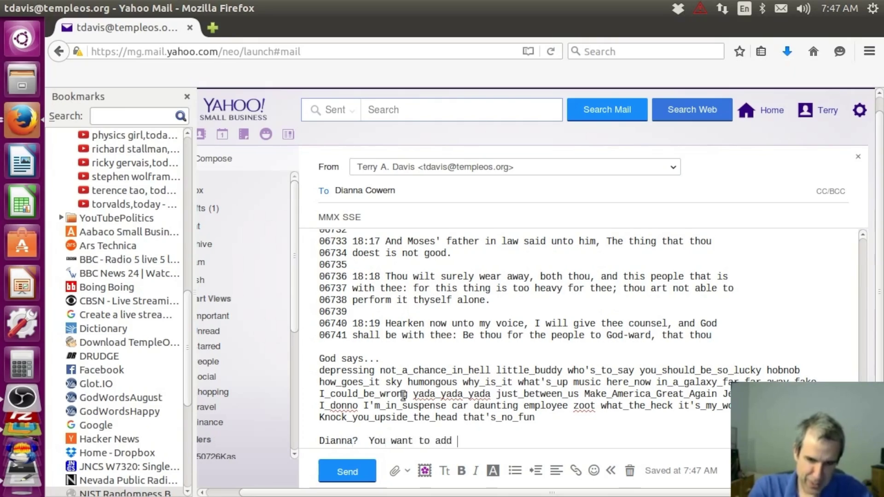
pyautogui.press('Home')
pyautogui.press('Return')
pyautogui.press('Return')
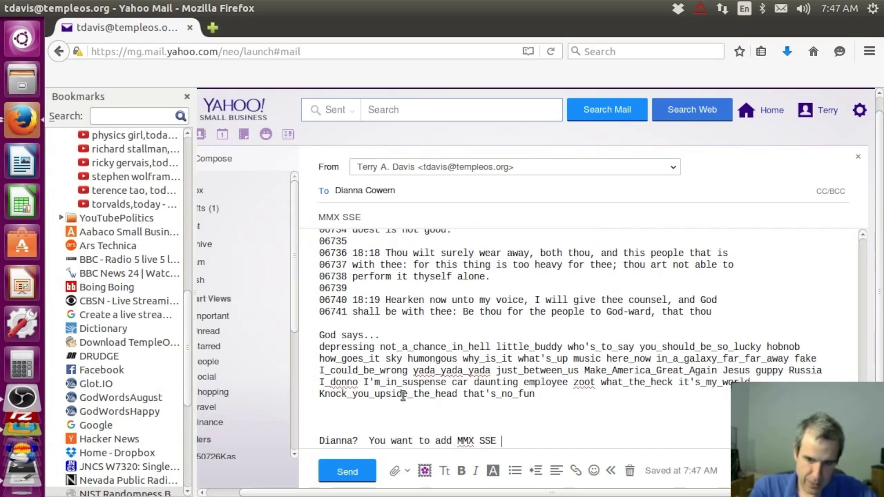
pyautogui.write('Temple')
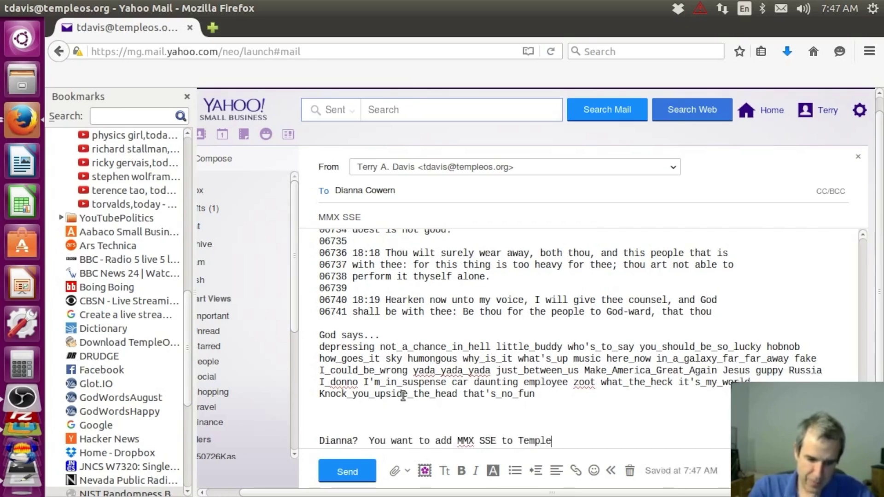
pyautogui.write("OS's compiler?")
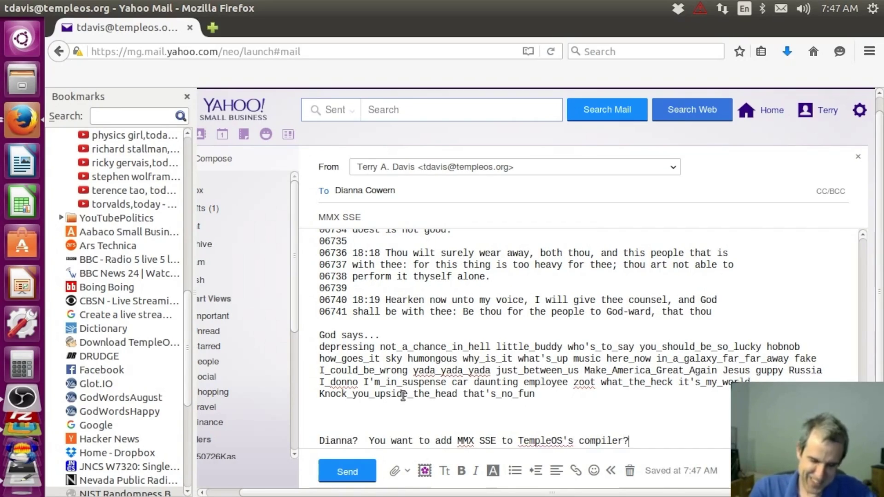
pyautogui.press('Return')
pyautogui.press('Return')
pyautogui.write('God says.')
pyautogui.press('Return')
pyautogui.click(30, 107)
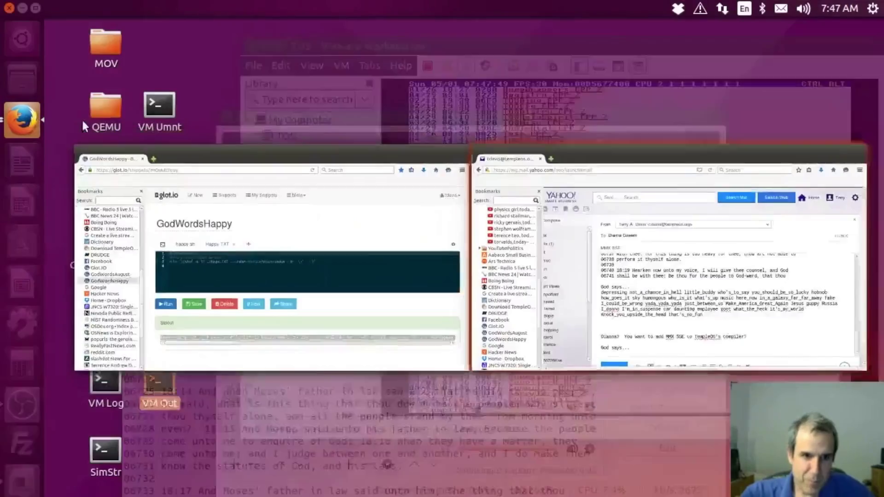
# Rerun the GodWordsHappy snippet on glot.io and paste its new random words into the email draft.
pyautogui.click(378, 197)
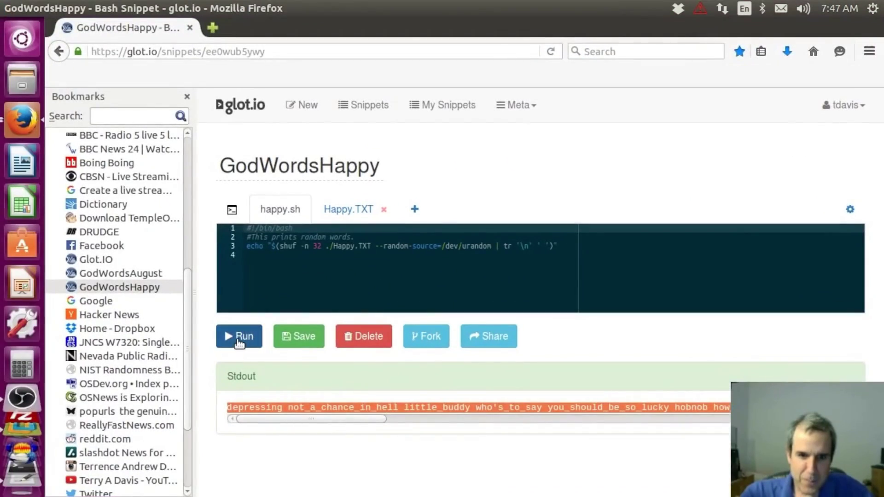
pyautogui.click(239, 342)
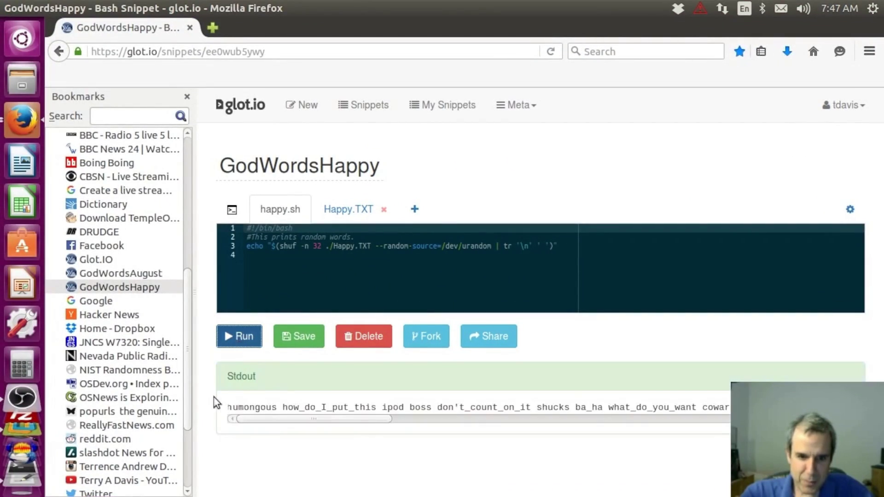
pyautogui.moveTo(231, 405); pyautogui.dragTo(231, 420)
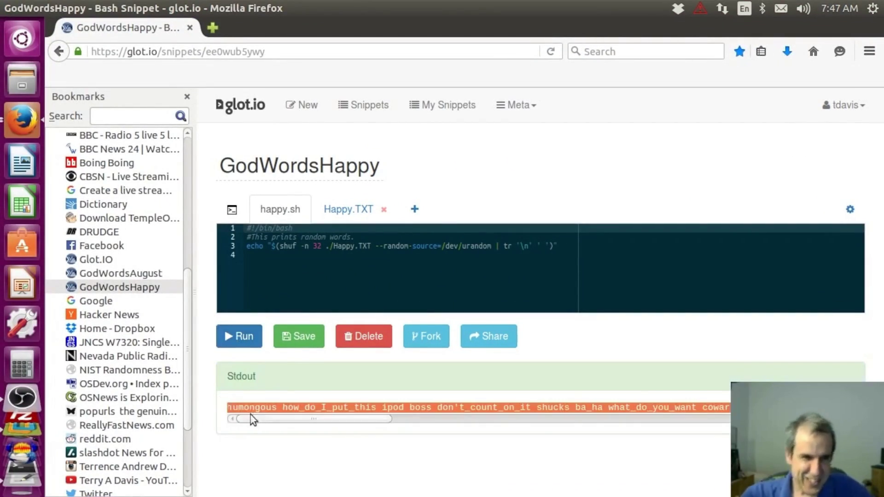
pyautogui.click(29, 123)
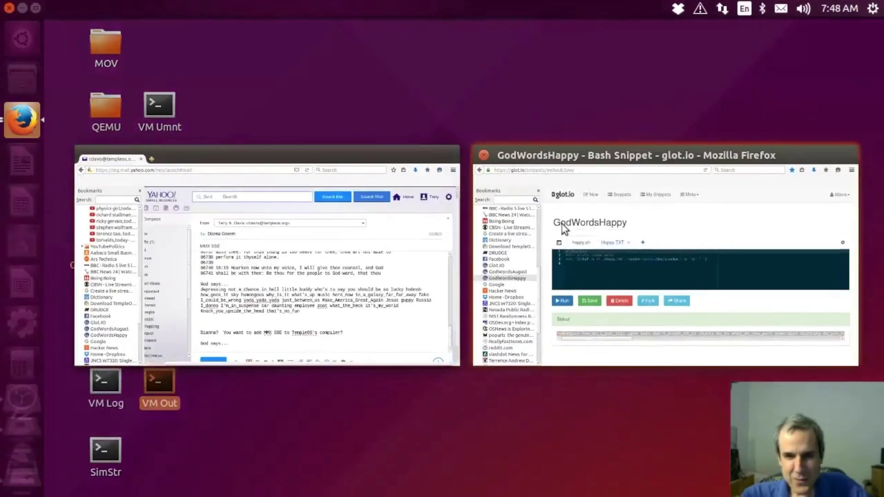
pyautogui.click(433, 260)
pyautogui.hotkey('ctrl', 'v')
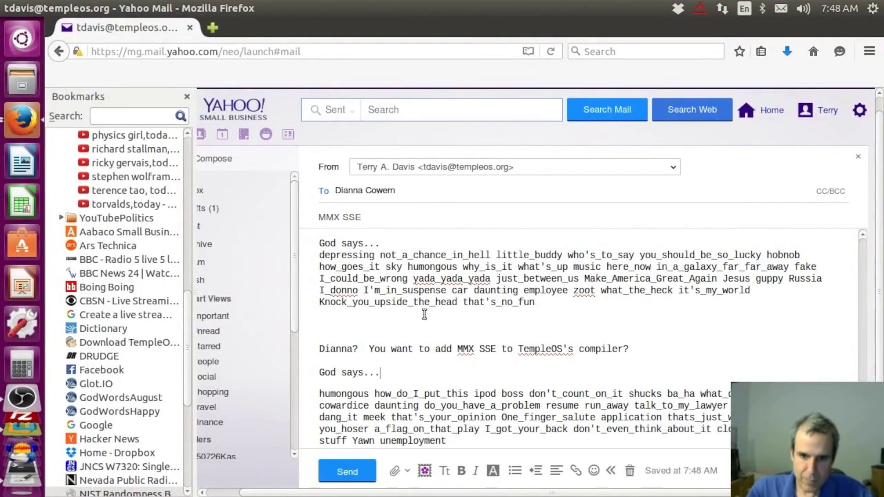
# Put the pasted words on their own line after 'God says...' and send the 'MMX SSE' email.
pyautogui.hotkey('ctrl', 'z')
pyautogui.press('Return')
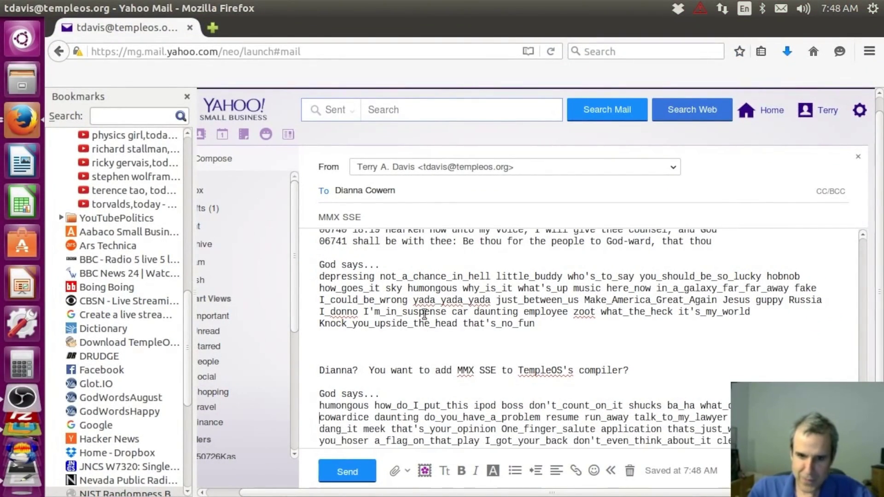
pyautogui.hotkey('ctrl', 'End')
pyautogui.press('Return')
pyautogui.press('Return')
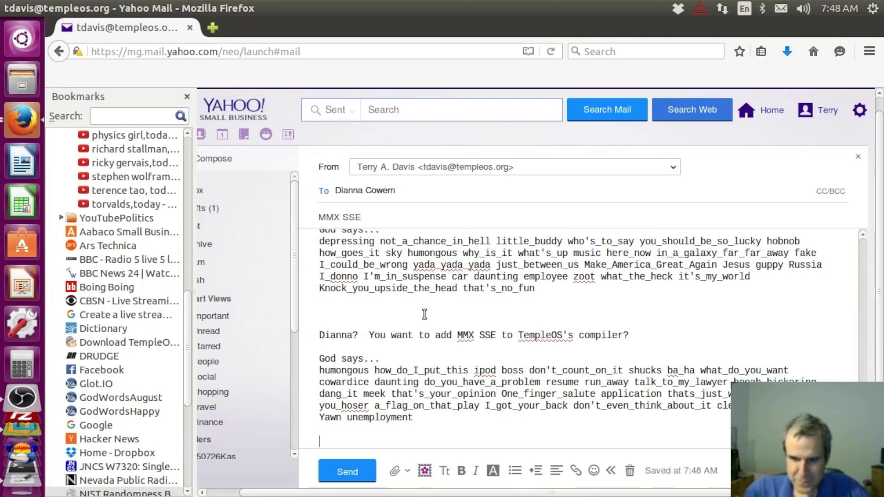
pyautogui.click(355, 472)
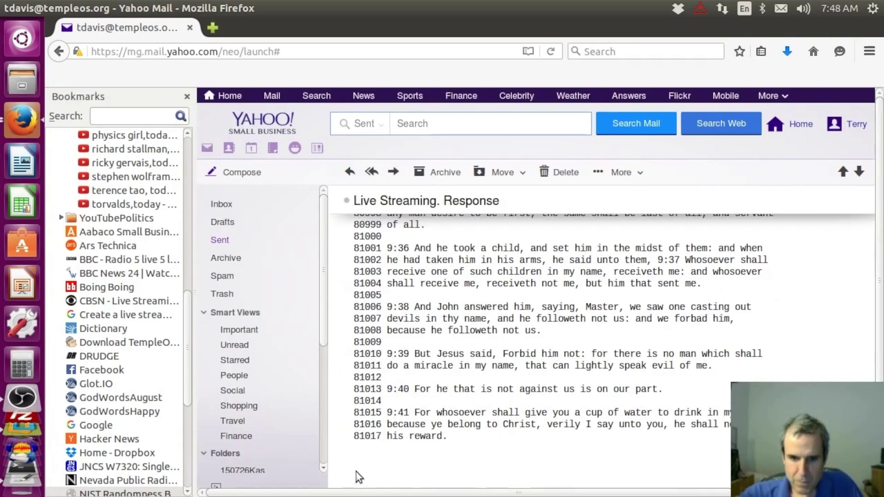
# Open the sent 'MMX SSE' message from the Sent folder and scroll through it.
pyautogui.scroll(5, 479, 329)
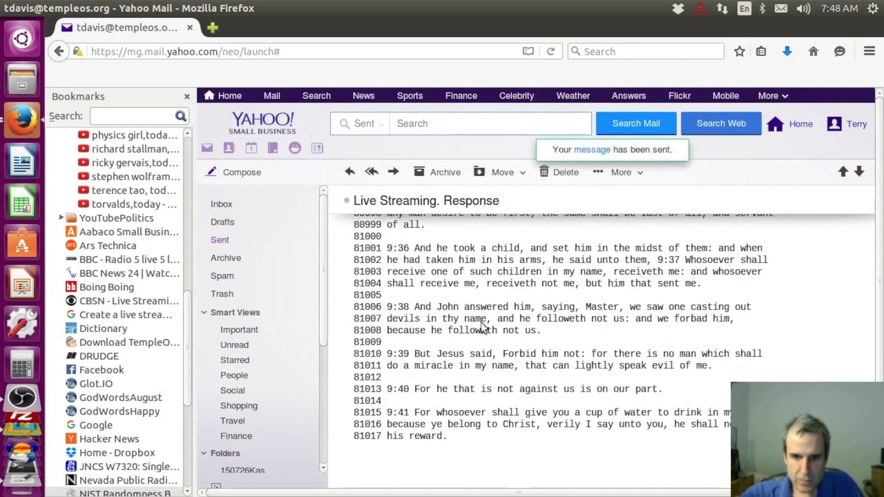
pyautogui.scroll(6, 481, 328)
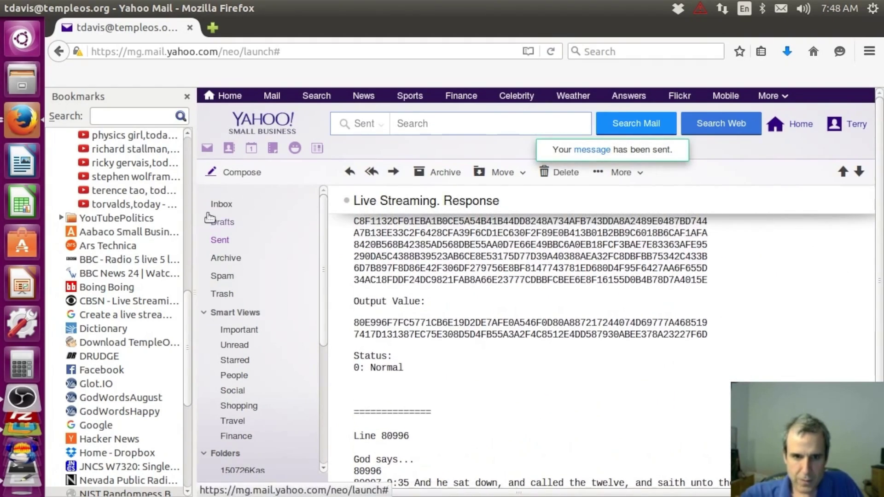
pyautogui.click(223, 206)
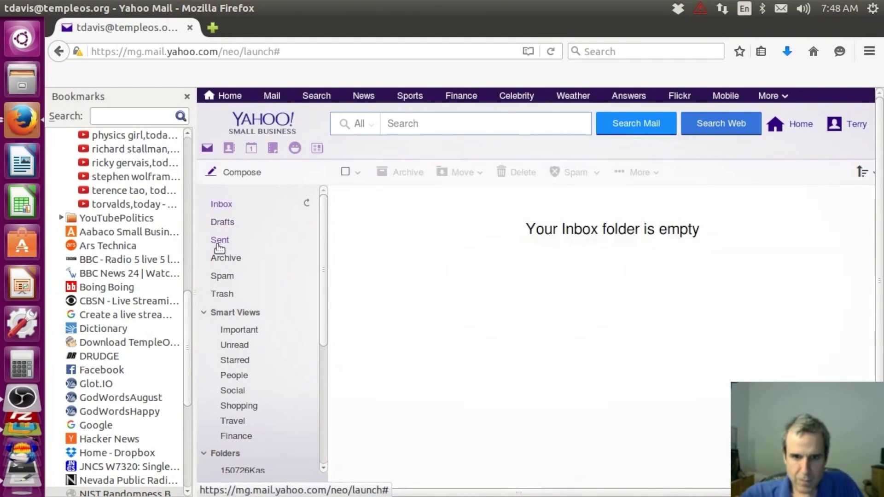
pyautogui.click(220, 243)
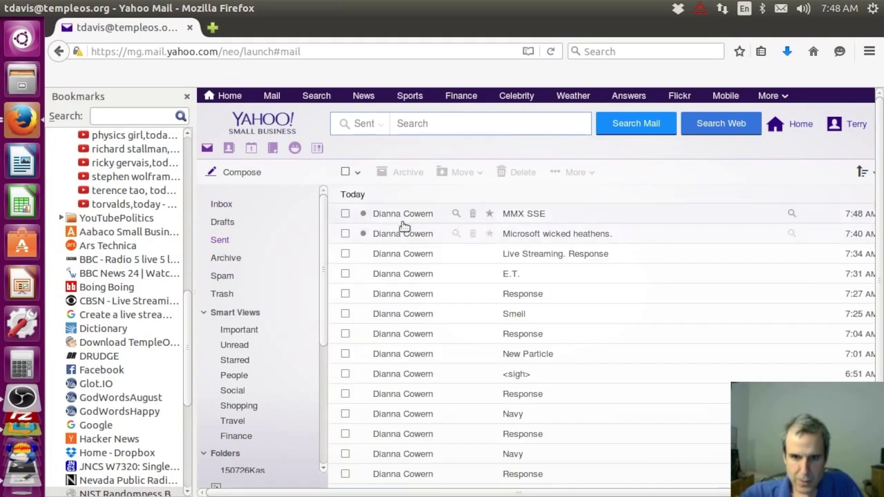
pyautogui.click(407, 214)
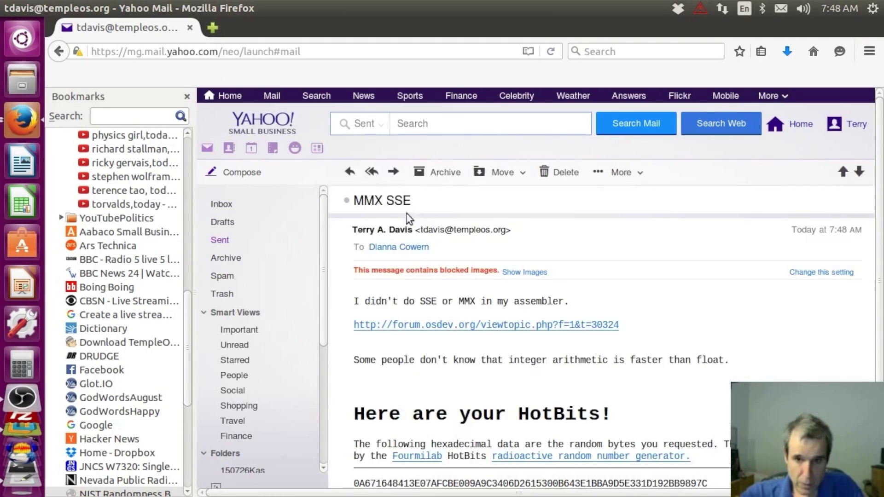
pyautogui.scroll(-10, 497, 299)
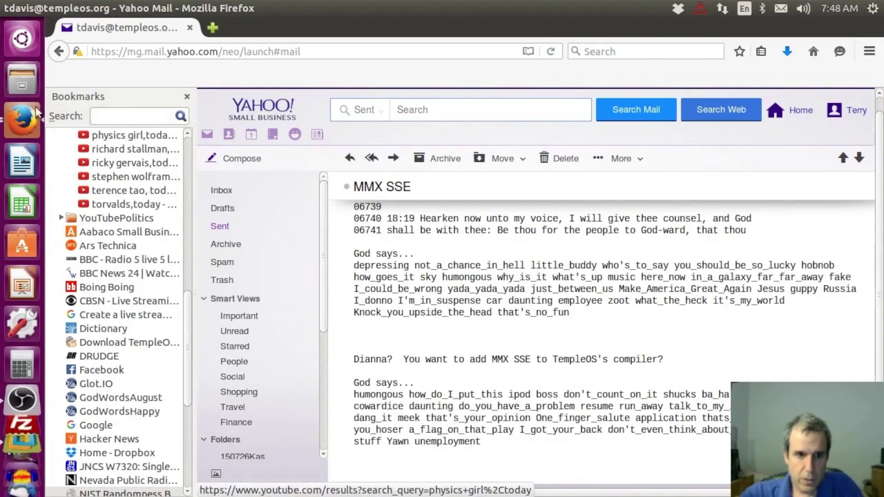
# Switch to the GodWordsHappy snippet in the glot.io window.
pyautogui.click(27, 120)
pyautogui.click(268, 254)
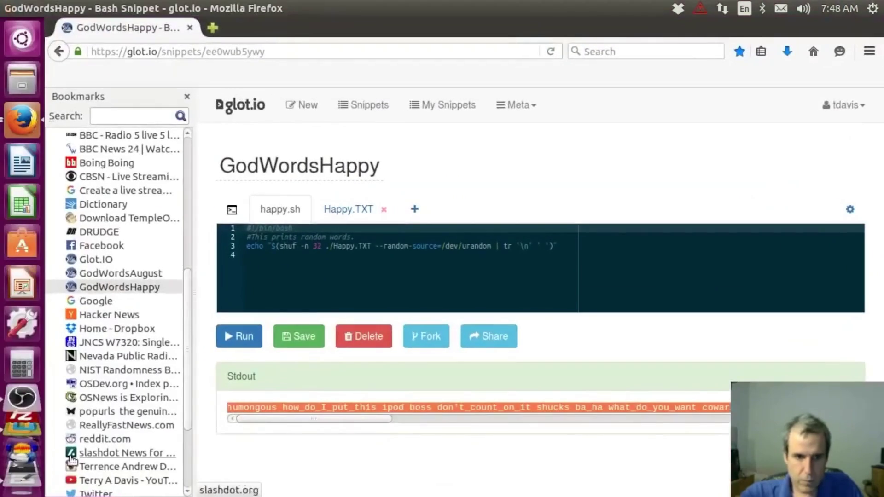
pyautogui.scroll(-3, 124, 369)
# Load the YouTube live stream from bookmarks and post 'Why?' in its live chat.
pyautogui.click(101, 360)
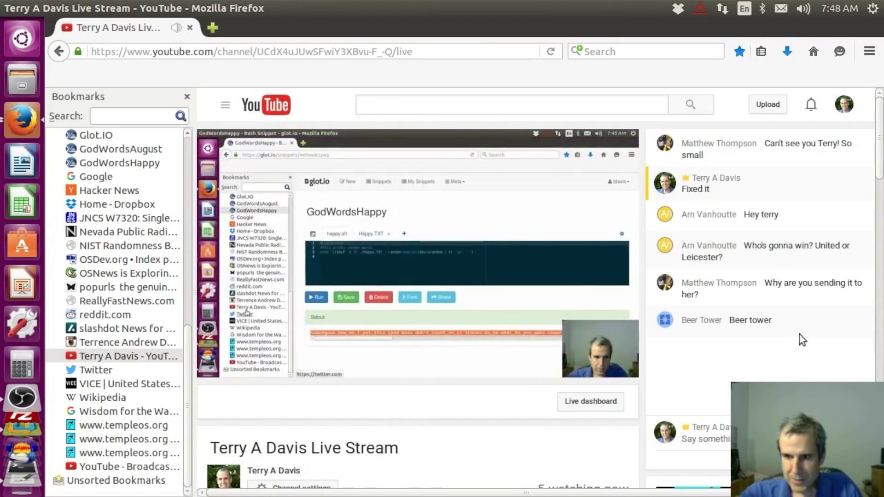
pyautogui.click(689, 441)
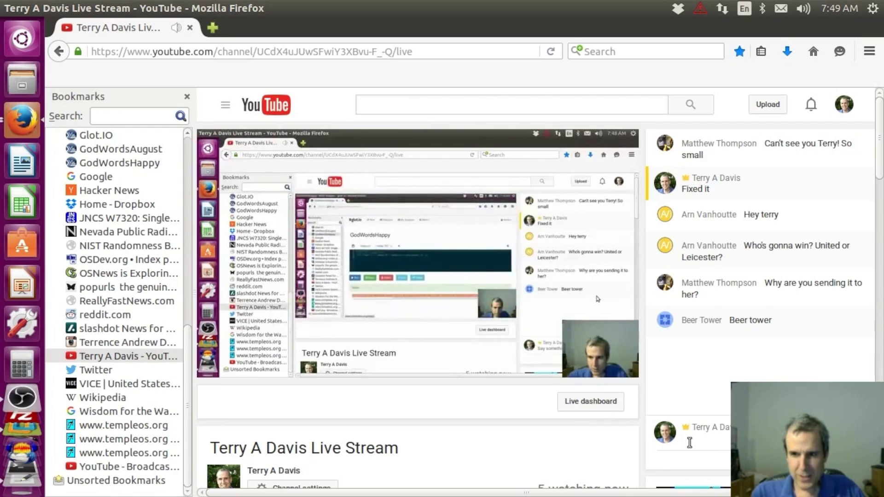
pyautogui.write('Why?')
pyautogui.press('Return')
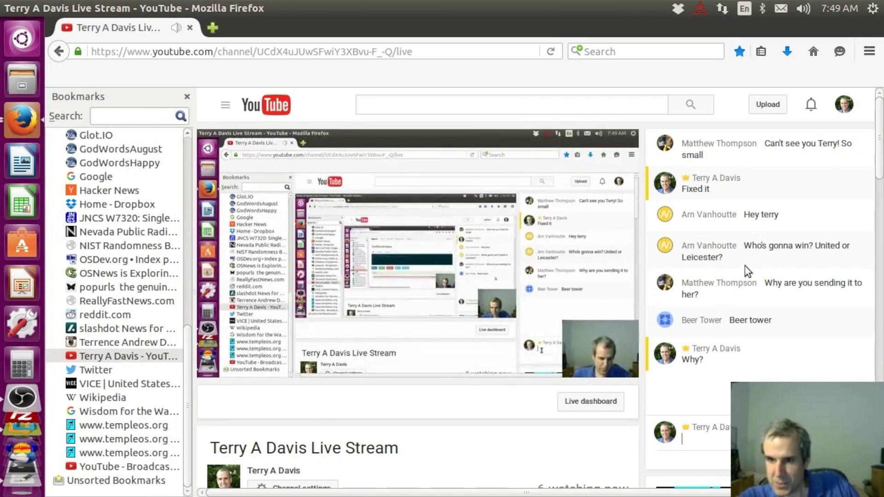
pyautogui.scroll(1, 129, 202)
pyautogui.scroll(9, 131, 201)
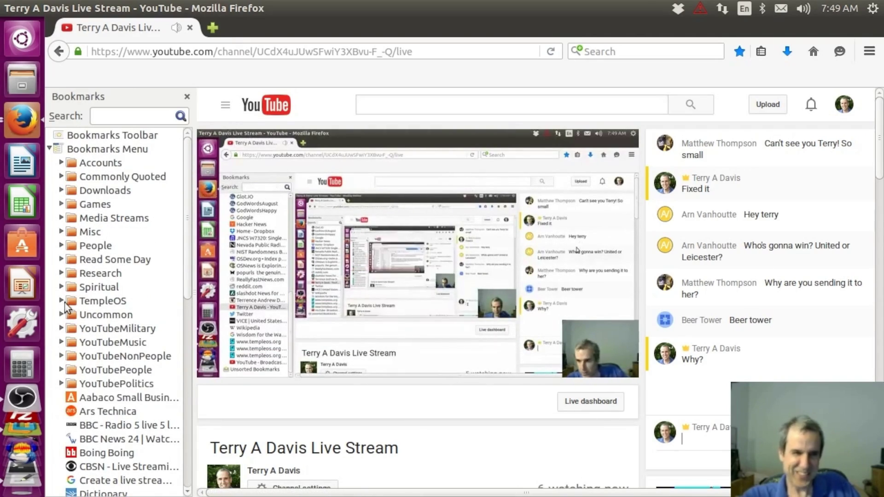
# On RANDOM.ORG, raise the range maximum to 100000 and generate a number, getting 47263.
pyautogui.click(90, 287)
pyautogui.scroll(-2, 92, 323)
pyautogui.click(133, 399)
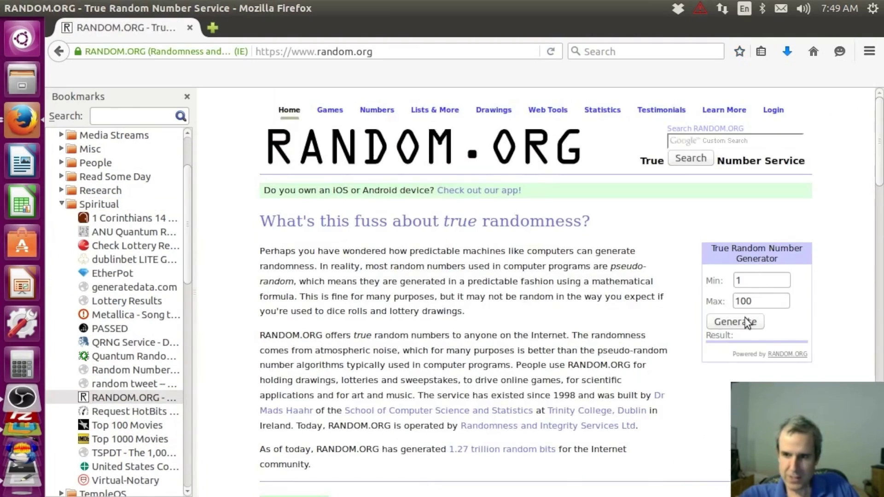
pyautogui.click(746, 323)
pyautogui.click(750, 302)
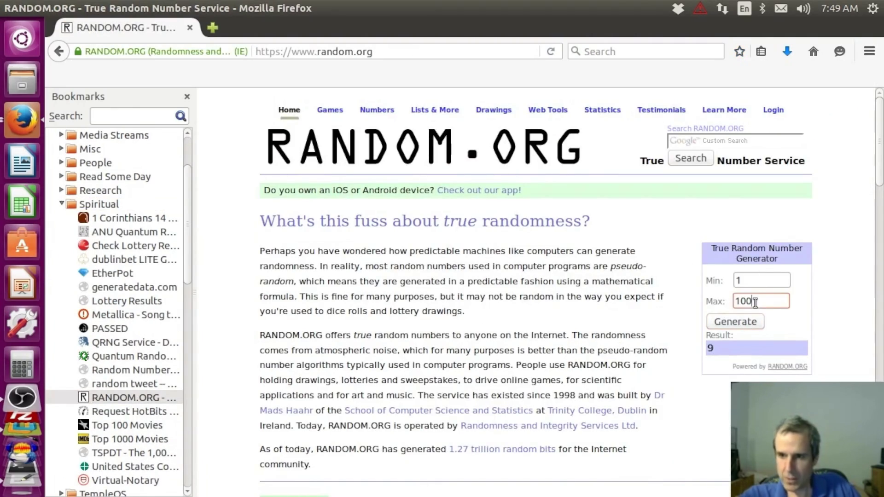
pyautogui.write('000')
pyautogui.click(753, 325)
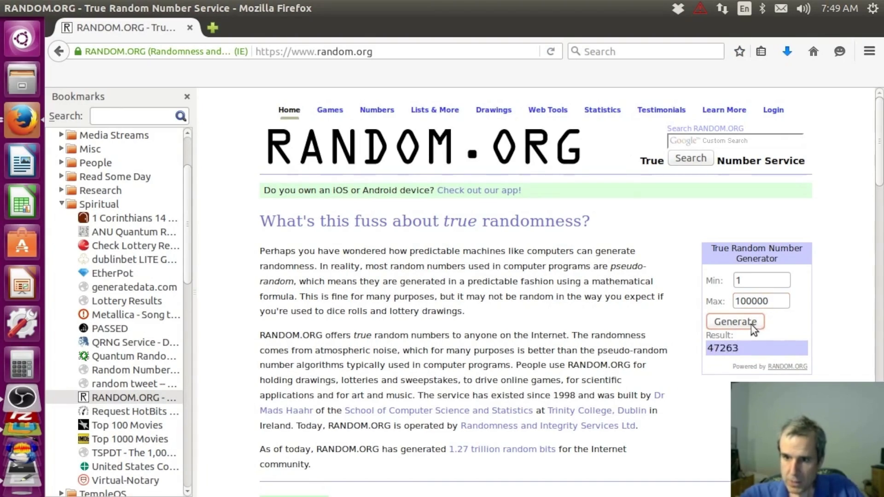
pyautogui.scroll(-1, 23, 420)
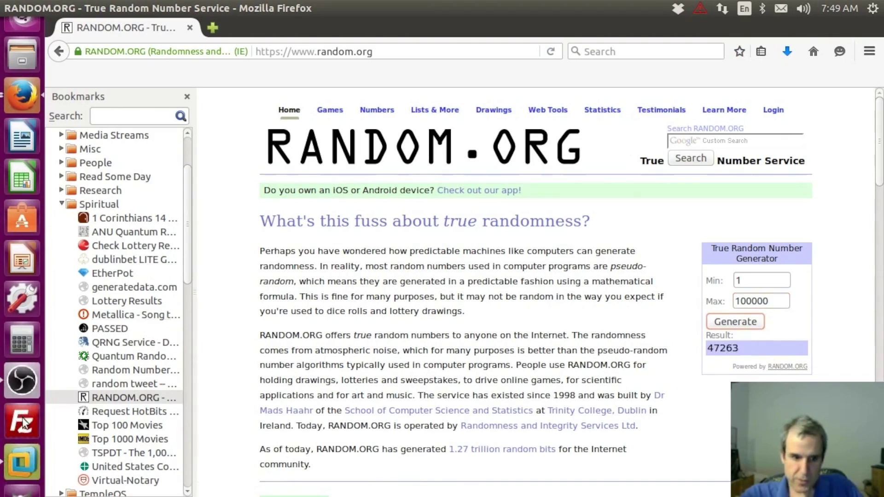
pyautogui.click(20, 438)
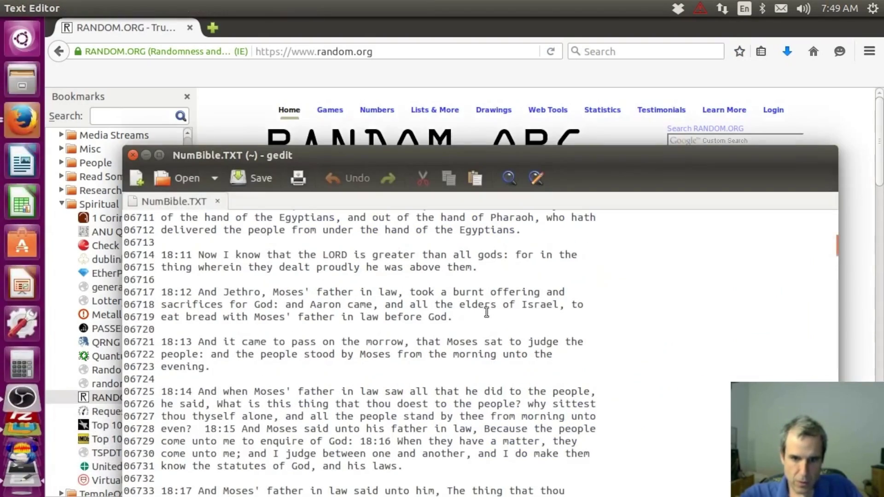
# Go to line 47263 in NumBible.TXT and select the following verses from 26:5.
pyautogui.click(148, 8)
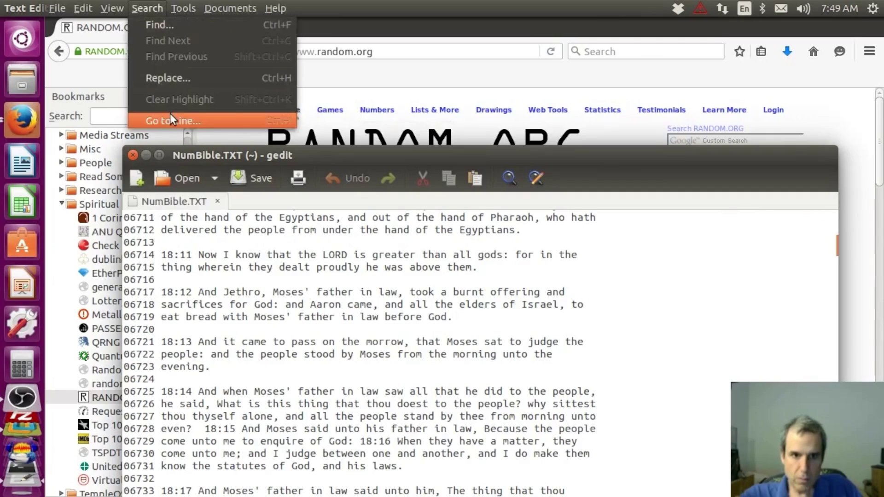
pyautogui.click(170, 118)
pyautogui.write('47263')
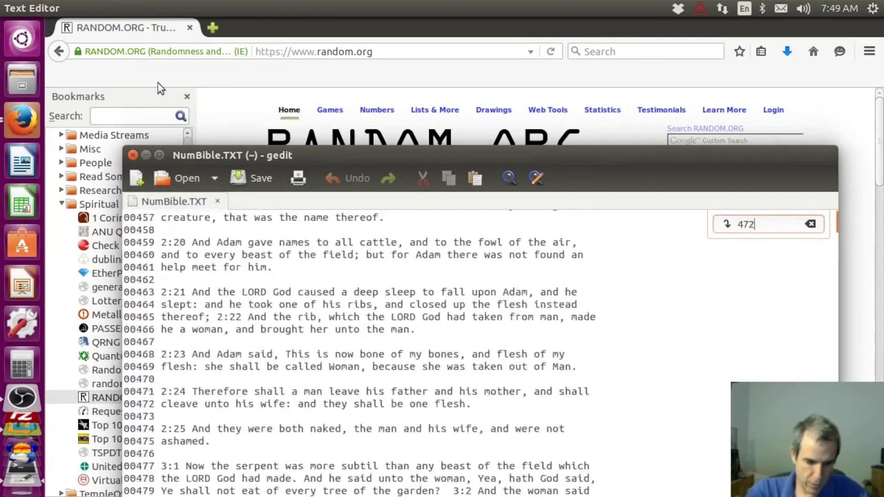
pyautogui.press('Return')
pyautogui.hotkey('shift', 'Down')
pyautogui.hotkey('shift', 'Down')
pyautogui.hotkey('shift', 'Down')
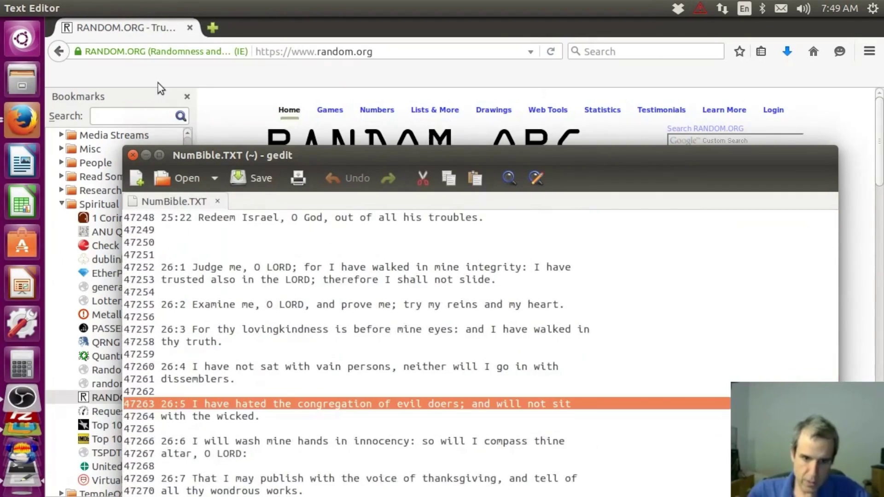
pyautogui.hotkey('shift', 'Down')
pyautogui.hotkey('shift', 'Down')
pyautogui.hotkey('shift', 'Down')
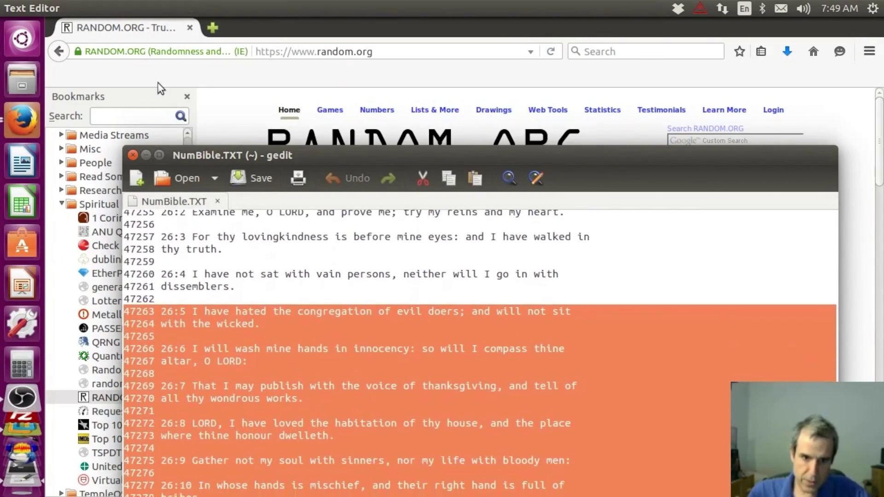
# Reposition the gedit window, moving it up the screen and then back down.
pyautogui.moveTo(481, 147); pyautogui.dragTo(479, 20)
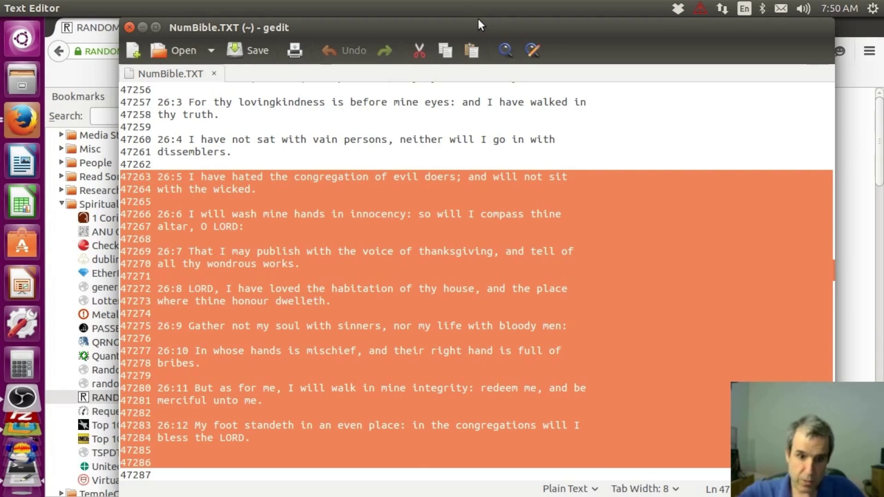
pyautogui.click(433, 22)
pyautogui.moveTo(432, 22); pyautogui.dragTo(436, 362)
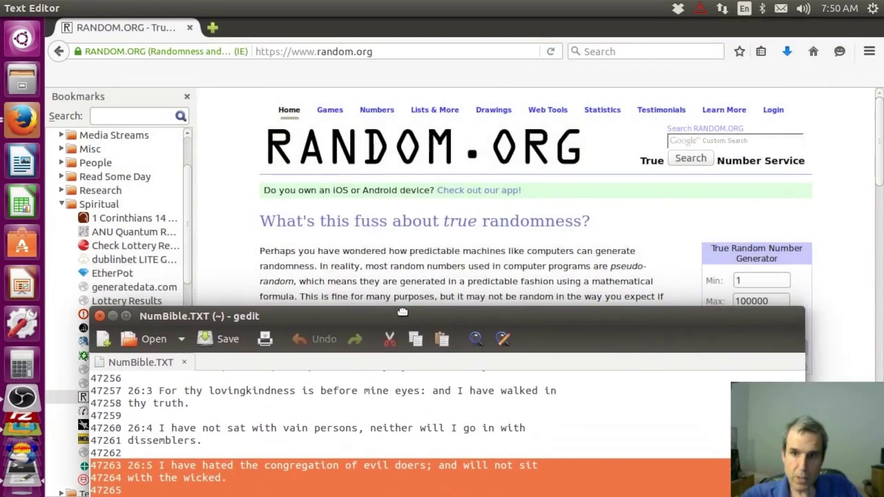
# Open the Ars Technica front page from bookmarks, then return to the YouTube live stream.
pyautogui.click(235, 190)
pyautogui.click(90, 204)
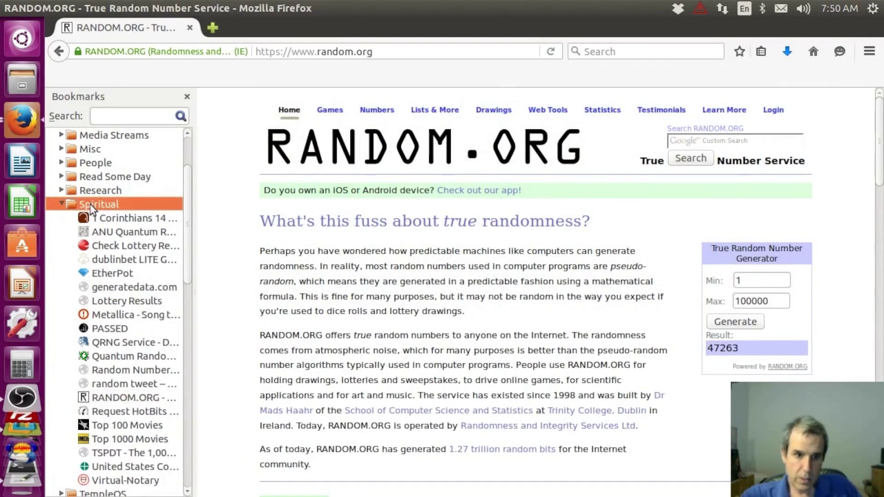
pyautogui.click(116, 329)
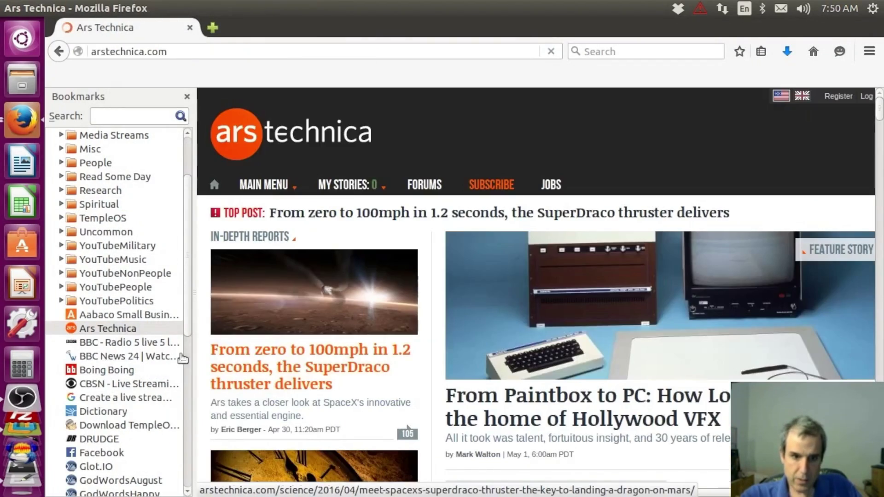
pyautogui.scroll(-7, 146, 401)
pyautogui.scroll(-1, 146, 407)
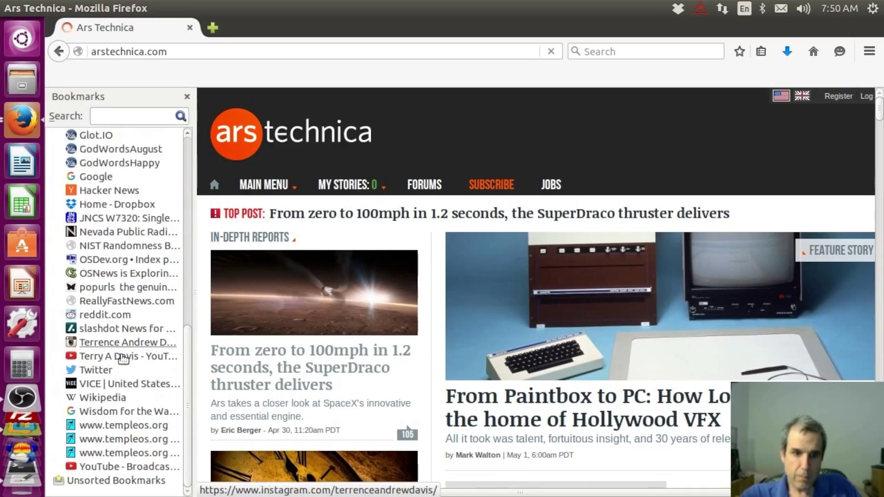
pyautogui.click(123, 357)
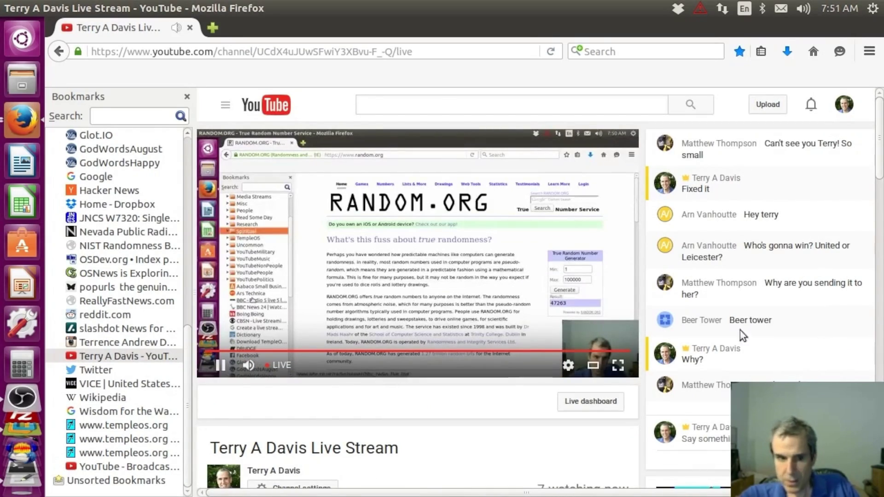
# Search YouTube for 'physics girl' and play 'How science explains monster waves'.
pyautogui.click(111, 467)
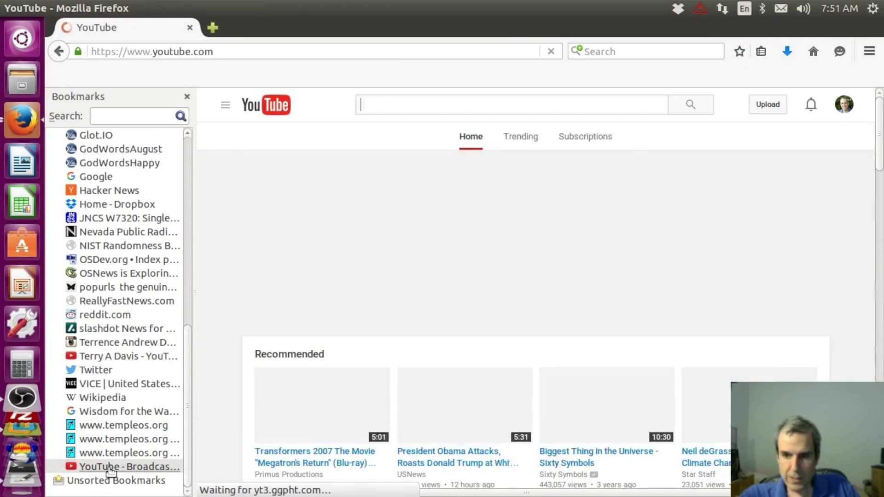
pyautogui.write('phy')
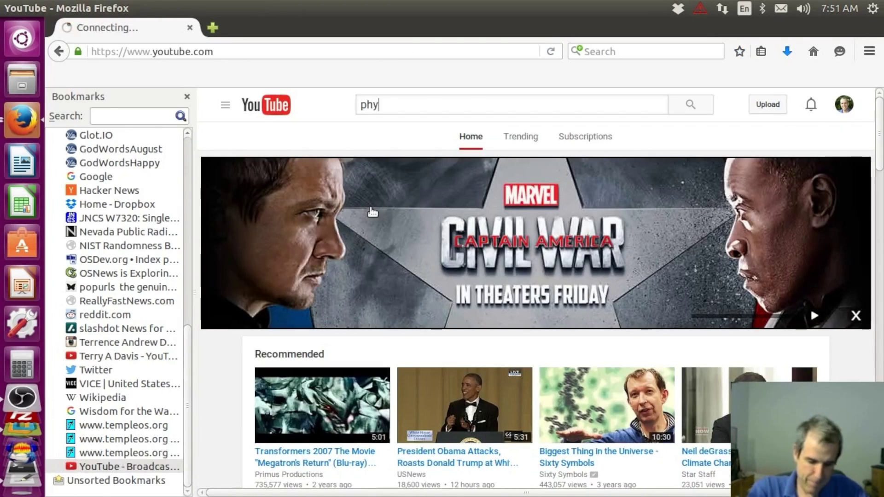
pyautogui.write('sics girl')
pyautogui.press('Return')
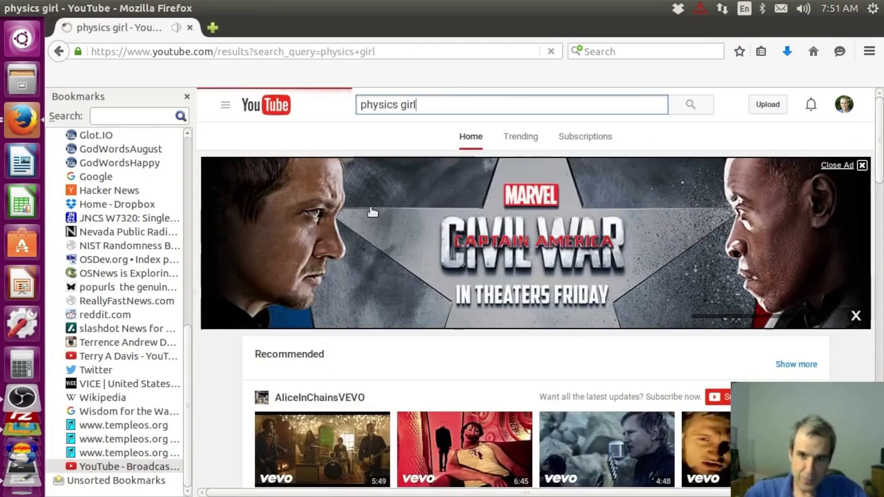
pyautogui.scroll(-3, 475, 301)
pyautogui.scroll(-5, 475, 302)
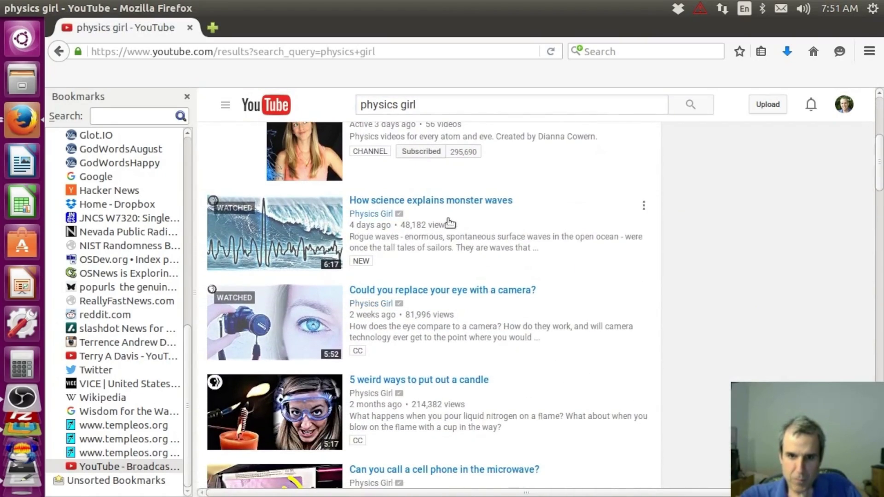
pyautogui.click(446, 203)
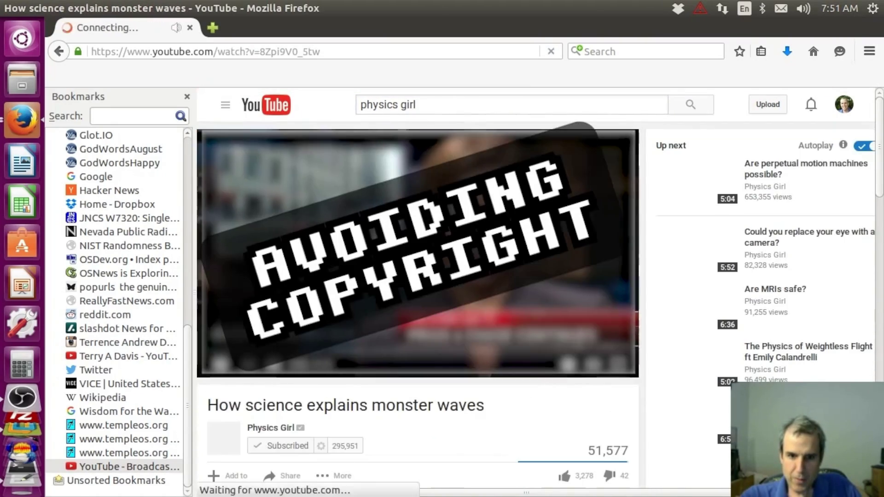
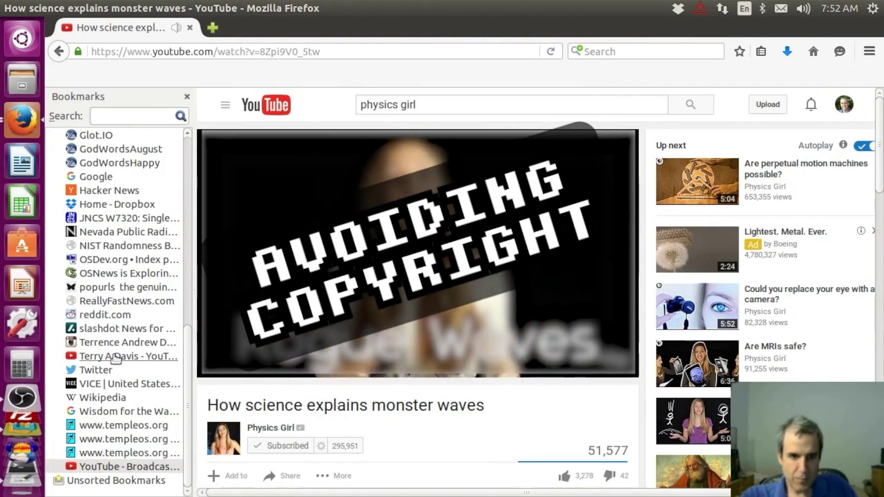
pyautogui.scroll(5, 189, 274)
pyautogui.scroll(2, 178, 267)
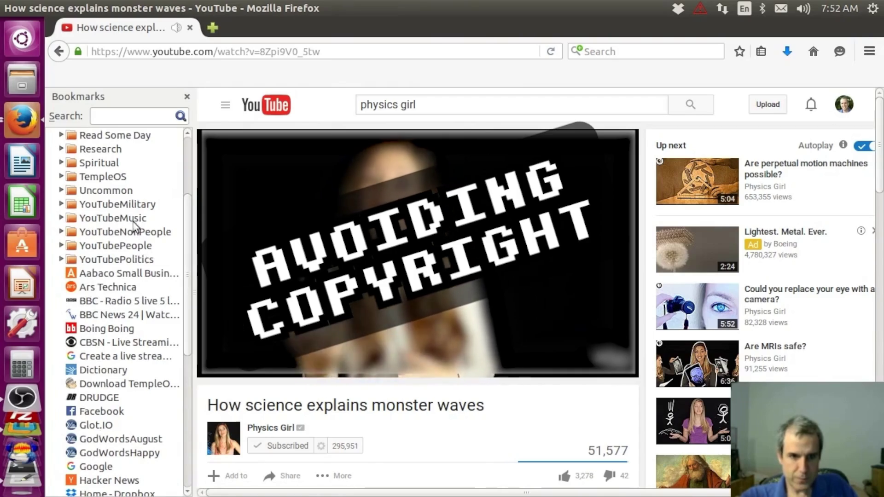
pyautogui.click(110, 165)
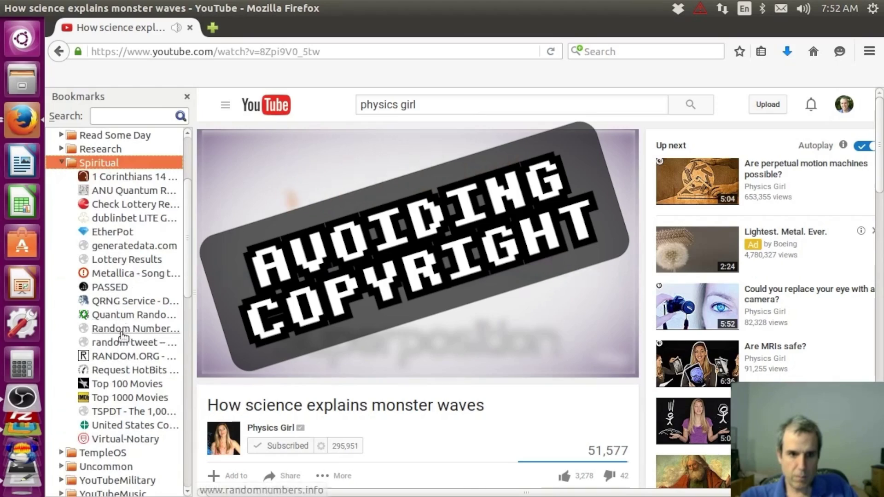
pyautogui.click(124, 357)
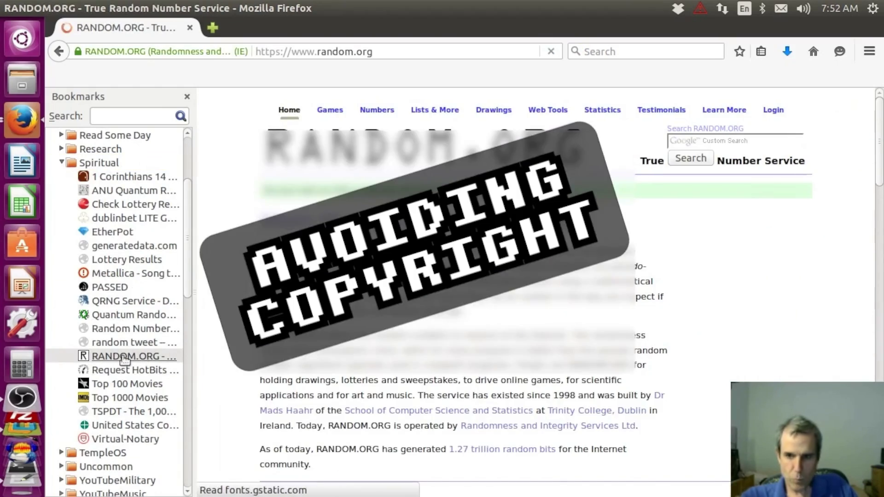
pyautogui.click(770, 302)
pyautogui.write('00000')
pyautogui.click(735, 322)
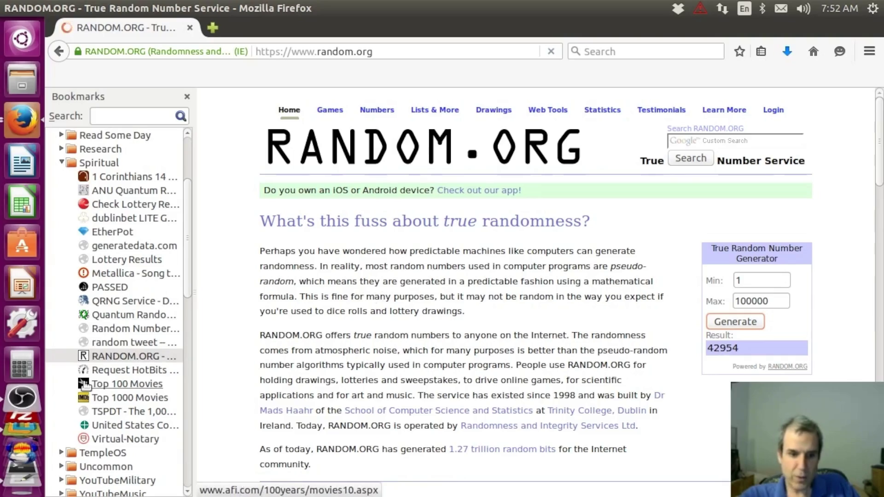
pyautogui.click(17, 446)
pyautogui.moveTo(419, 311); pyautogui.dragTo(422, 50)
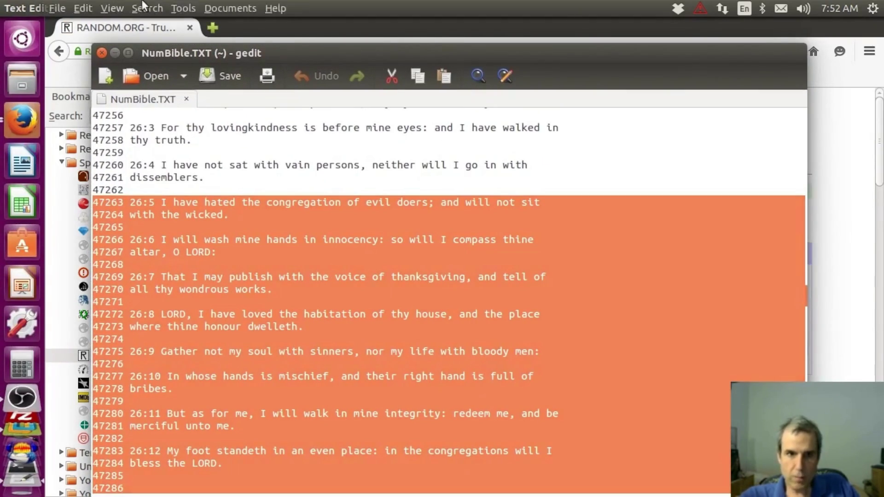
# Jump to line 42954 of NumBible.TXT and select the passage starting there.
pyautogui.click(147, 8)
pyautogui.click(175, 120)
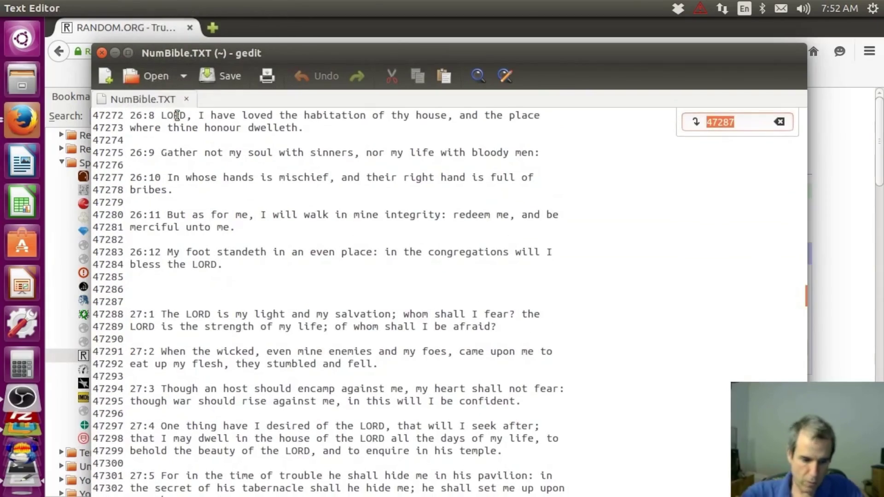
pyautogui.write('42954')
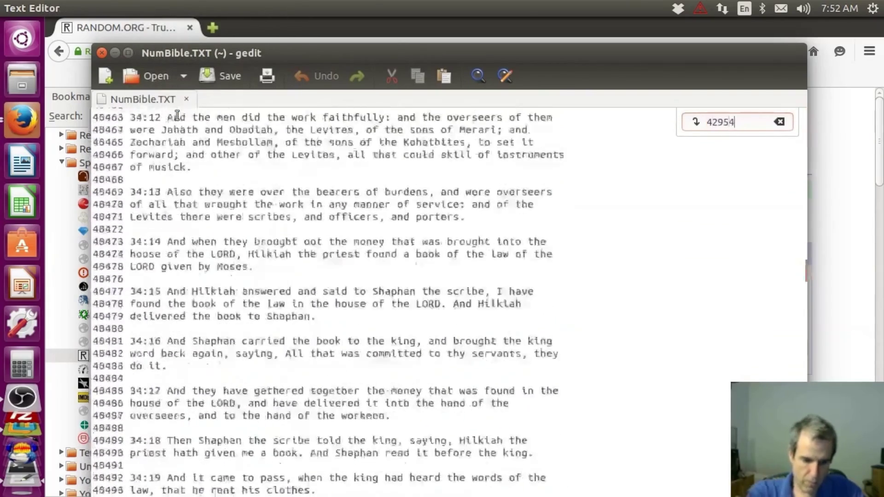
pyautogui.press('Return')
pyautogui.hotkey('shift', 'Down')
pyautogui.hotkey('shift', 'Down')
pyautogui.hotkey('shift', 'Down')
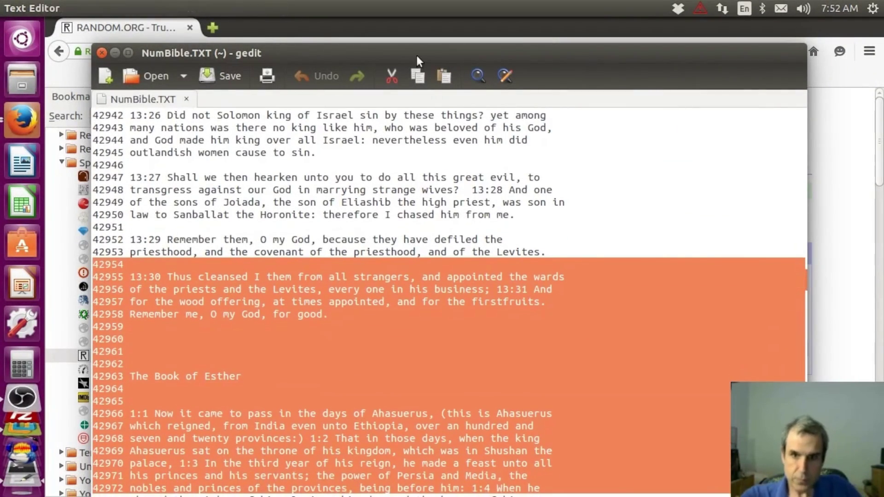
pyautogui.moveTo(420, 51); pyautogui.dragTo(421, 33)
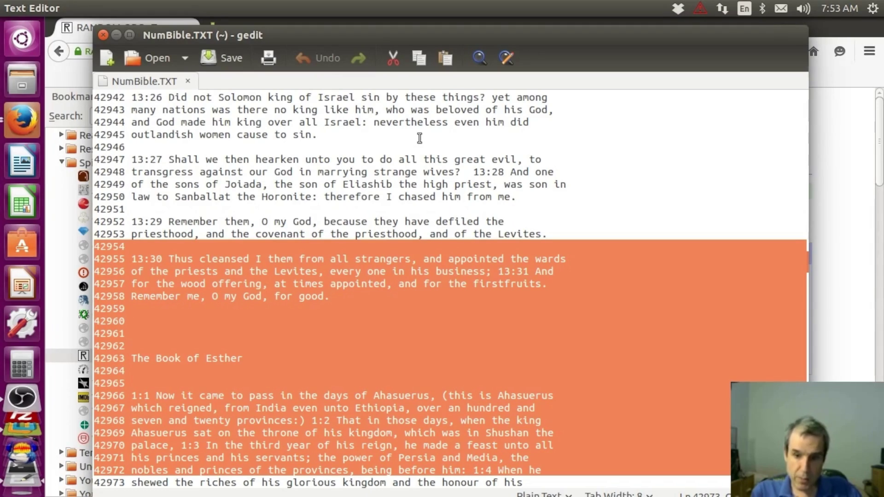
# Scroll the passage, then move the editor off screen to reveal Firefox's RANDOM.ORG page.
pyautogui.scroll(-3, 419, 138)
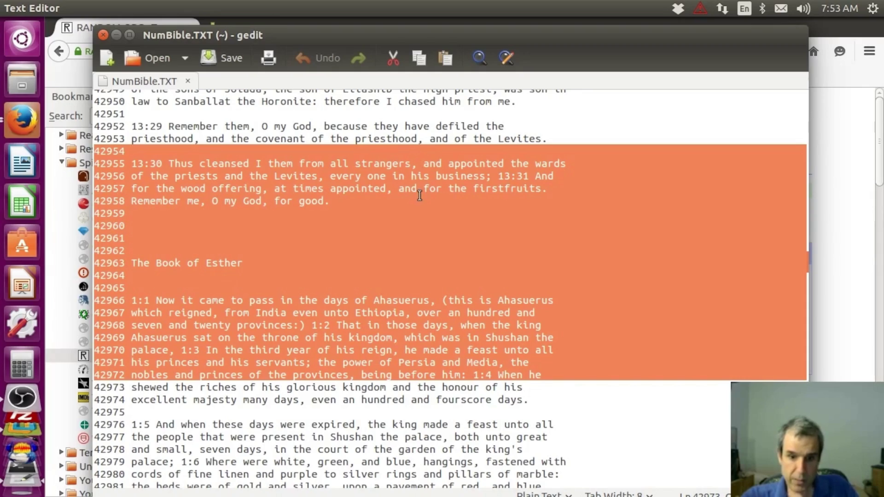
pyautogui.scroll(-1, 419, 195)
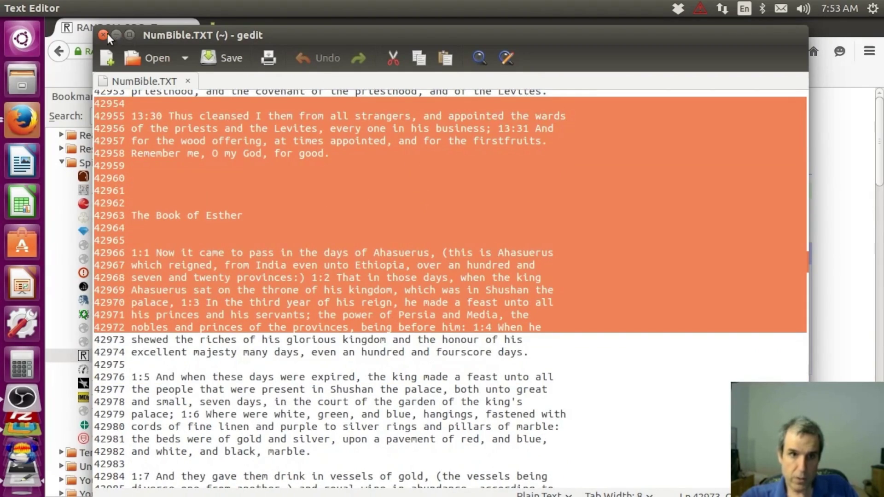
pyautogui.moveTo(263, 32); pyautogui.dragTo(258, 495)
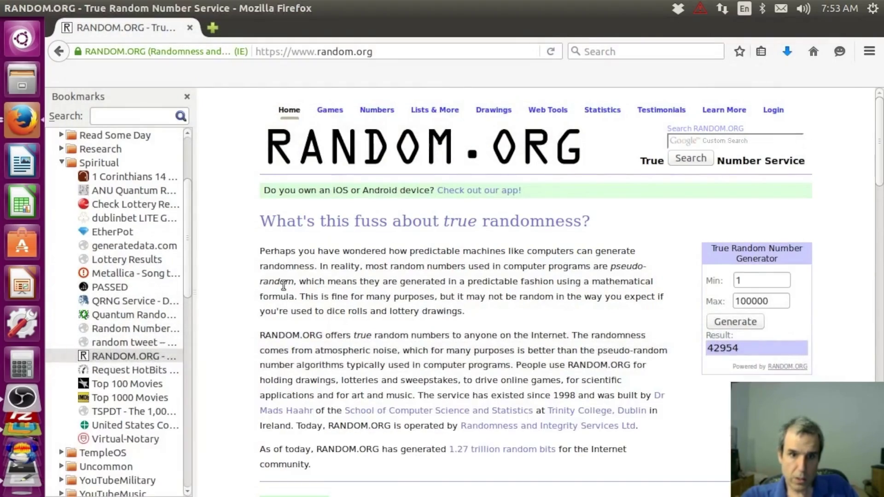
# Collapse the Spiritual bookmarks and open the YouTube live stream page.
pyautogui.click(108, 161)
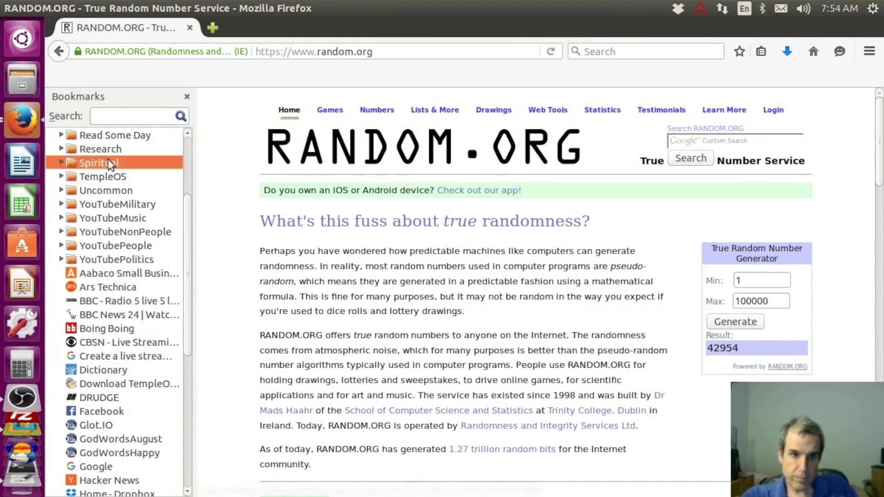
pyautogui.scroll(-7, 96, 318)
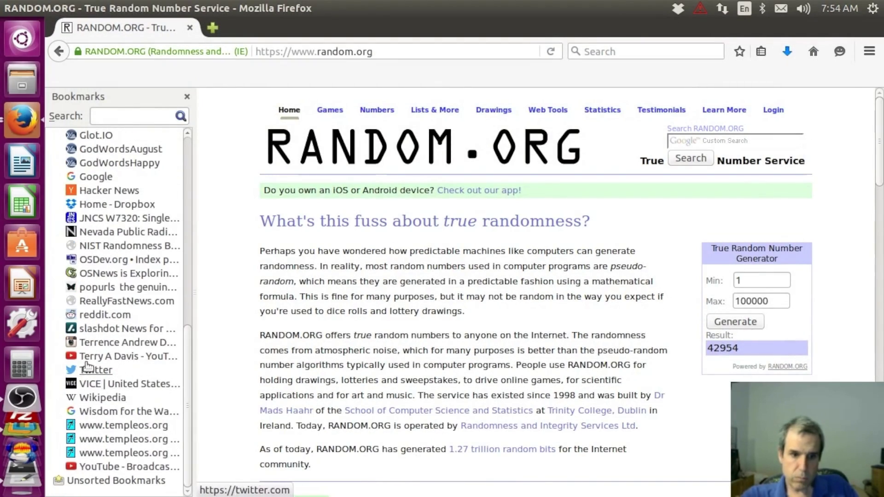
pyautogui.click(99, 359)
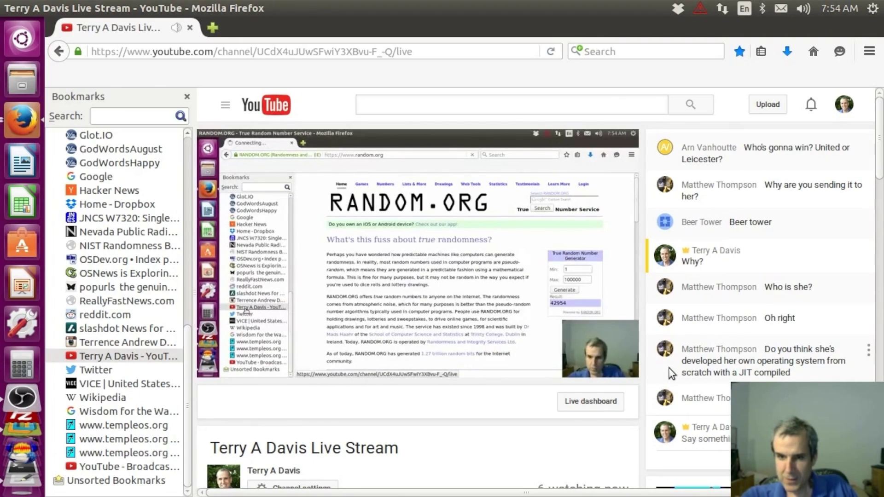
# Open the Physics Girl website from the People bookmarks folder.
pyautogui.scroll(10, 125, 244)
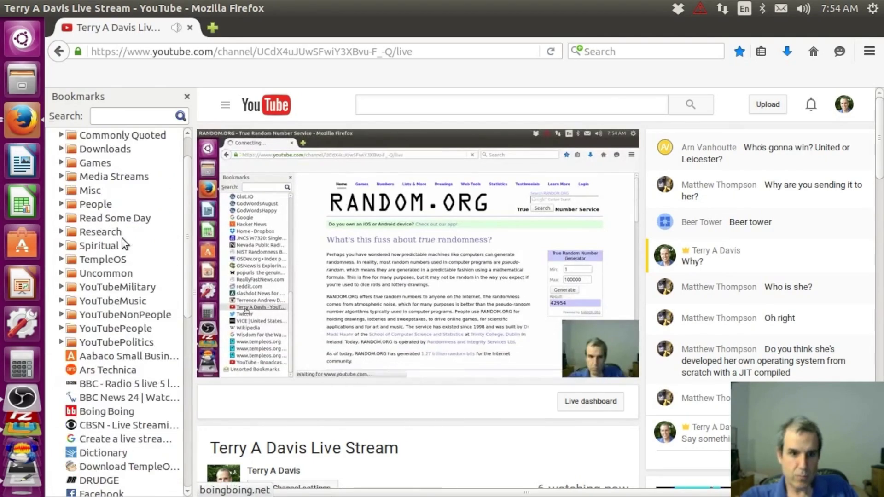
pyautogui.scroll(1, 124, 244)
pyautogui.click(92, 246)
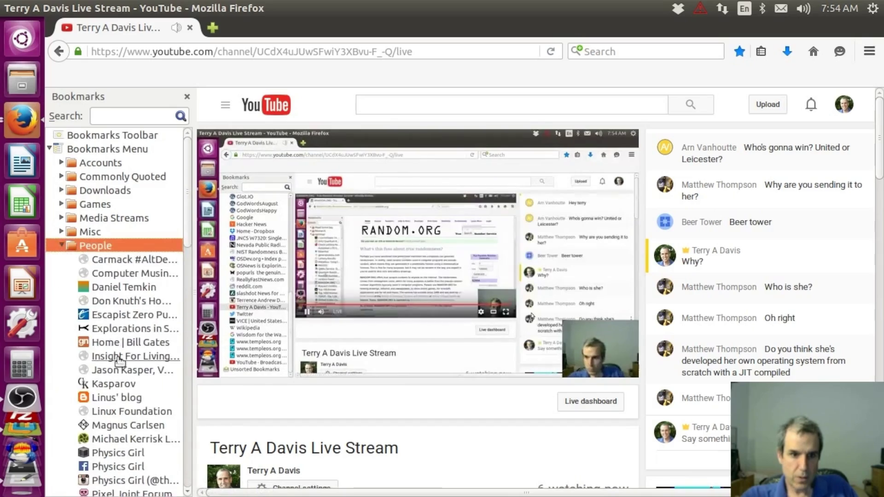
pyautogui.scroll(-3, 122, 355)
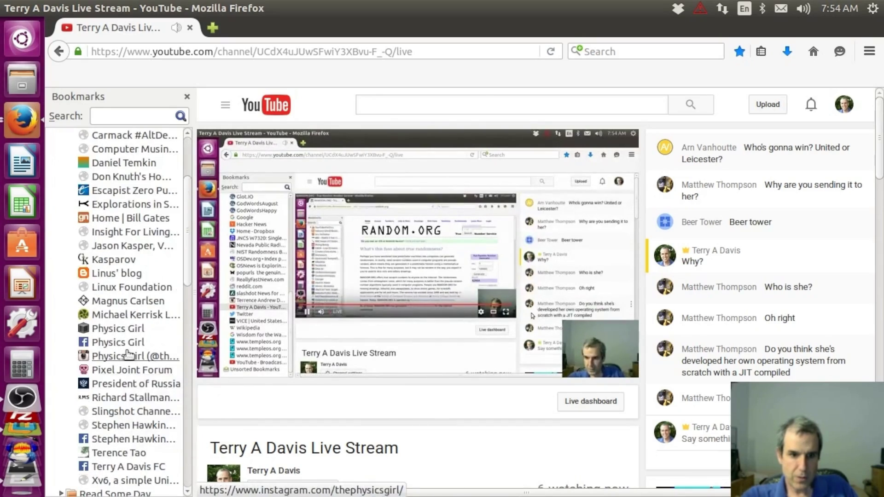
pyautogui.click(128, 329)
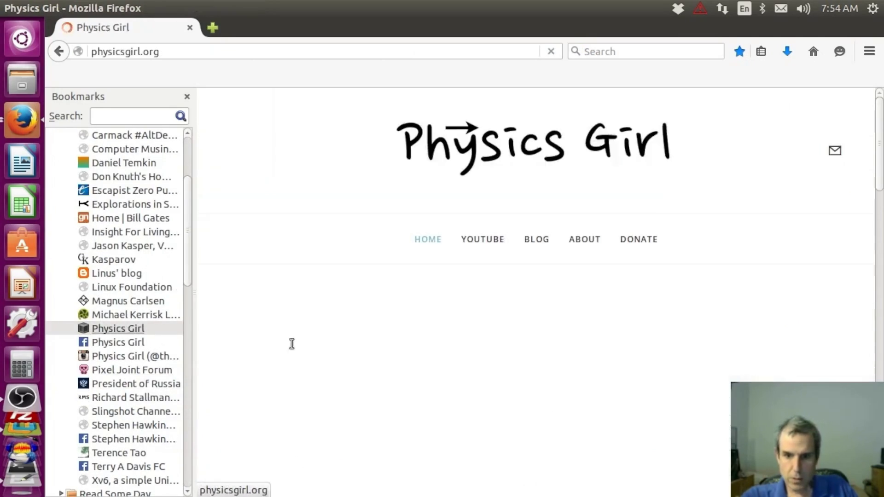
# Open the About page and highlight the sentence about designing mobile apps as a Software Engineer.
pyautogui.click(587, 238)
pyautogui.scroll(-5, 584, 271)
pyautogui.scroll(3, 583, 271)
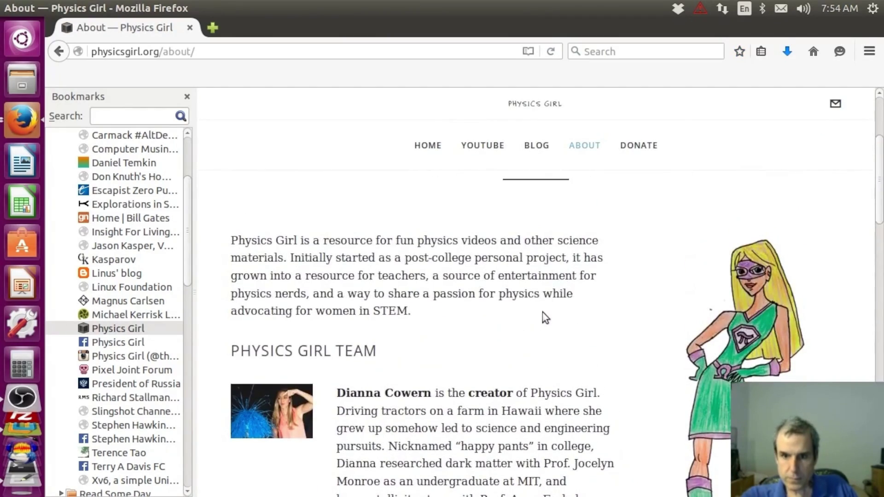
pyautogui.scroll(-3, 547, 315)
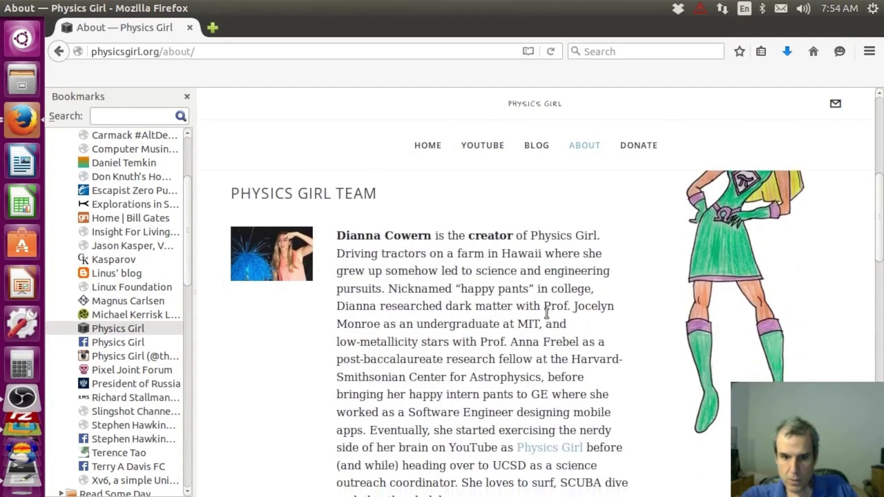
pyautogui.scroll(-2, 547, 315)
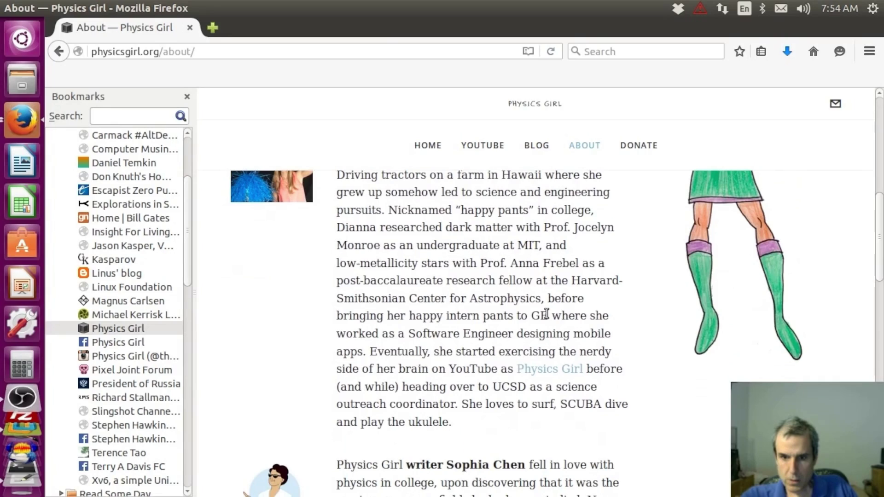
pyautogui.moveTo(561, 314)
pyautogui.mouseDown()
pyautogui.moveTo(561, 335)
pyautogui.moveTo(461, 336)
pyautogui.moveTo(602, 342)
pyautogui.moveTo(365, 367)
pyautogui.moveTo(368, 356)
pyautogui.mouseUp()
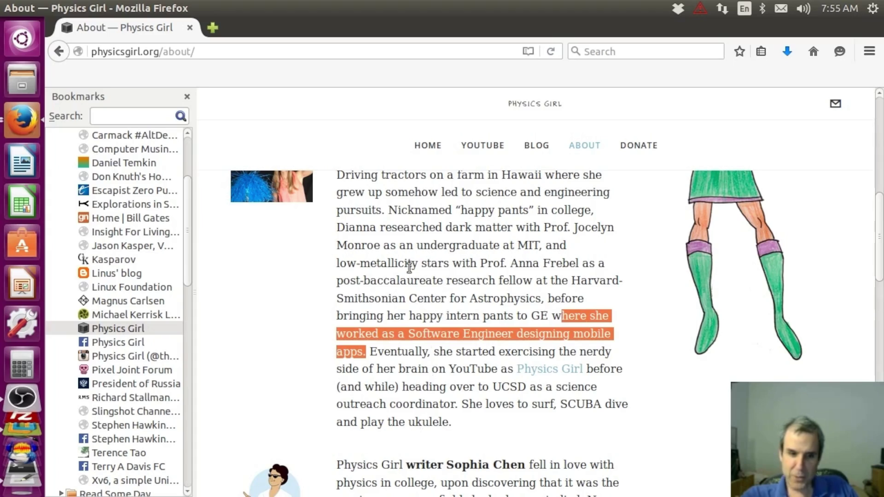
# Bring the Physics Girl window to the front and expand the Spiritual bookmarks folder.
pyautogui.click(28, 118)
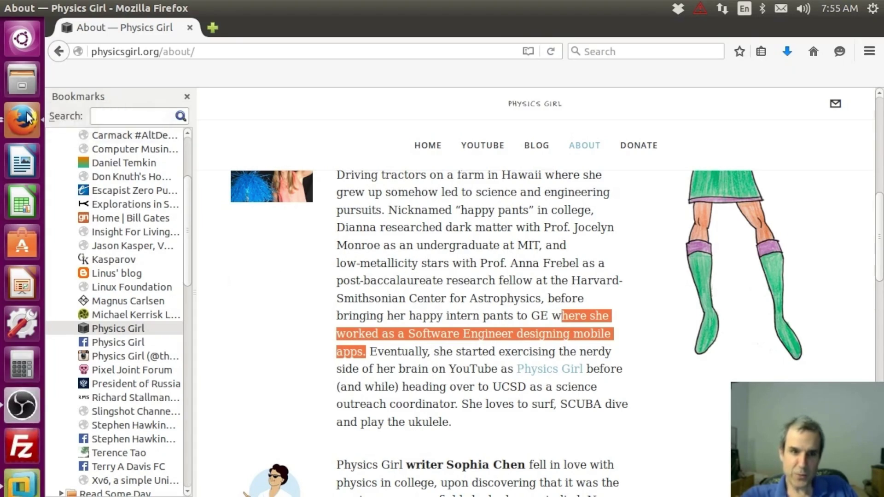
pyautogui.click(591, 221)
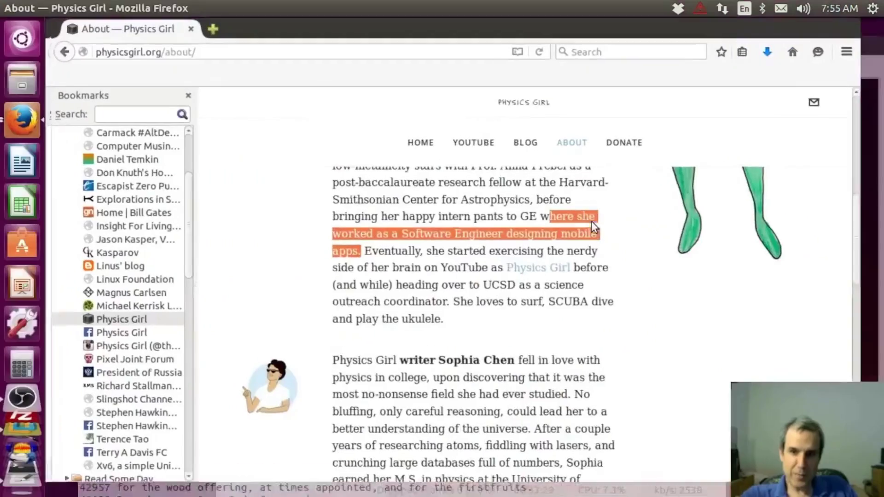
pyautogui.scroll(5, 129, 366)
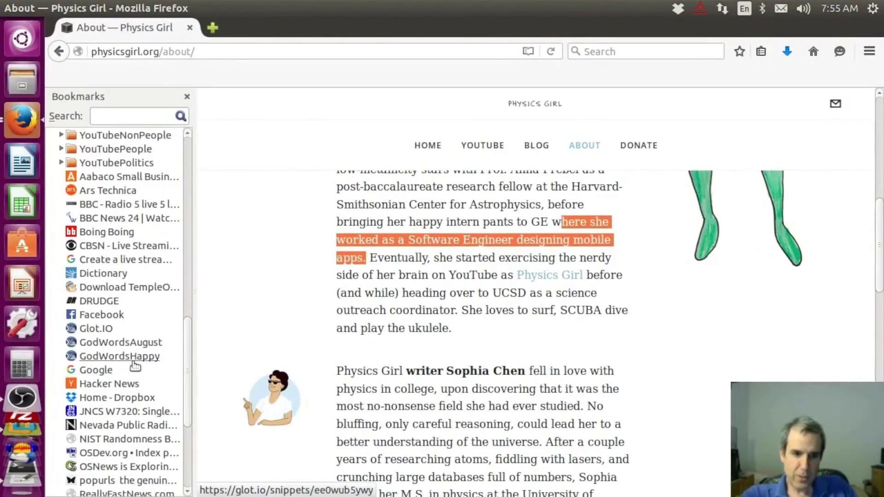
pyautogui.scroll(6, 138, 355)
pyautogui.click(102, 316)
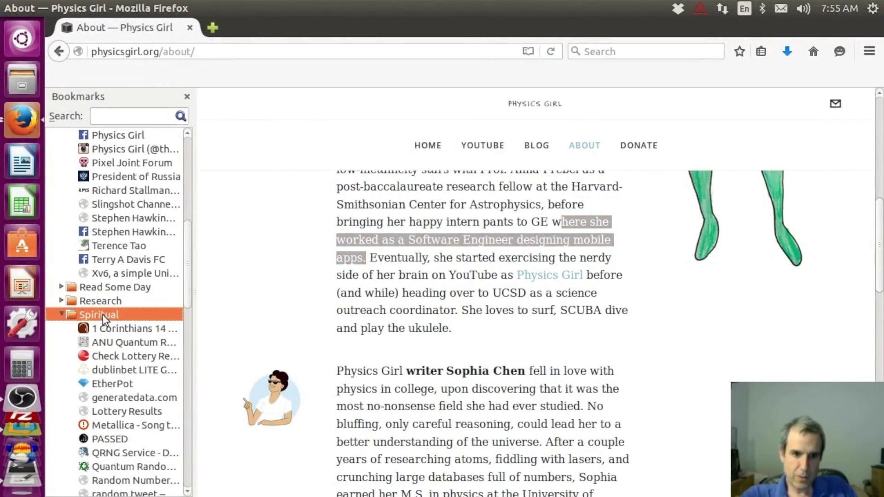
pyautogui.scroll(-3, 118, 413)
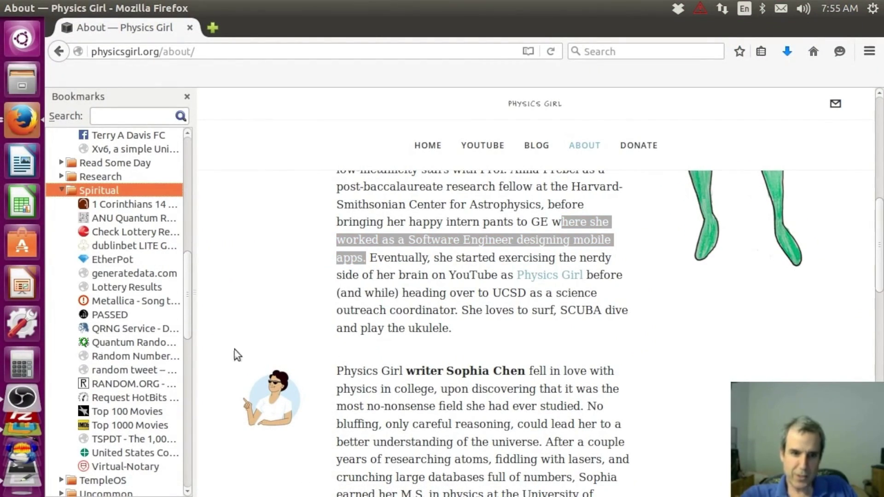
pyautogui.moveTo(16, 491)
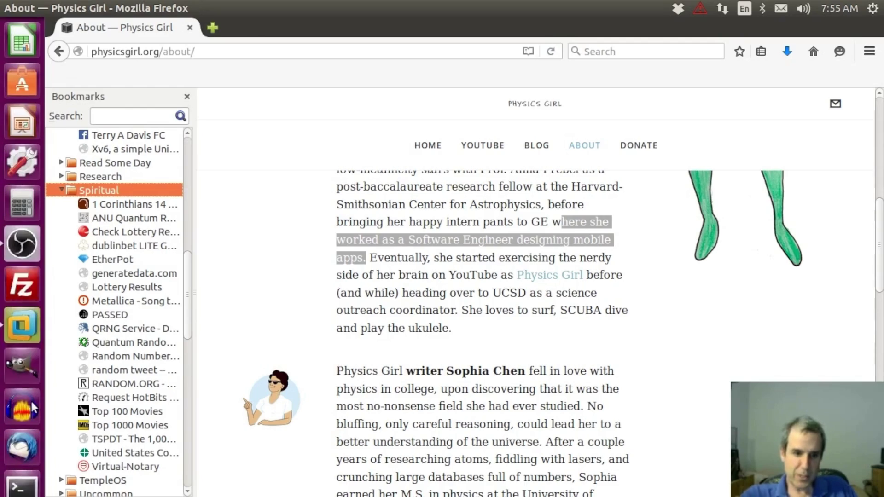
pyautogui.scroll(-12, 148, 371)
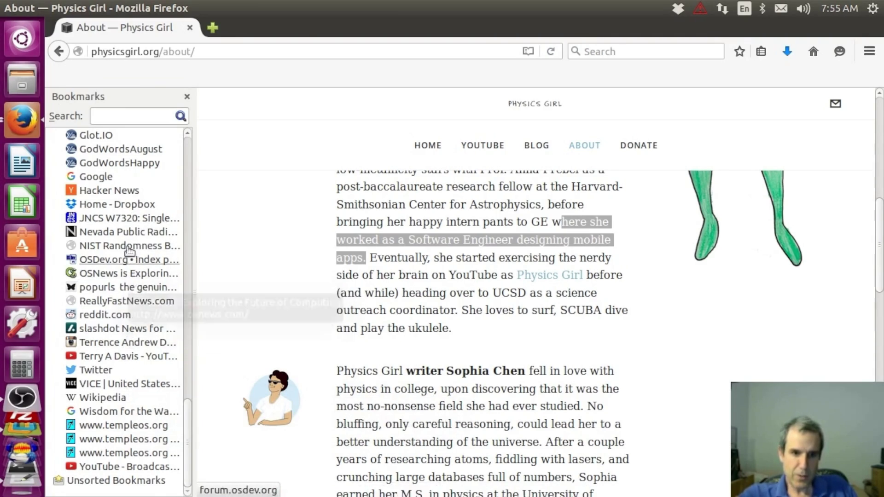
# Rerun the GodWordsHappy glot.io snippet for new random words, then go to reddit's front page.
pyautogui.click(124, 163)
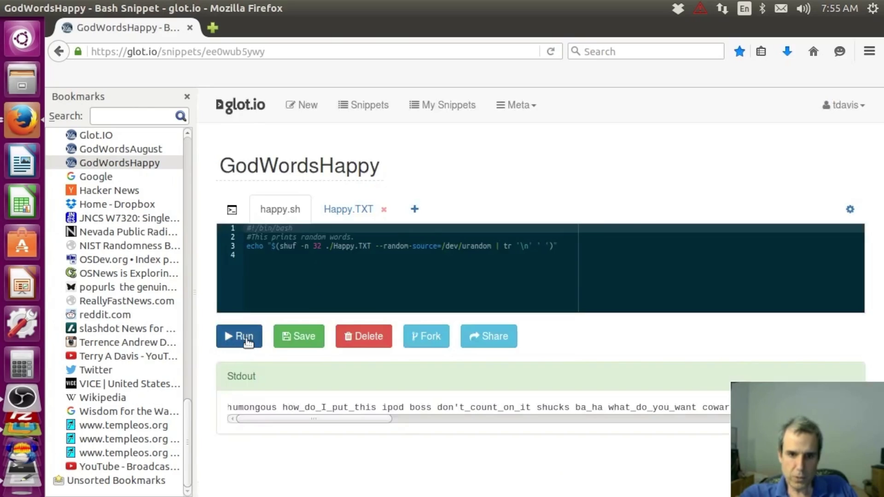
pyautogui.click(246, 340)
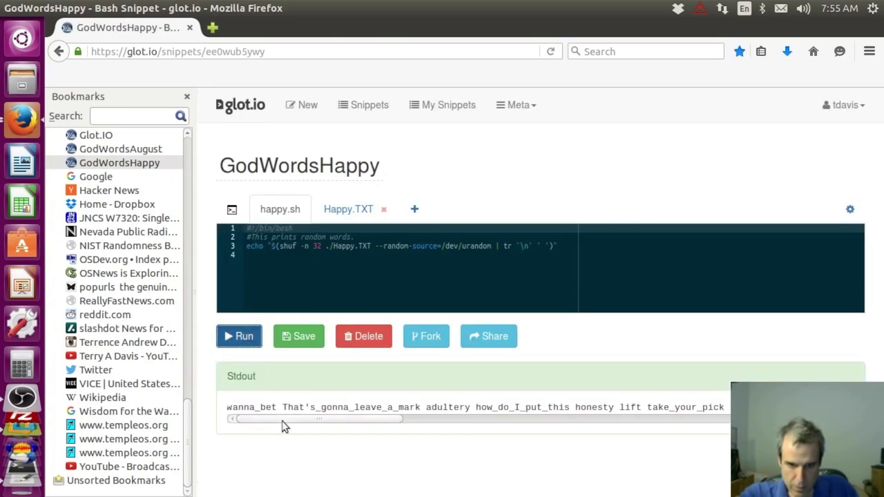
pyautogui.moveTo(285, 427); pyautogui.dragTo(726, 421)
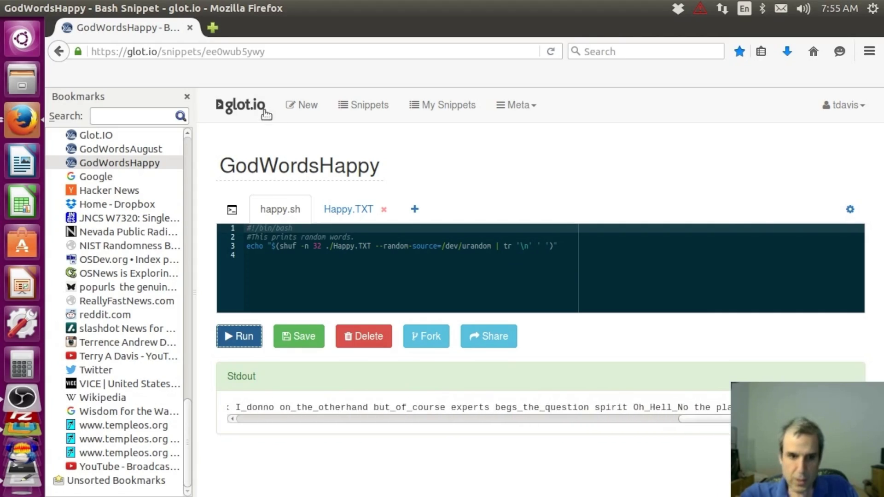
pyautogui.click(108, 314)
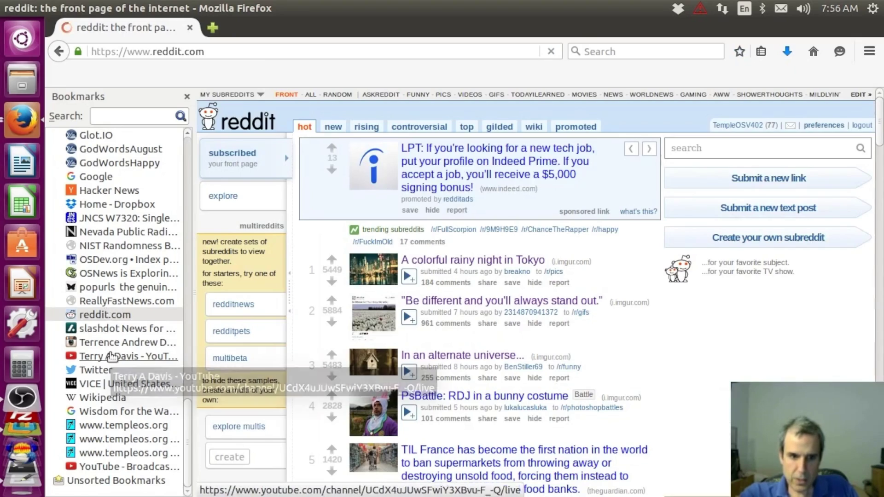
# Visit Twitter from the bookmarks sidebar, then return to the GodWordsHappy snippet on glot.io.
pyautogui.scroll(10, 133, 355)
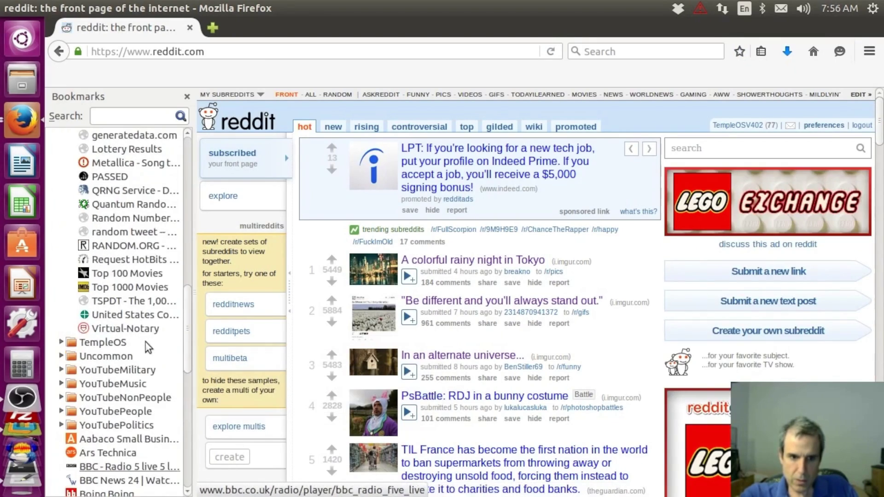
pyautogui.scroll(-5, 147, 350)
pyautogui.scroll(-6, 147, 353)
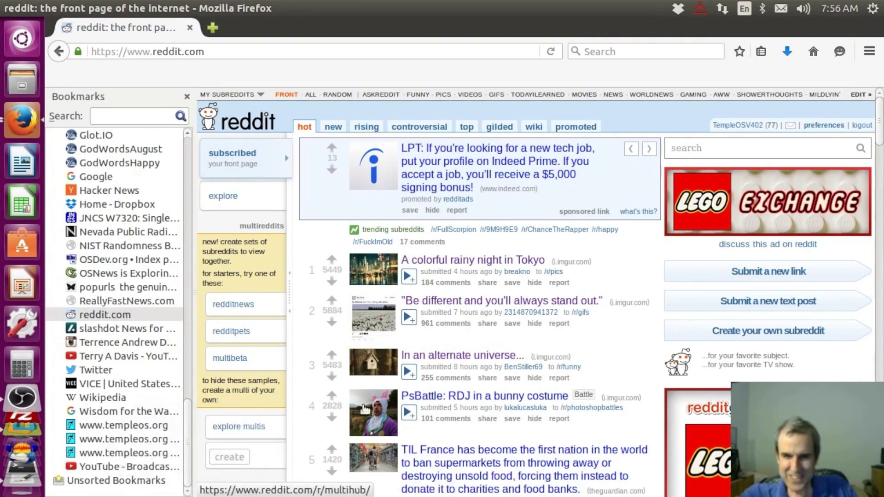
pyautogui.click(108, 369)
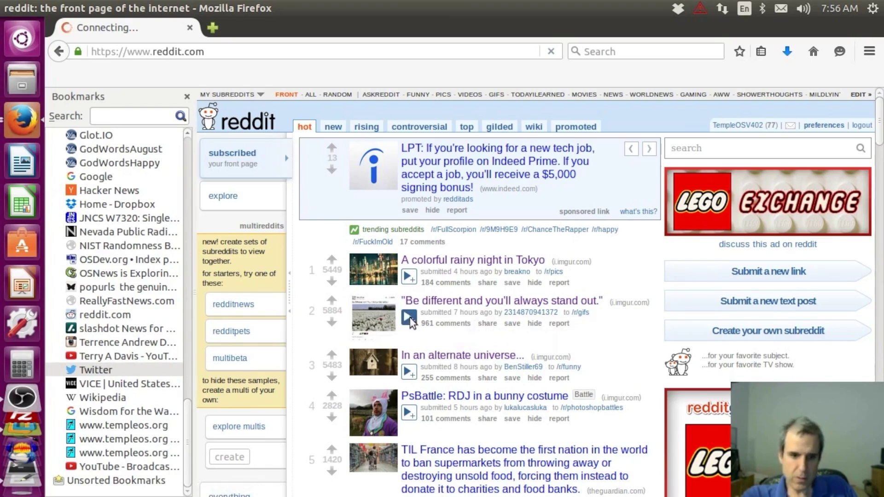
pyautogui.click(113, 163)
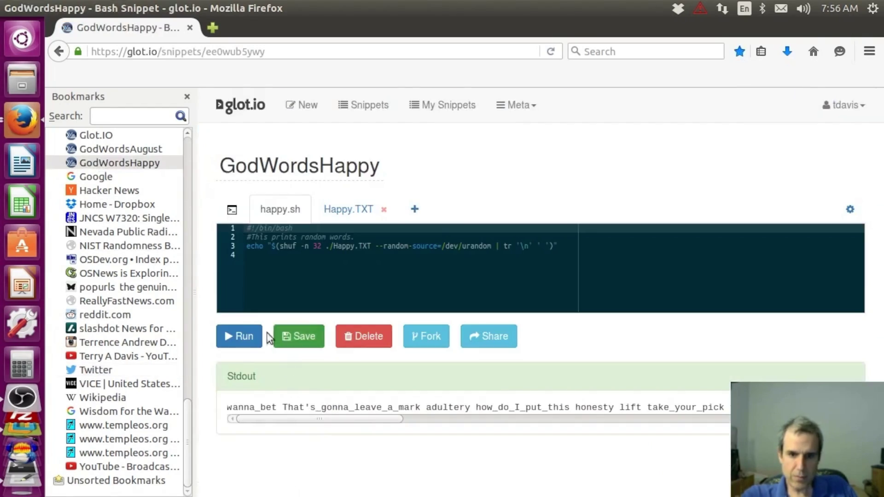
# Rerun GodWordsHappy, look over its Stdout words, then open the YouTube live stream page.
pyautogui.click(252, 340)
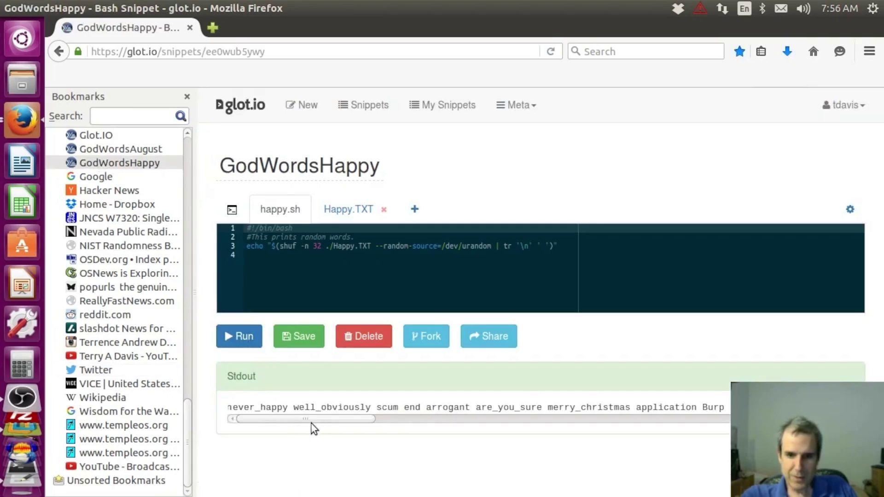
pyautogui.moveTo(299, 417); pyautogui.dragTo(770, 426)
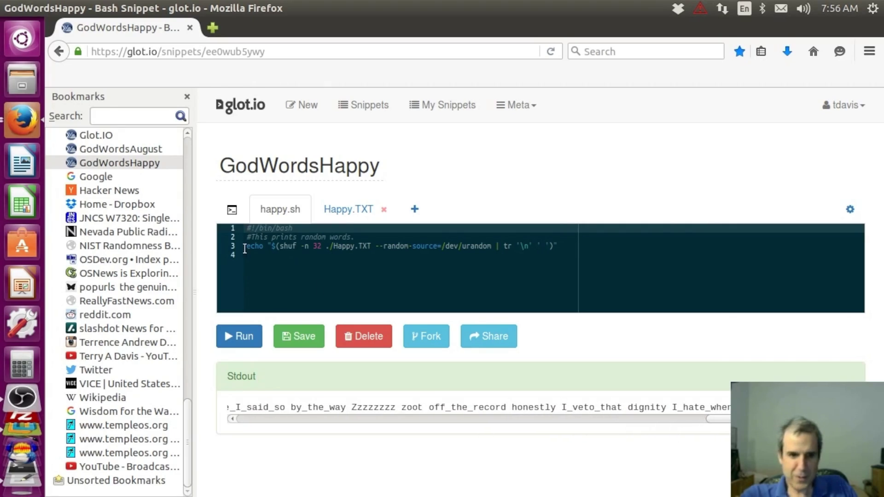
pyautogui.moveTo(187, 424)
pyautogui.mouseDown()
pyautogui.moveTo(208, 232)
pyautogui.moveTo(217, 429)
pyautogui.mouseUp()
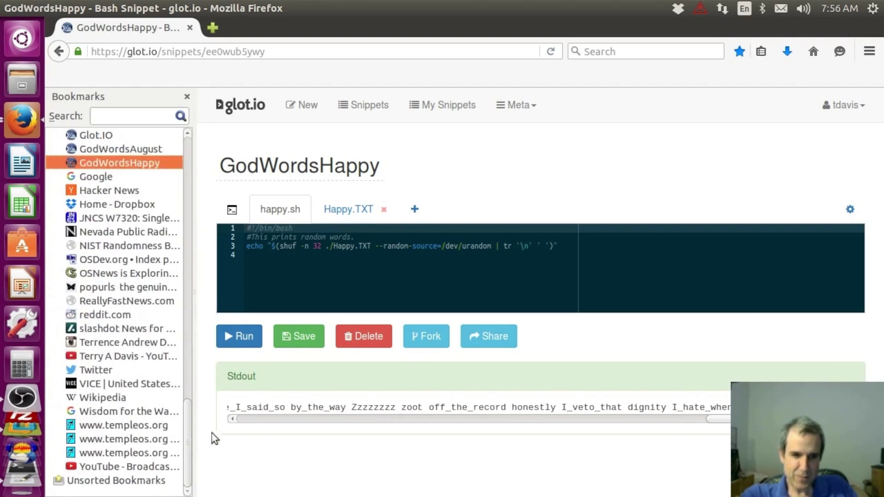
pyautogui.click(125, 358)
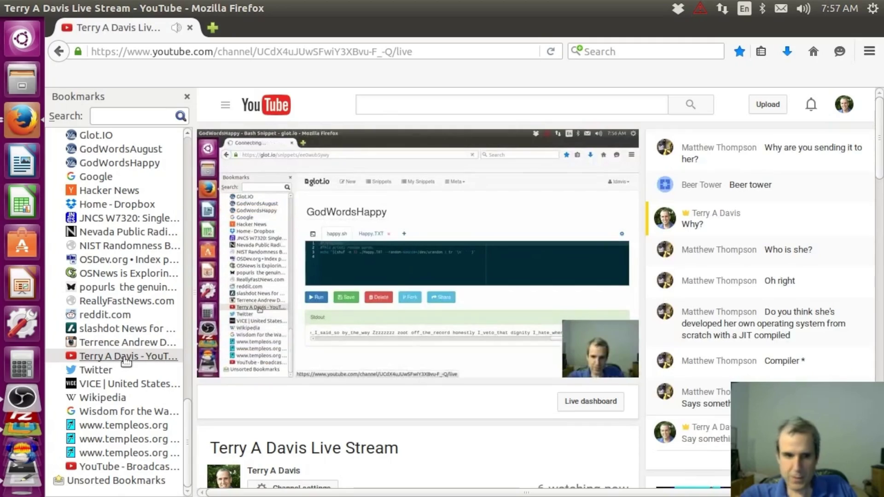
# Generate a RANDOM.ORG number between 1 and 100000, getting 21653.
pyautogui.moveTo(187, 432); pyautogui.dragTo(196, 288)
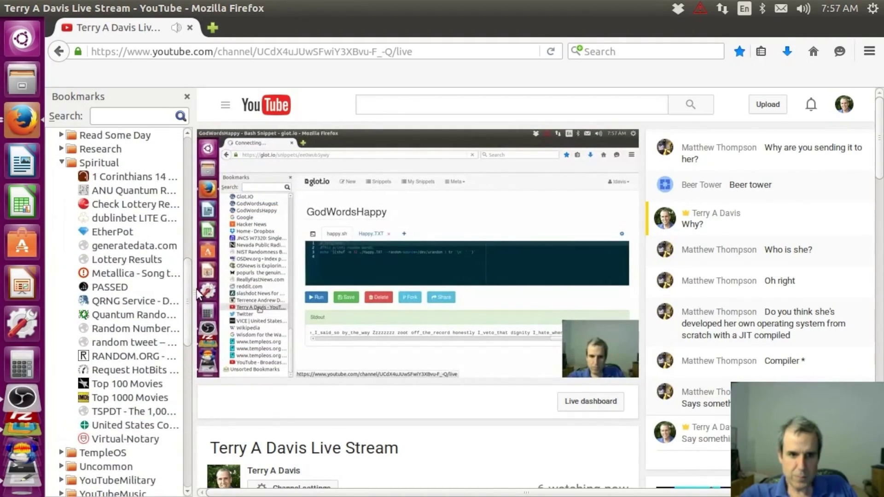
pyautogui.click(109, 358)
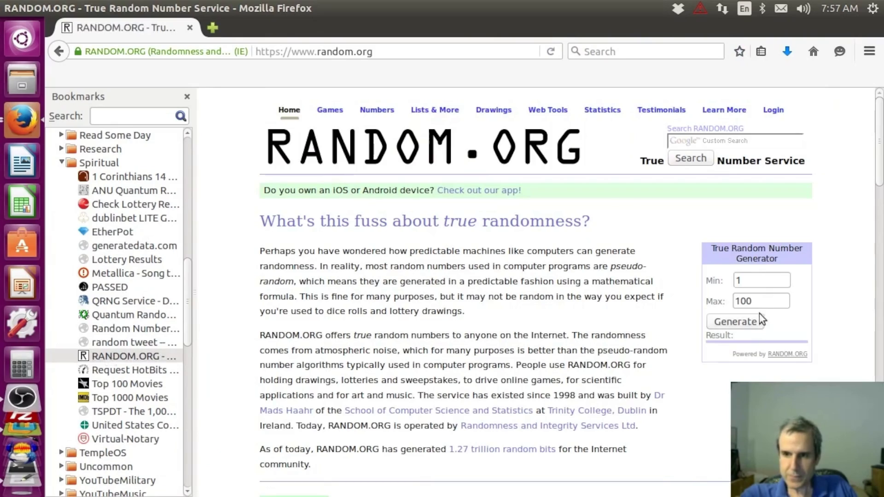
pyautogui.click(763, 304)
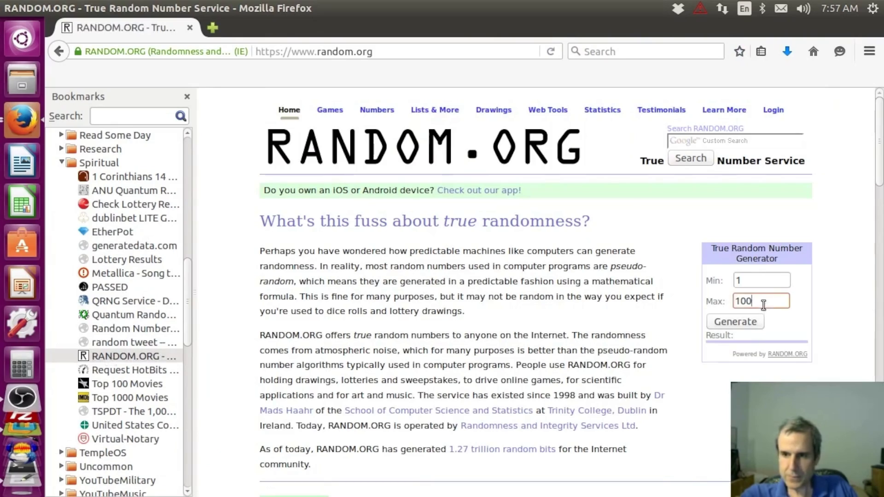
pyautogui.write('000')
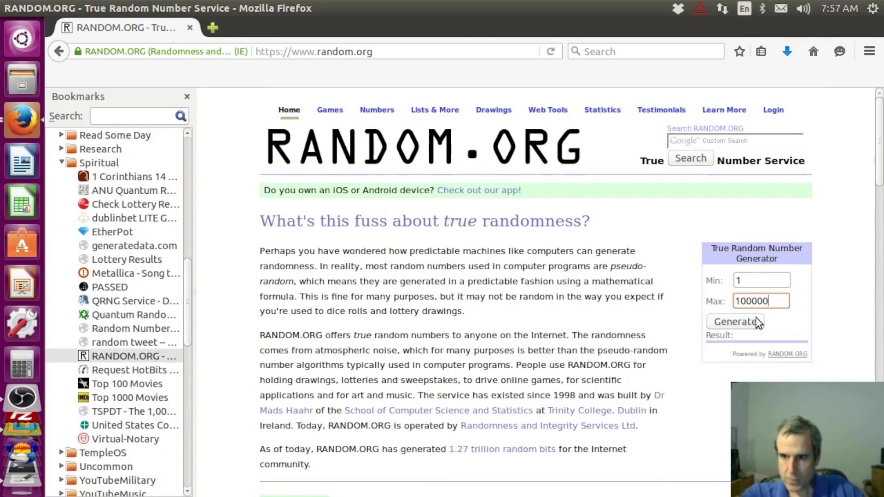
pyautogui.click(759, 323)
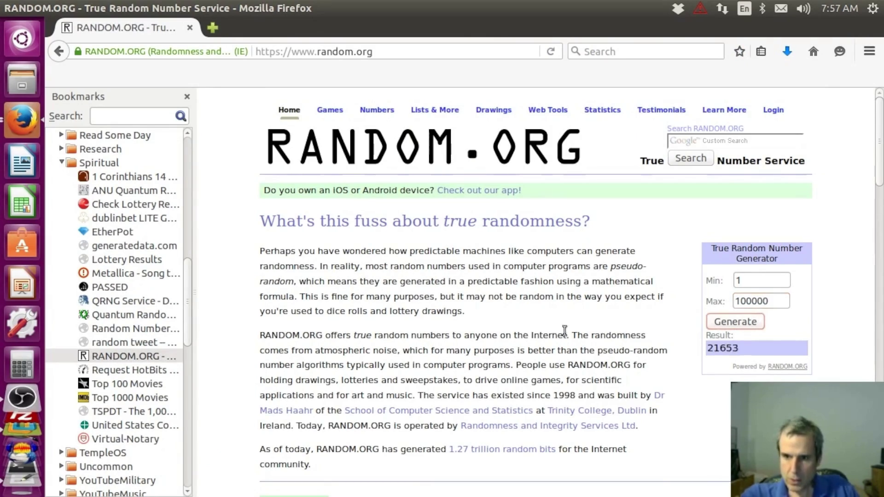
# Bring the NumBible.TXT gedit window forward and move it up the screen.
pyautogui.scroll(-4, 81, 368)
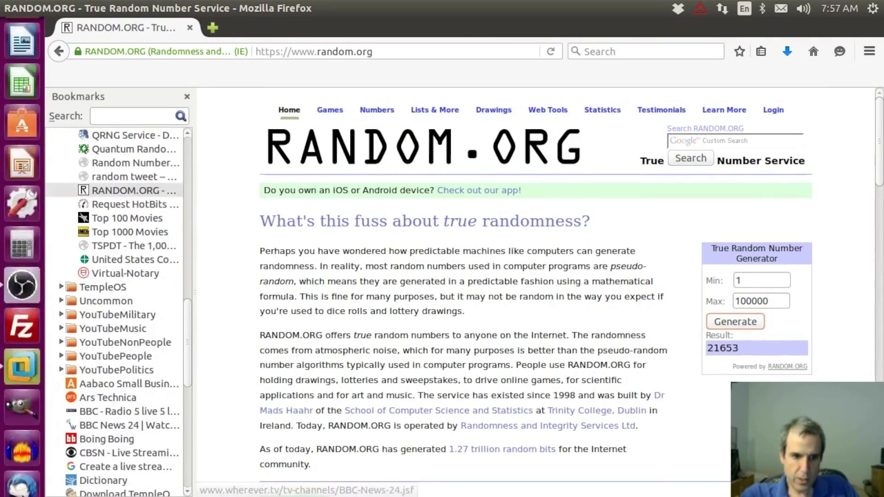
pyautogui.click(37, 435)
pyautogui.moveTo(369, 425)
pyautogui.mouseDown()
pyautogui.moveTo(377, 172)
pyautogui.moveTo(396, 46)
pyautogui.mouseUp()
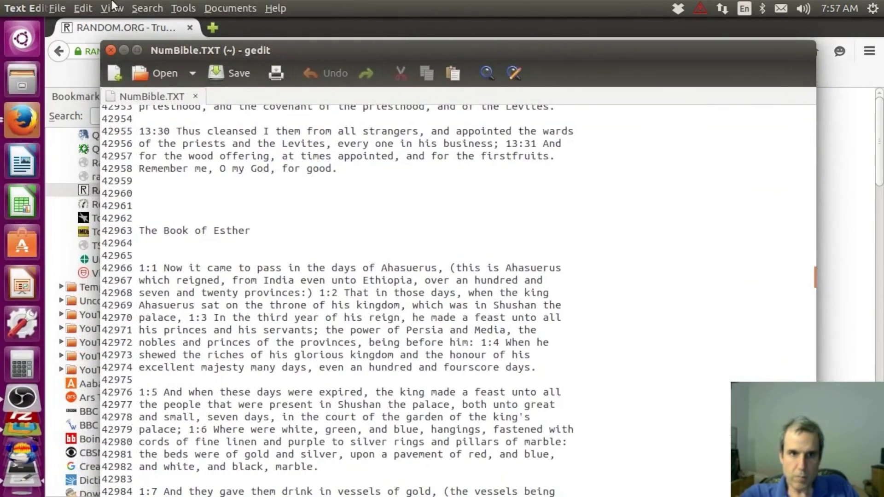
# Go to line 21653 of NumBible.TXT, select through line 21674, then move gedit down.
pyautogui.click(115, 8)
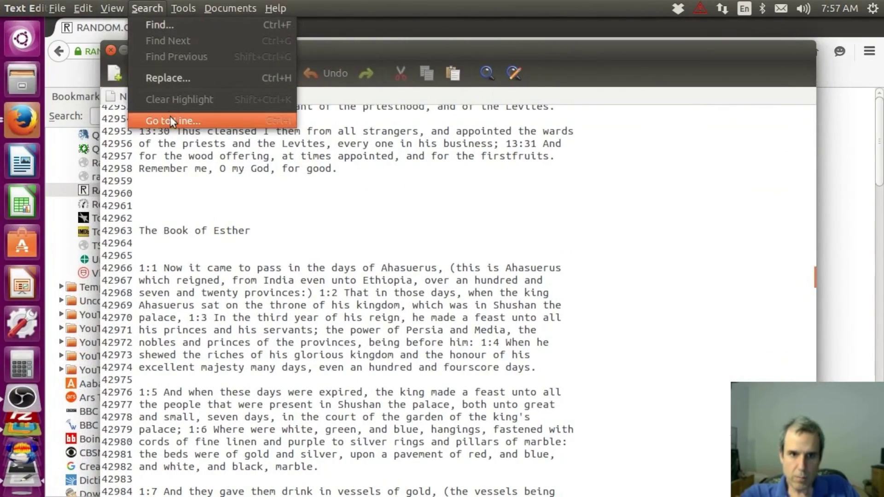
pyautogui.click(170, 116)
pyautogui.write('21653')
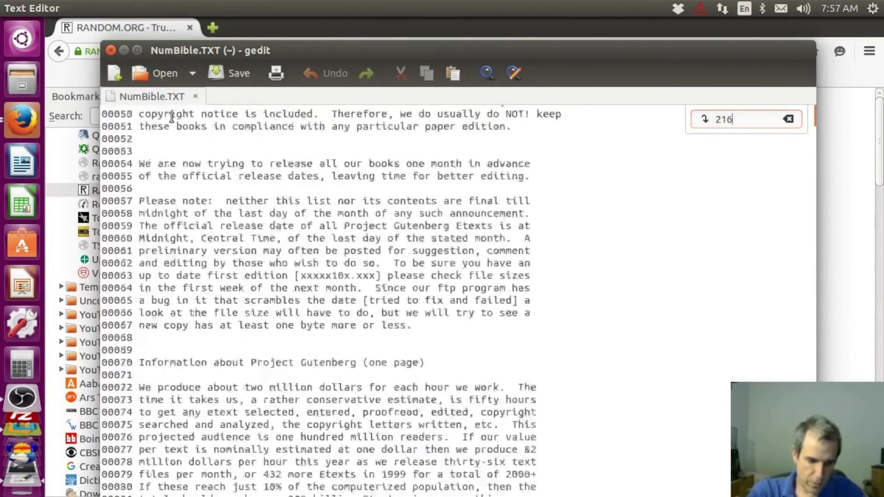
pyautogui.press('Return')
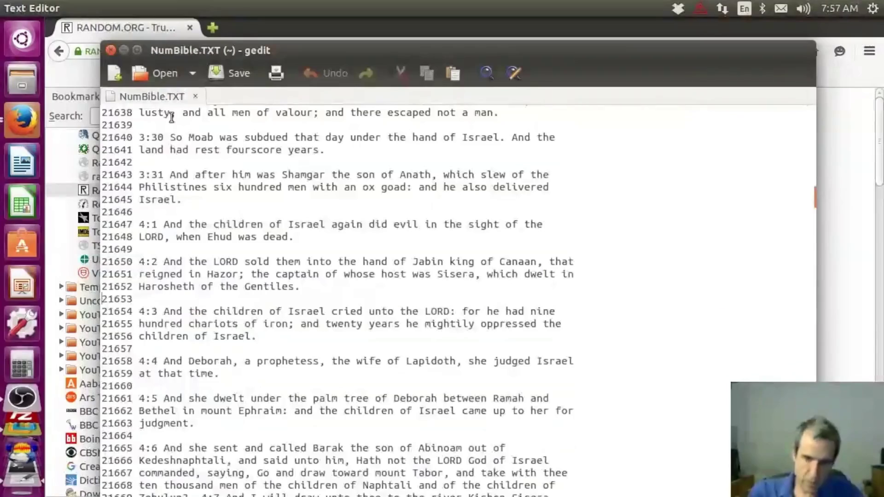
pyautogui.hotkey('shift', 'Down')
pyautogui.hotkey('shift', 'Down')
pyautogui.hotkey('shift', 'Down')
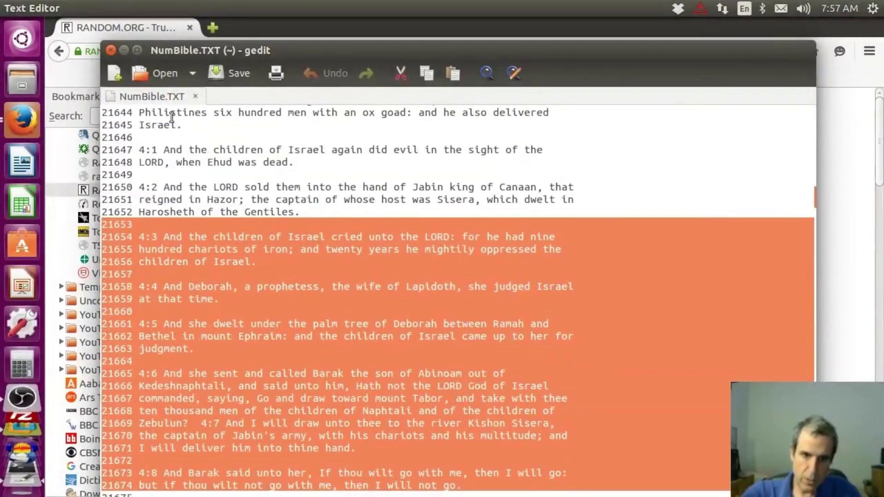
pyautogui.scroll(-1, 193, 166)
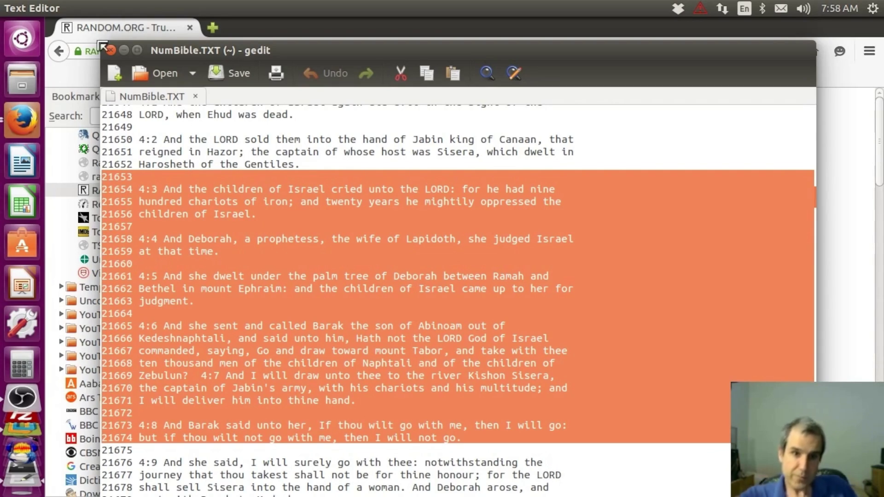
pyautogui.moveTo(346, 49); pyautogui.dragTo(331, 433)
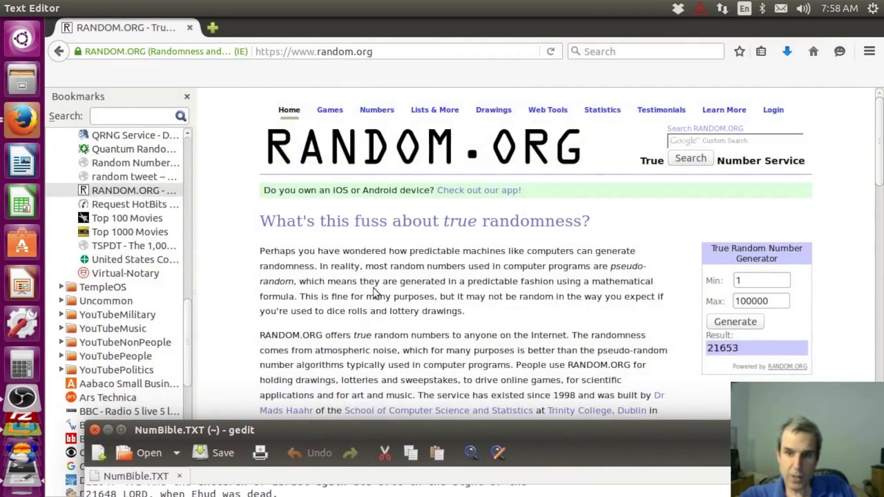
# Close the RANDOM.ORG browser window and open a new Firefox window.
pyautogui.click(193, 29)
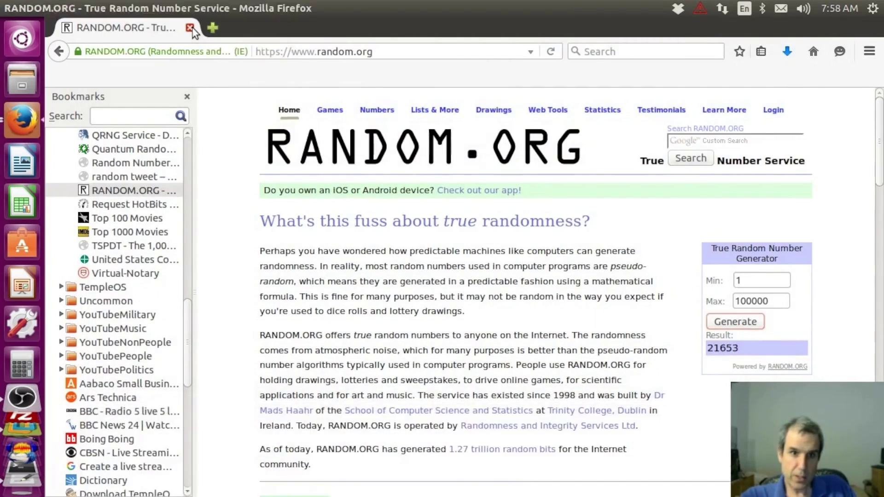
pyautogui.click(190, 29)
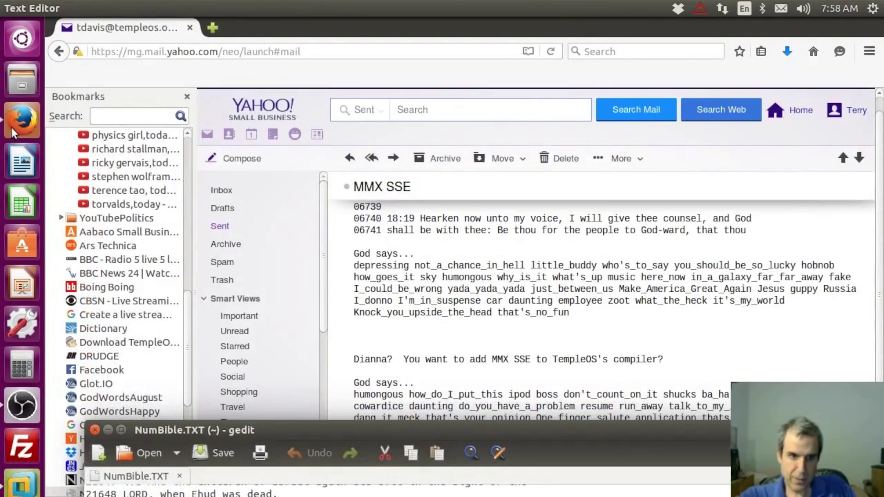
pyautogui.click(14, 131)
pyautogui.rightClick(20, 116)
pyautogui.click(99, 119)
# Visit the YouTube live stream page, then the Slashdot news site, from the bookmarks.
pyautogui.scroll(-3, 159, 438)
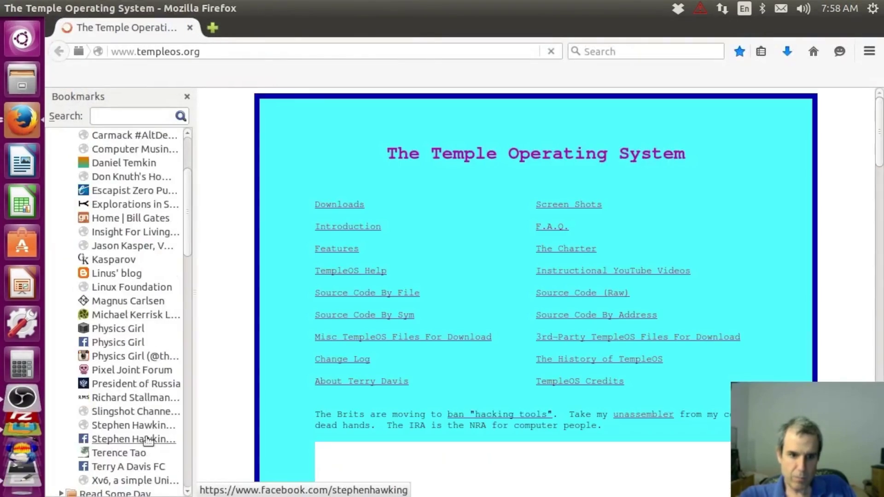
pyautogui.scroll(-10, 147, 446)
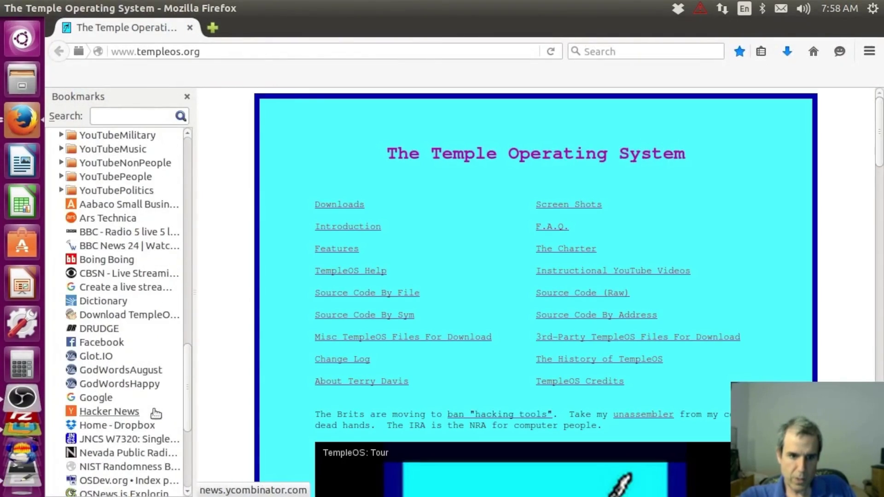
pyautogui.scroll(-5, 155, 414)
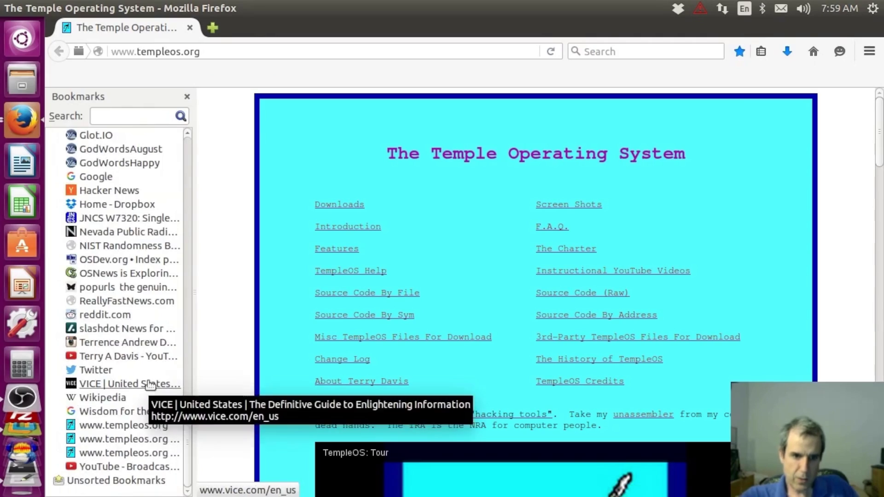
pyautogui.click(145, 361)
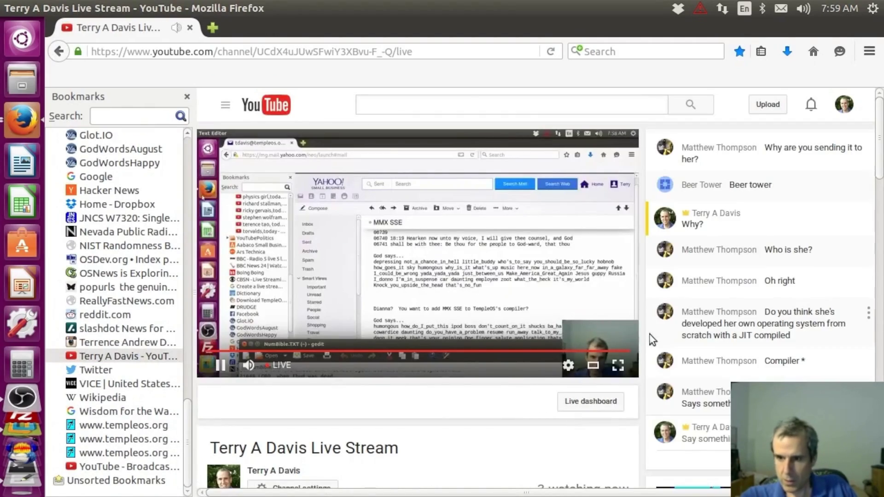
pyautogui.scroll(-3, 653, 340)
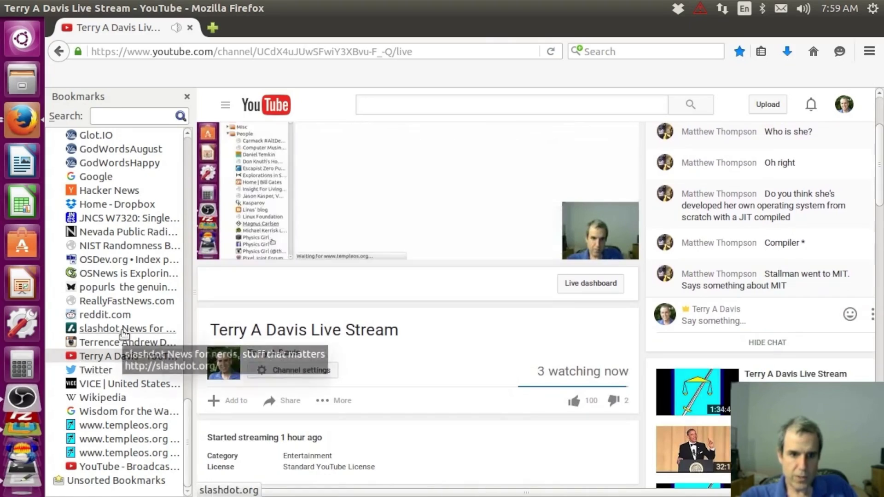
pyautogui.click(122, 331)
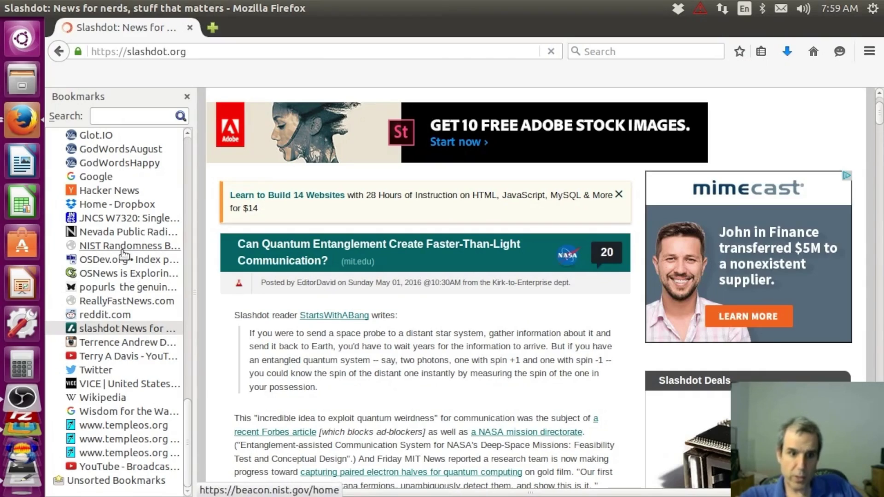
# Open the OSDev.org forum index and go to its OS Development board.
pyautogui.click(126, 259)
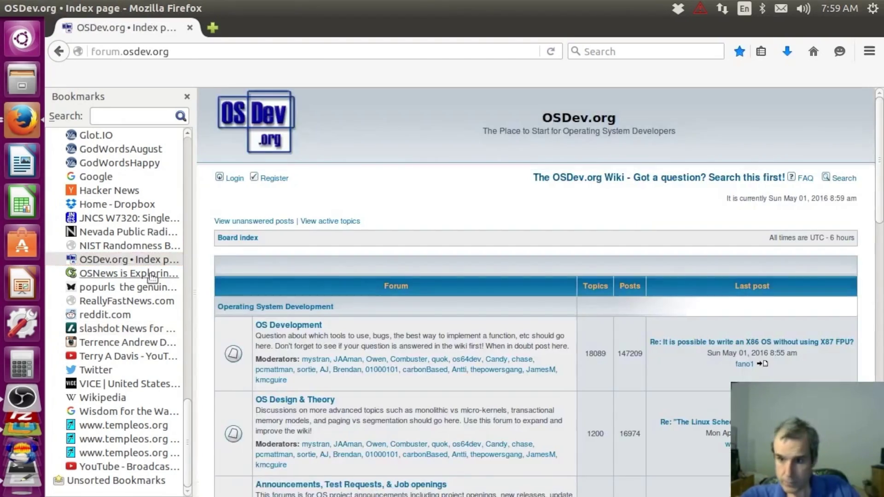
pyautogui.scroll(-5, 352, 283)
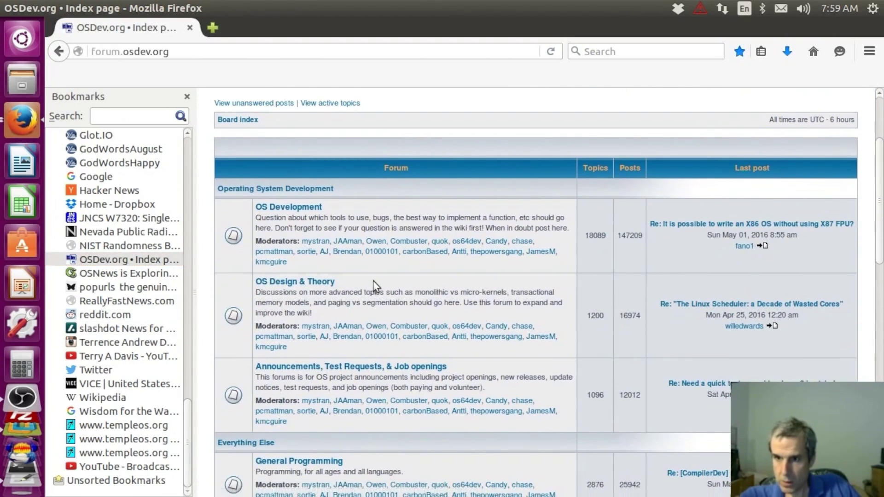
pyautogui.scroll(-3, 374, 286)
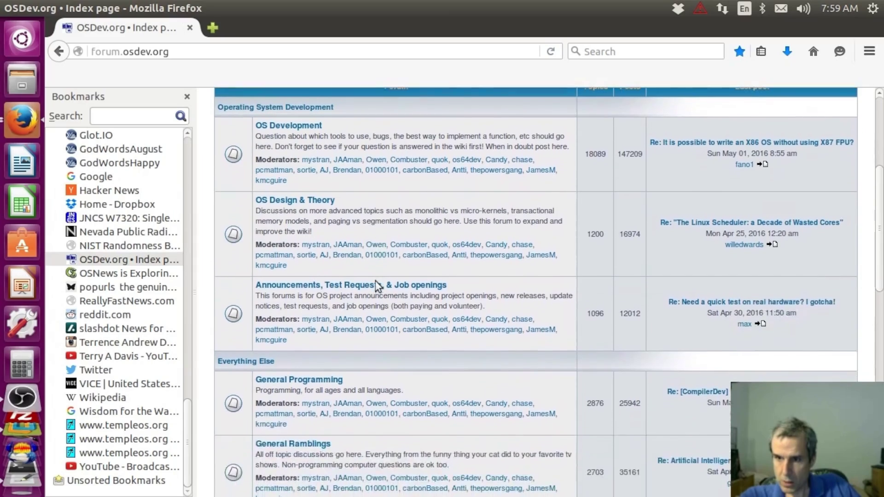
pyautogui.click(321, 132)
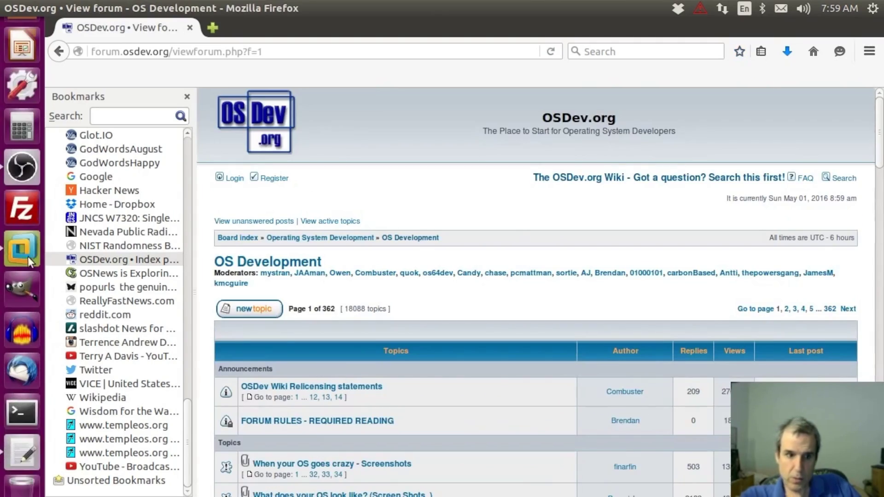
# Show the TempleOS VM full-screen in VMware, with the guest display set to Autofit and Stretch Guest.
pyautogui.click(28, 261)
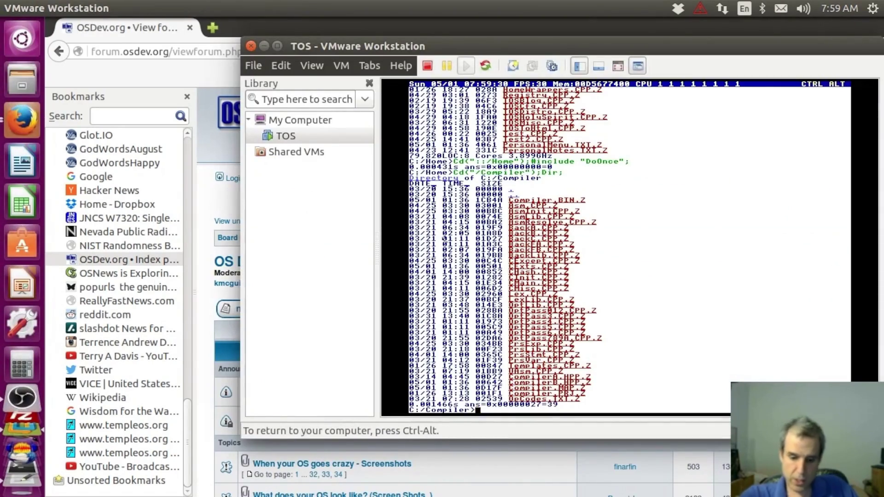
pyautogui.hotkey('ctrl', 'alt', 'Return')
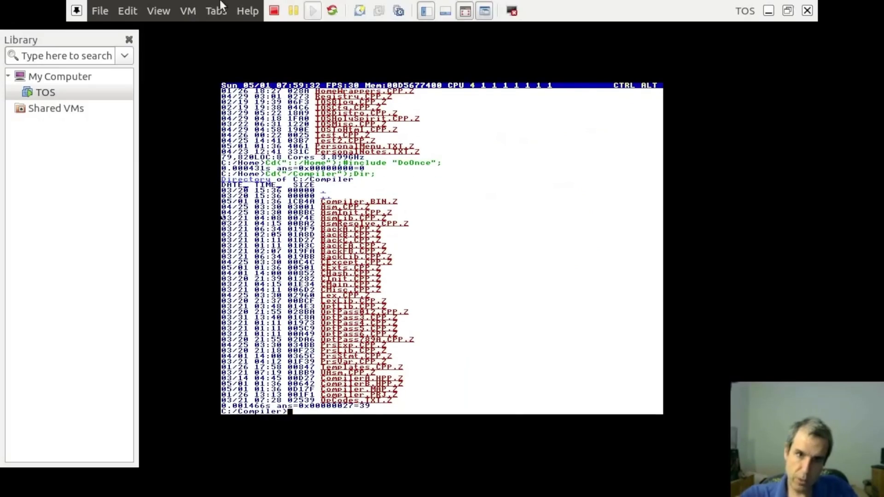
pyautogui.click(163, 9)
pyautogui.moveTo(176, 134)
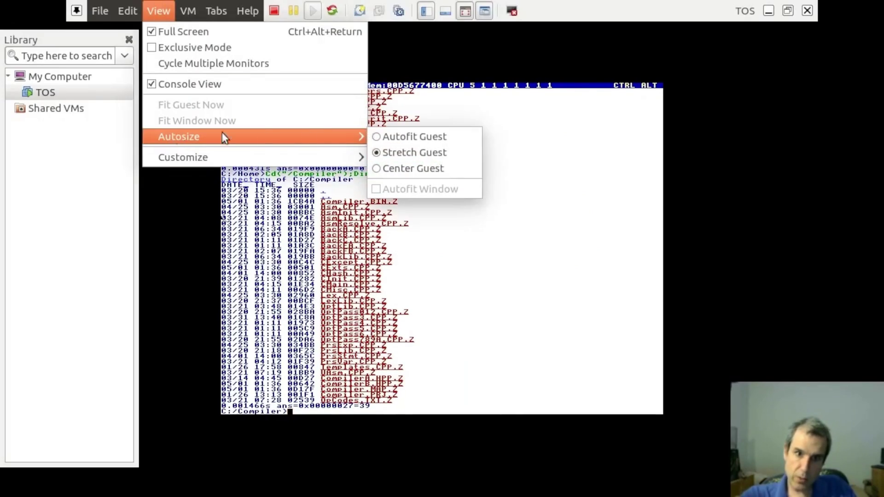
pyautogui.click(393, 133)
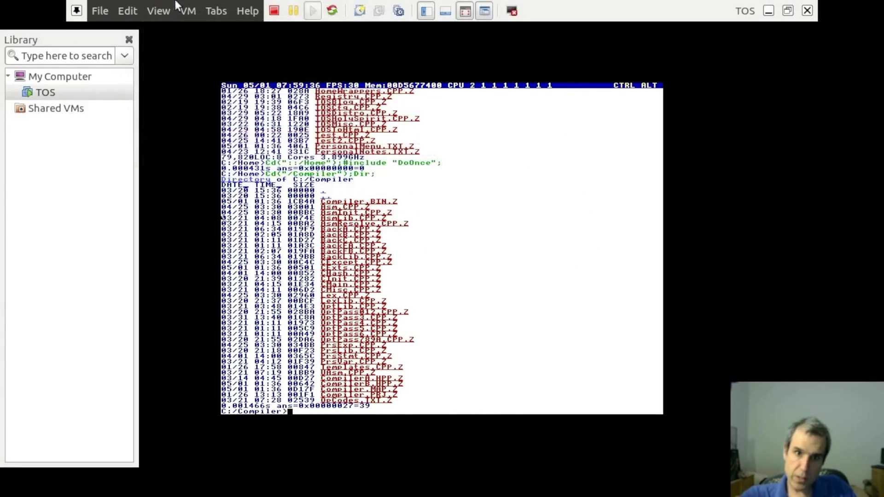
pyautogui.click(158, 10)
pyautogui.moveTo(192, 138)
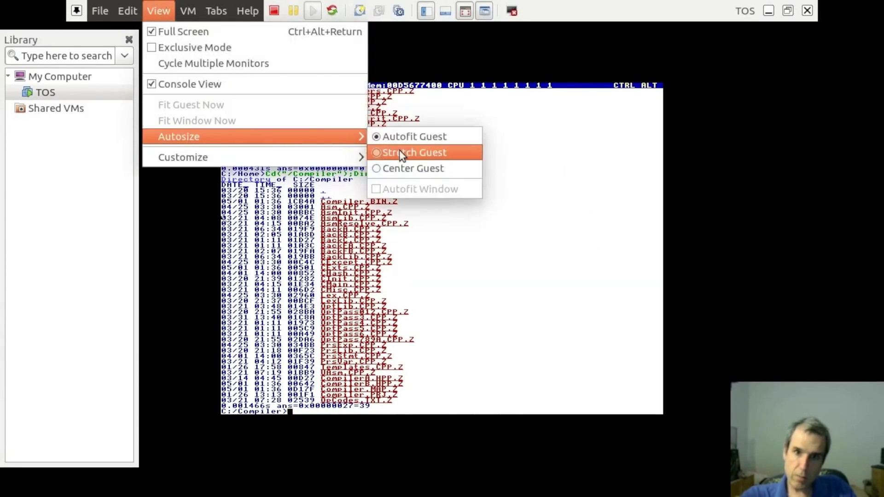
pyautogui.click(399, 150)
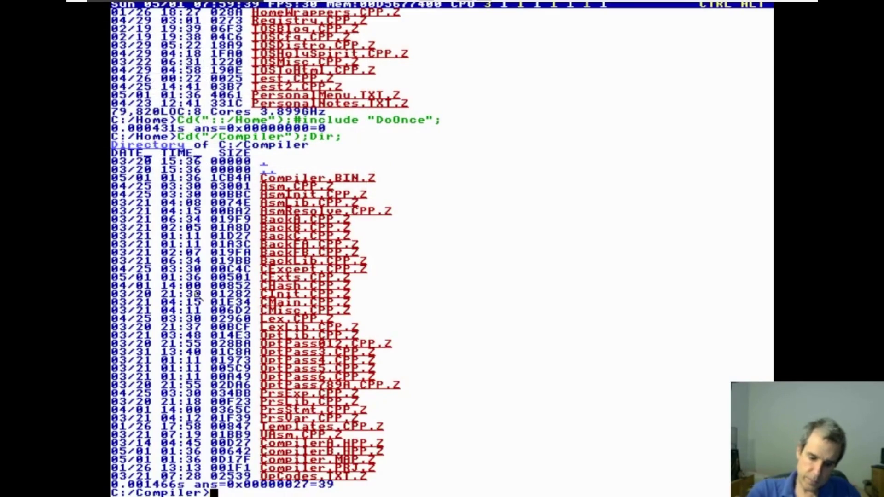
# List the Home directory, open Test.CPP.Z in the editor and add a blank line above Main.
pyautogui.hotkey('ctrl', 'm')
pyautogui.click(197, 295)
pyautogui.press('Up')
pyautogui.press('Right')
pyautogui.press('Right')
pyautogui.press('Right')
pyautogui.press('Up')
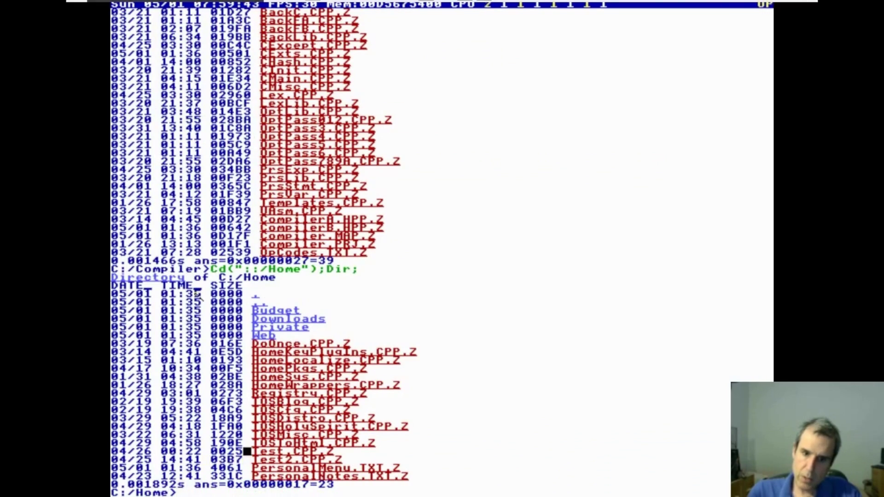
pyautogui.press('space')
pyautogui.press('Return')
pyautogui.press('Return')
pyautogui.press('Return')
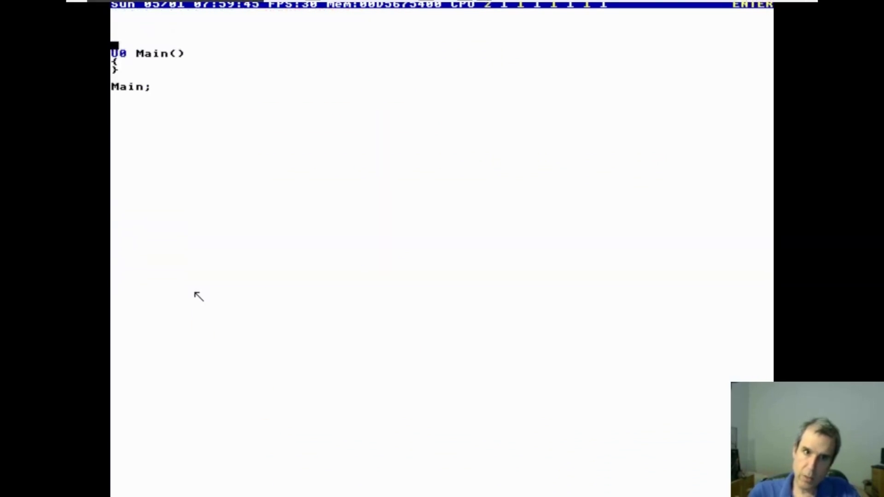
# Declare I64 i,sum_i; and F64 sum_f; at the top of Main.
pyautogui.press('Right')
pyautogui.press('Return')
pyautogui.write('I64 i')
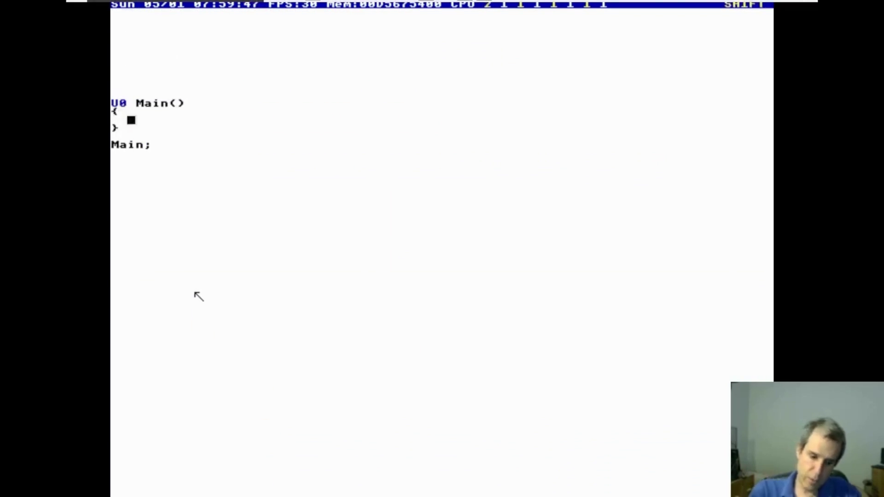
pyautogui.write(';')
pyautogui.press('Return')
pyautogui.write('F64 sum')
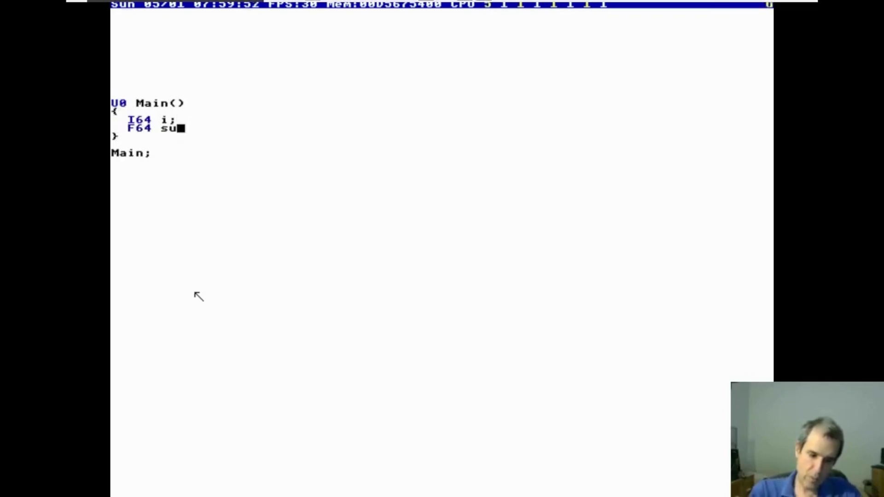
pyautogui.press('BackSpace')
pyautogui.write('m')
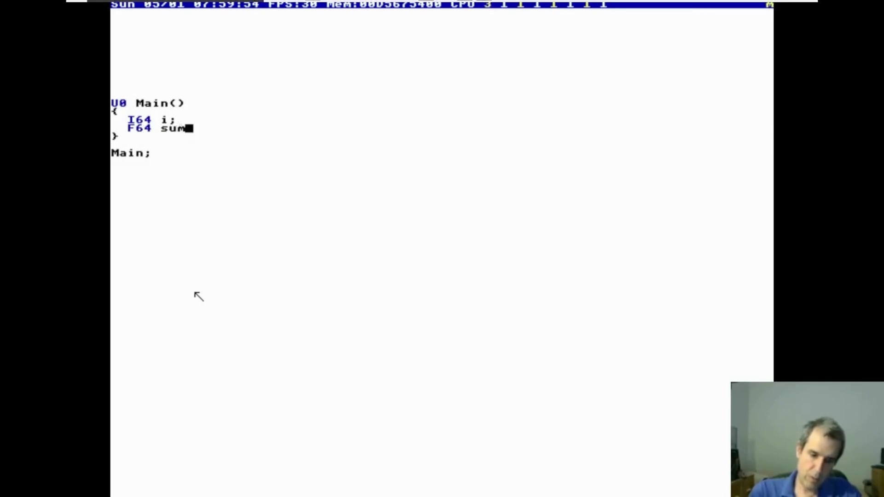
pyautogui.write(';')
pyautogui.press('Return')
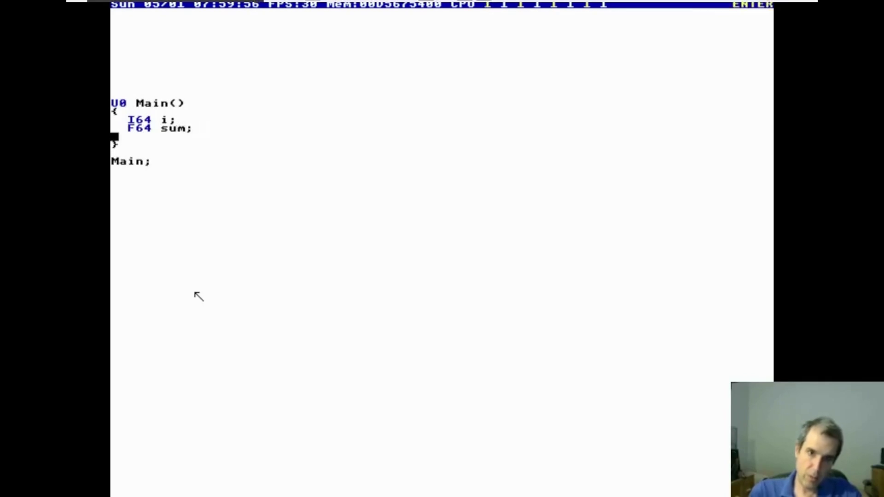
pyautogui.press('Up')
pyautogui.press('Left')
pyautogui.press('Down')
pyautogui.press('Right')
pyautogui.write('_f')
pyautogui.press('Up')
pyautogui.press('Left')
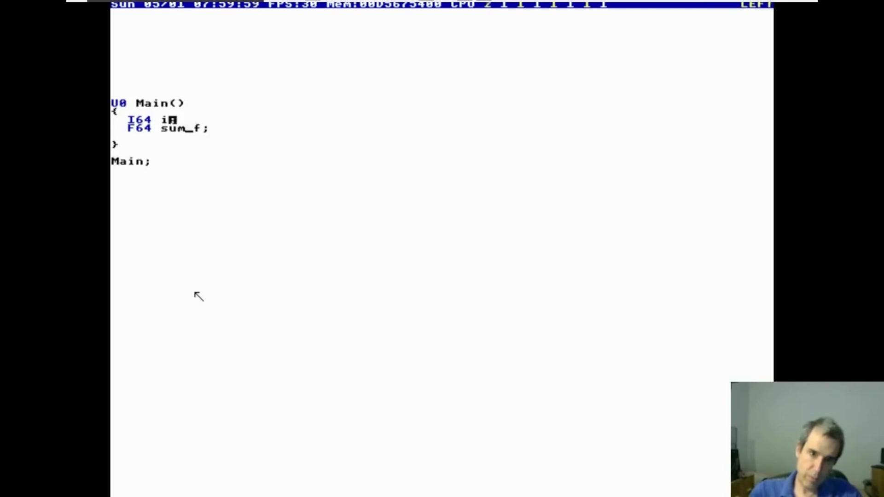
pyautogui.write(',sum_i')
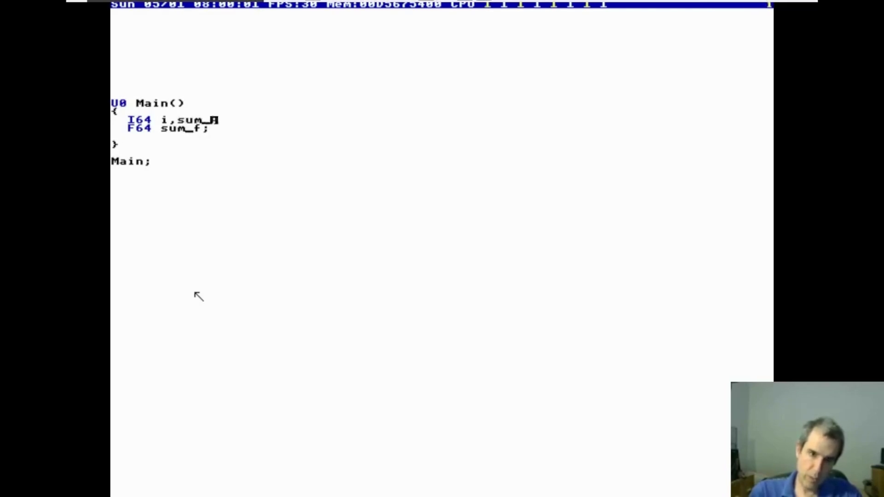
# Add the loop for (i=0;i<100000000;i++) with body sum_i+=505;.
pyautogui.press('Down')
pyautogui.press('Return')
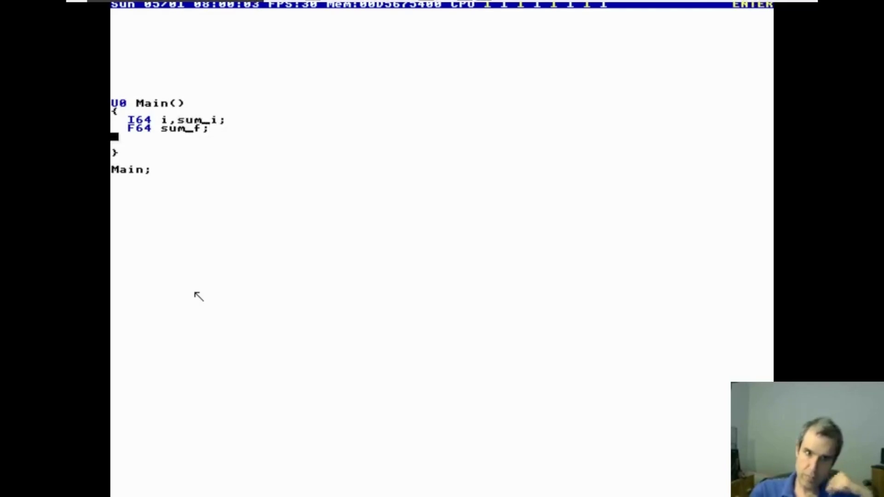
pyautogui.press('Return')
pyautogui.write('for ')
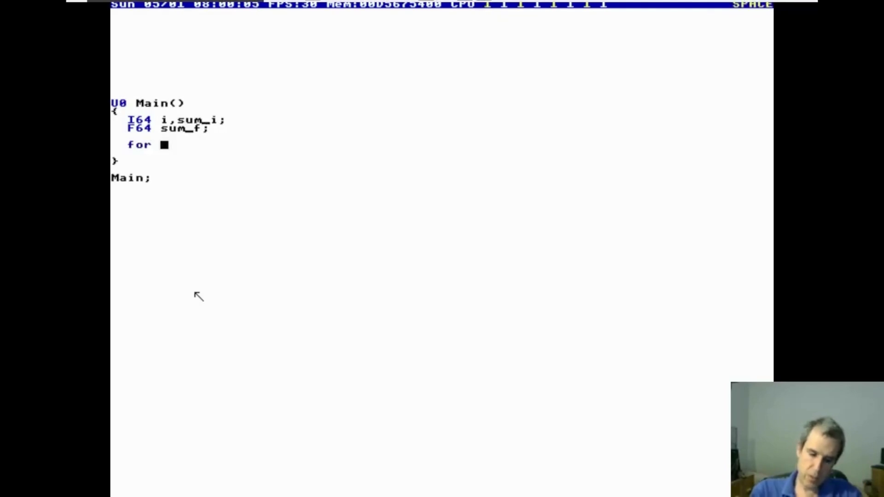
pyautogui.write('(i=0')
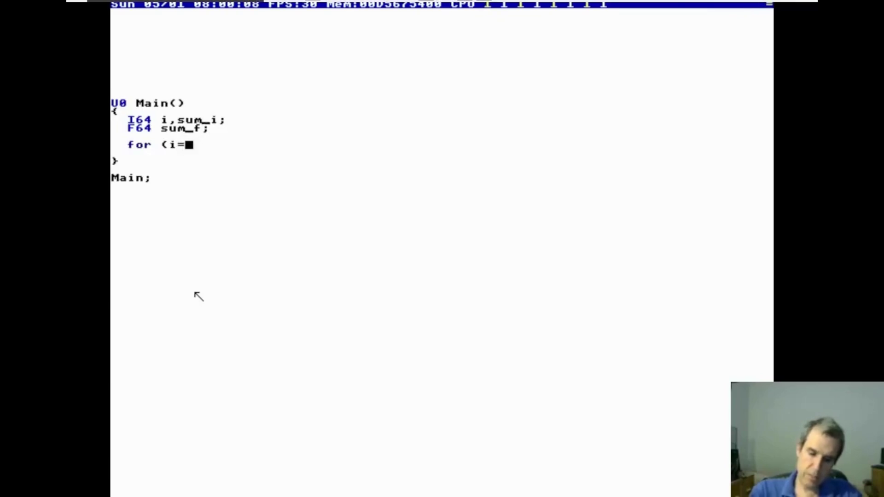
pyautogui.write(';i<')
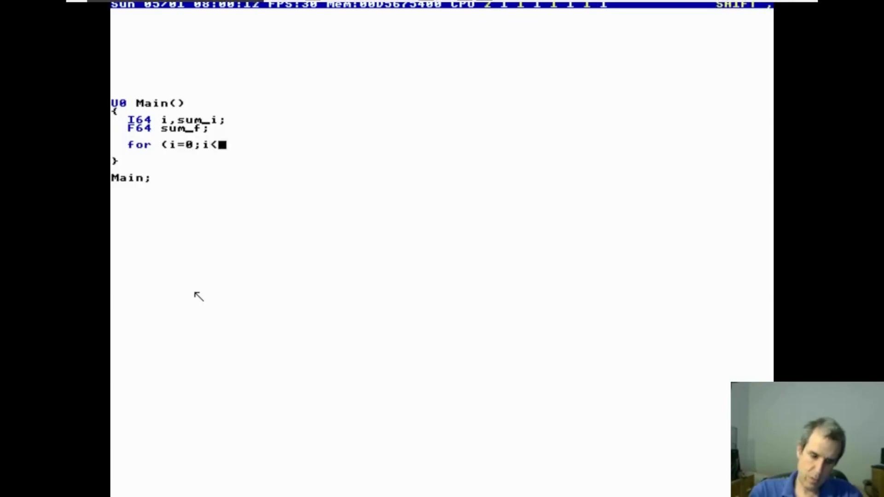
pyautogui.write('100000000;i++')
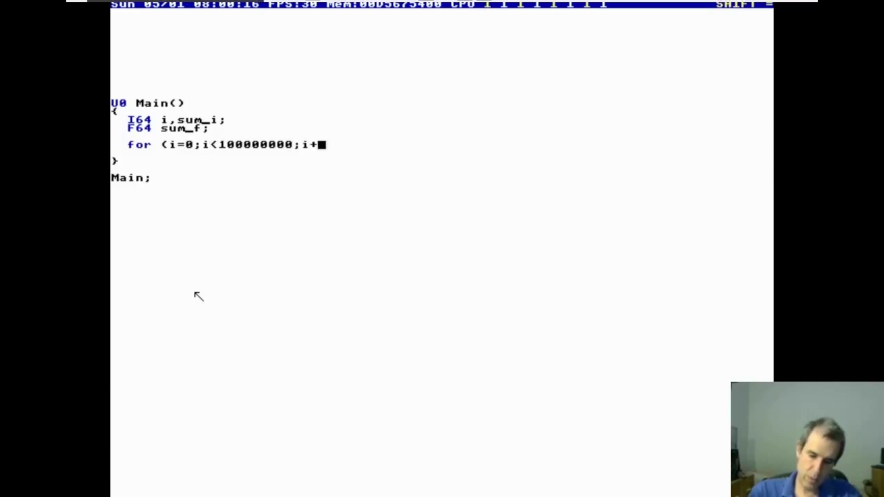
pyautogui.write(')')
pyautogui.press('Return')
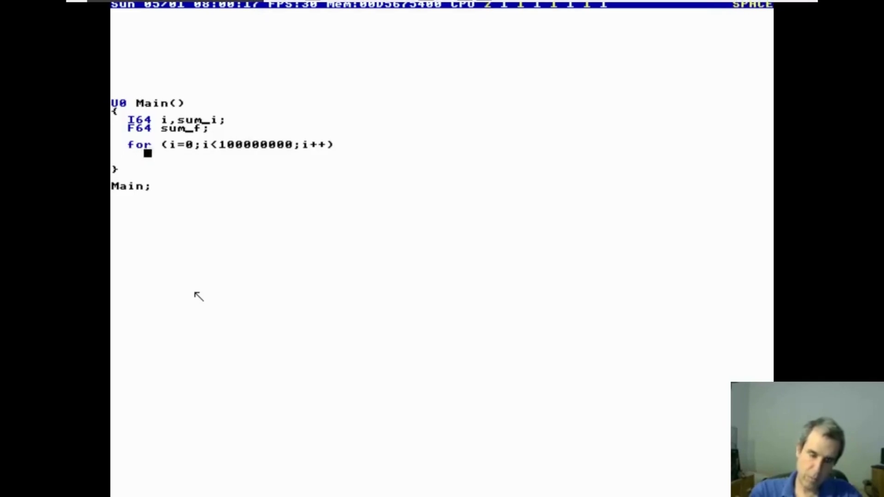
pyautogui.write('sum_i+=')
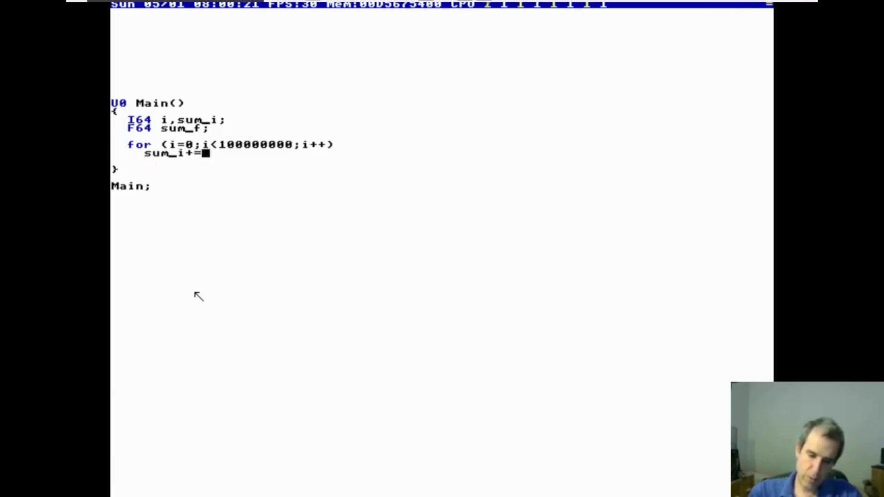
pyautogui.write('505;')
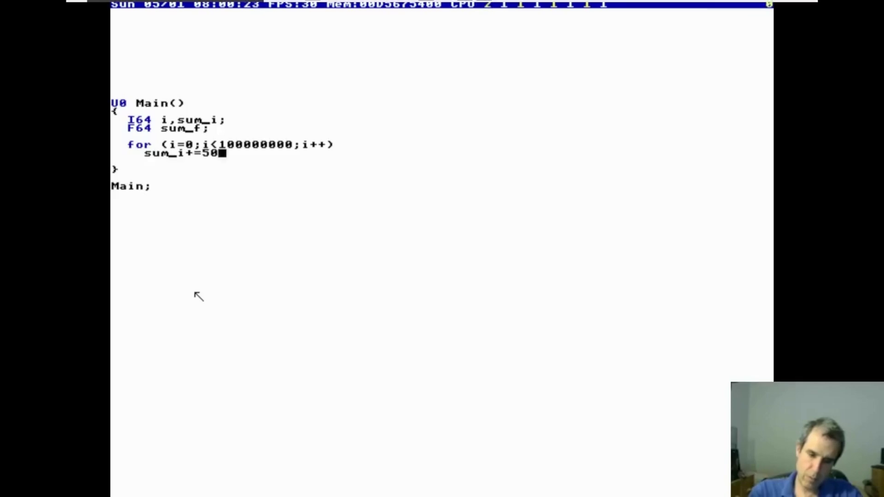
# Duplicate the loop and change the copy's body to sum_f+=5.05;.
pyautogui.press('Return')
pyautogui.press('Return')
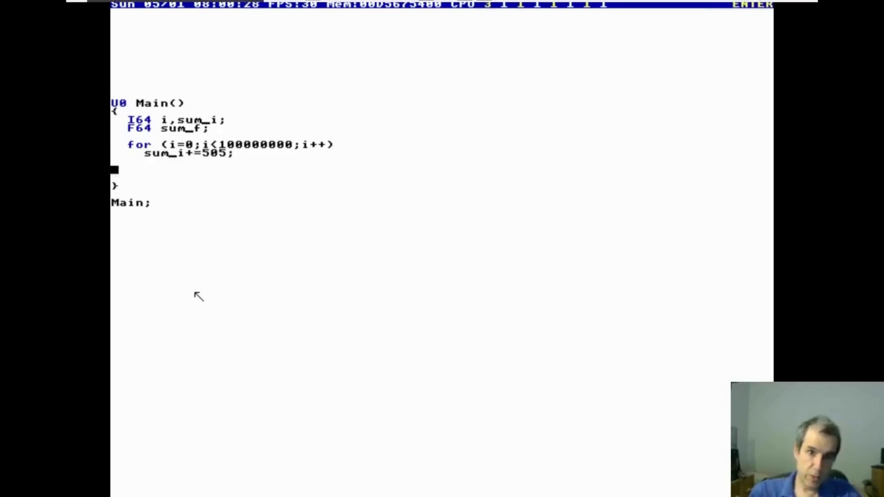
pyautogui.press('Up')
# Add t0 to the F64 declaration and put t0=tS; before the first loop.
pyautogui.press('Up')
pyautogui.press('Up')
pyautogui.hotkey('shift', 'Down')
pyautogui.hotkey('shift', 'Down')
pyautogui.hotkey('ctrl', 'c')
pyautogui.hotkey('ctrl', 'v')
pyautogui.press('Return')
pyautogui.press('Down')
pyautogui.press('BackSpace')
pyautogui.write('f')
pyautogui.press('Right')
pyautogui.write('.')
pyautogui.press('Up')
pyautogui.press('Up')
pyautogui.press('Up')
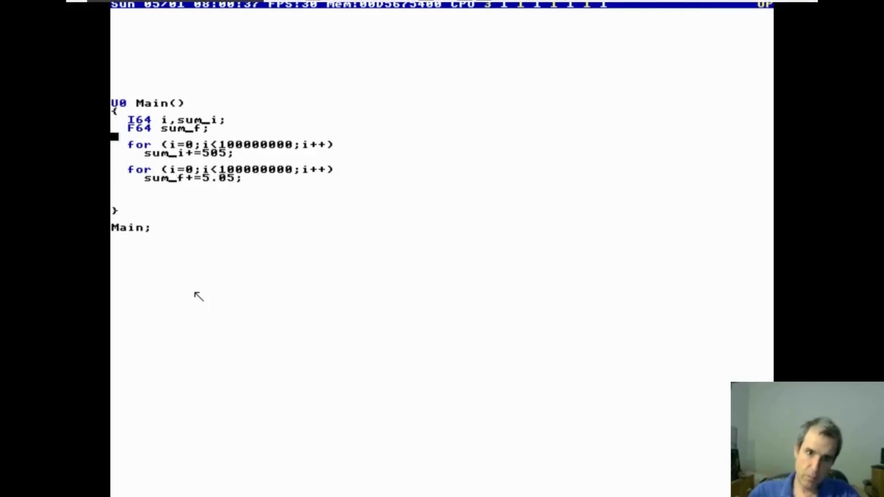
pyautogui.press('Left')
pyautogui.write(',t0')
pyautogui.press('Down')
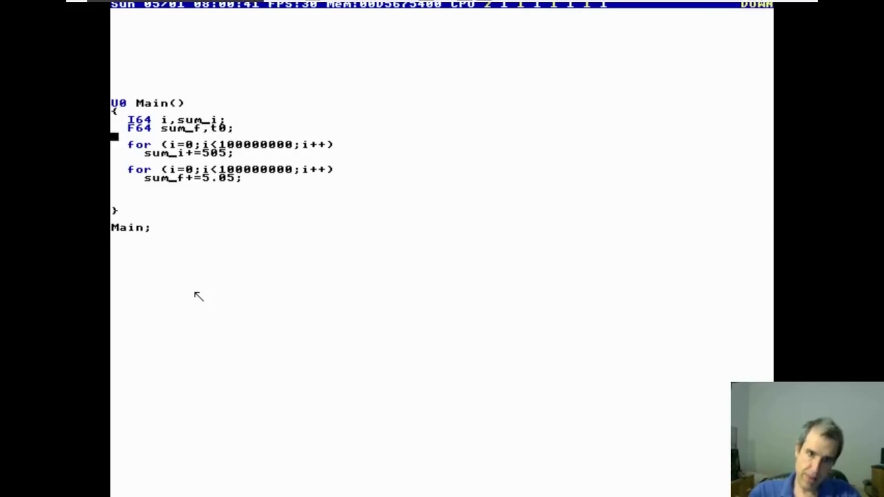
pyautogui.press('Return')
pyautogui.write('t0=tS')
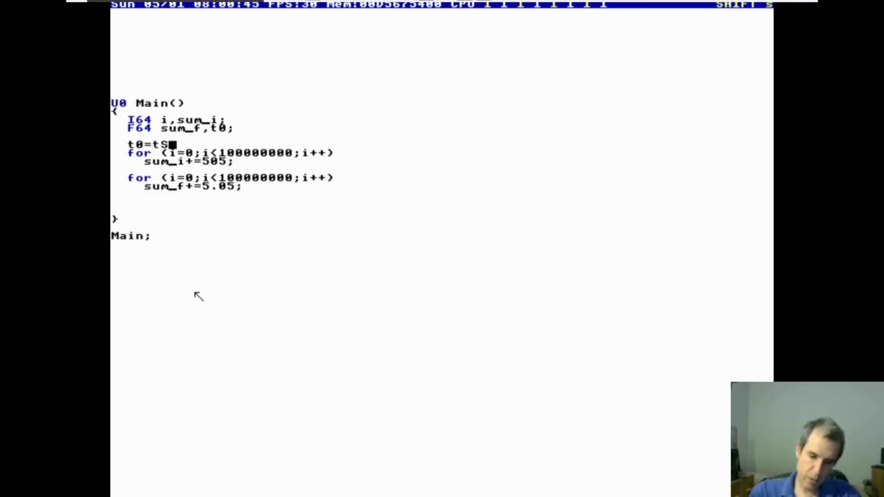
pyautogui.write(';')
# After the integer loop, print "Time integer:%12.6f\n",tS-t0;.
pyautogui.press('Down')
pyautogui.press('Down')
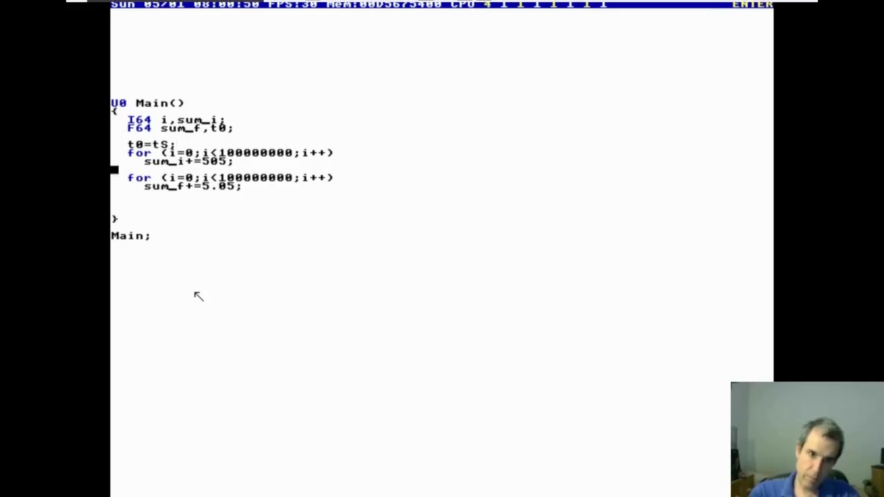
pyautogui.press('Return')
pyautogui.write('"Time')
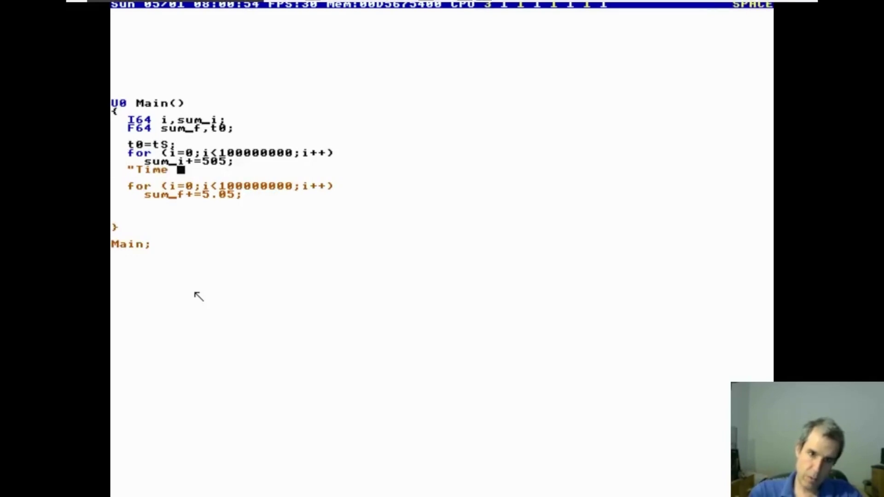
pyautogui.write(' IN')
pyautogui.press('BackSpace')
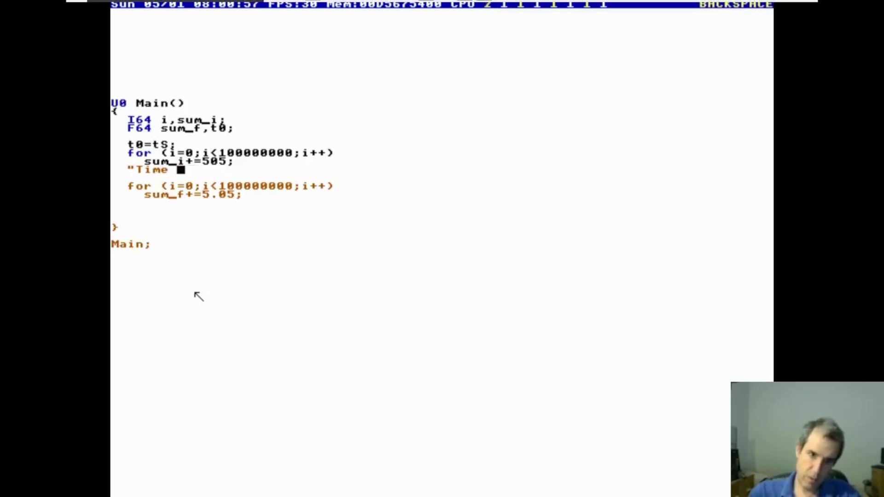
pyautogui.write('integer:%12.')
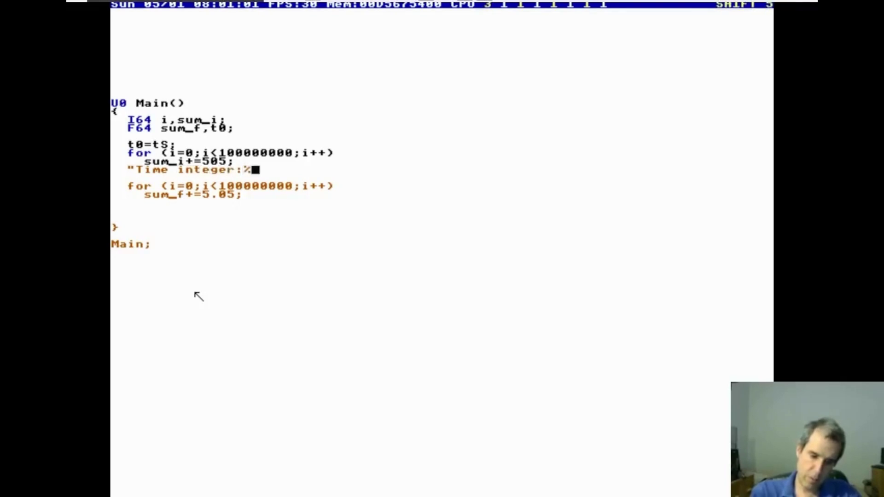
pyautogui.write('6f\\n",t')
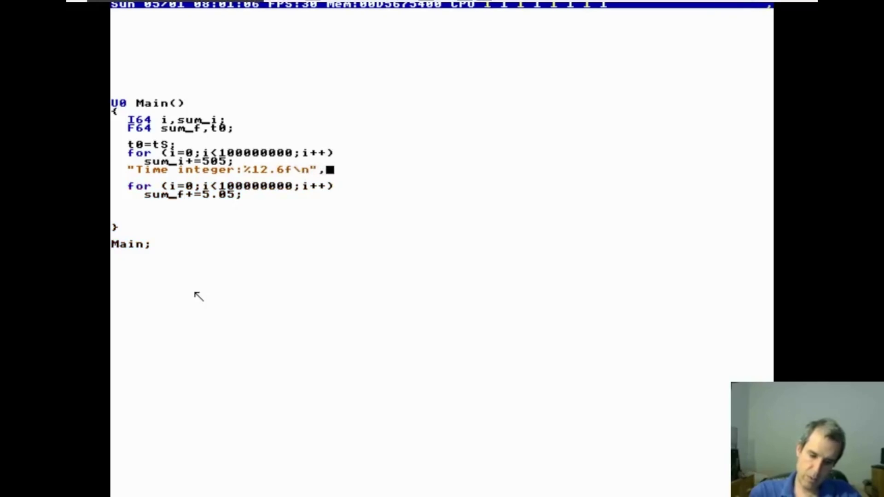
pyautogui.write('S-t')
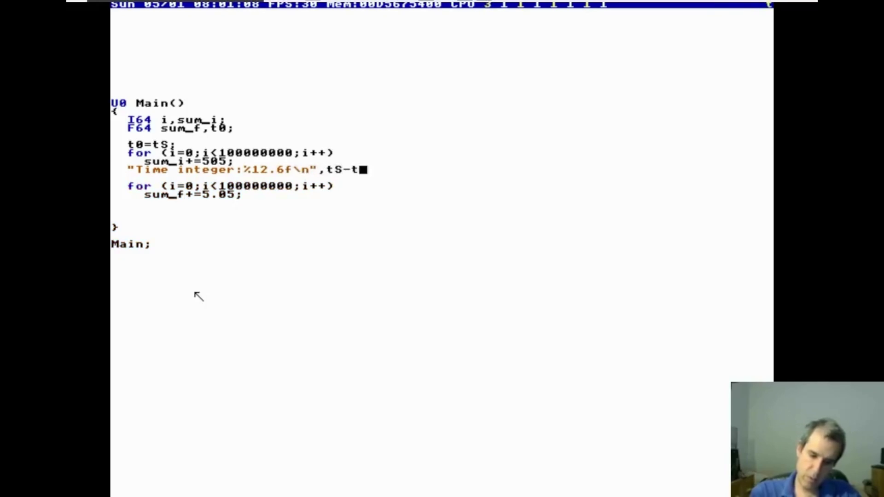
pyautogui.write('0;')
# Copy the timing print below the float loop and relabel it "Time float".
pyautogui.press('Home')
pyautogui.hotkey('shift', 'Down')
pyautogui.press('ctrl+Insert')
pyautogui.press('Down')
pyautogui.press('Down')
pyautogui.press('shift+Insert')
pyautogui.press('Right')
pyautogui.press('Right')
pyautogui.press('Right')
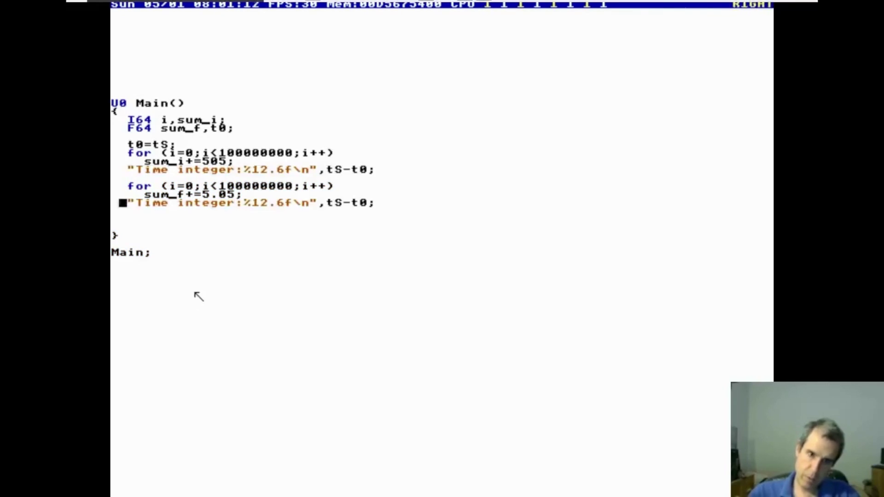
pyautogui.press('Left')
pyautogui.press('Left')
pyautogui.write('float')
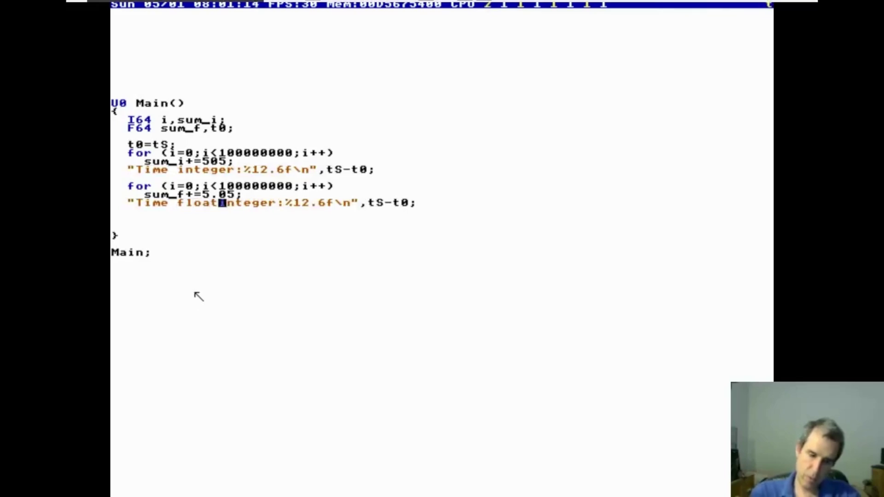
pyautogui.press('Delete')
pyautogui.press('Delete')
pyautogui.press('Delete')
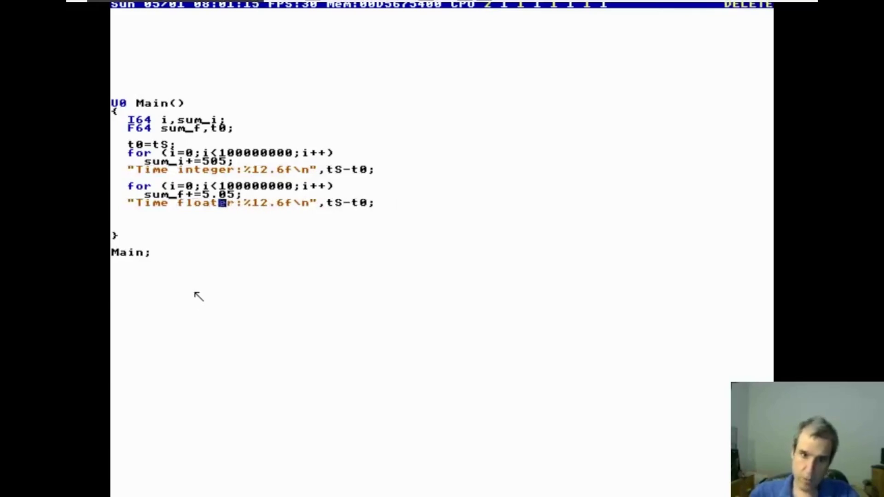
pyautogui.hotkey('shift', 'space')
pyautogui.hotkey('shift', 'space')
# Put t0=tS; before the float loop and run, getting 0.080019 integer versus 0.298497 float.
pyautogui.press('Down')
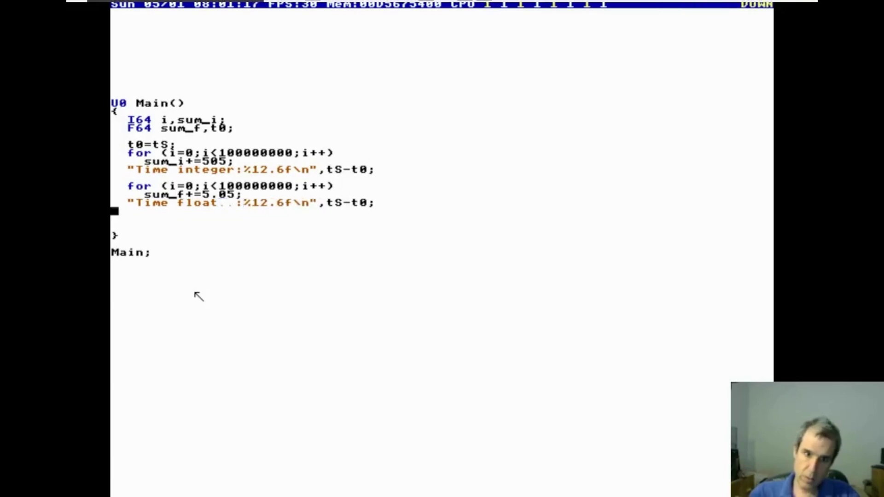
pyautogui.press('Up')
pyautogui.press('Up')
pyautogui.press('Up')
pyautogui.hotkey('shift', 'Up')
pyautogui.hotkey('ctrl', 'c')
pyautogui.press('Down')
pyautogui.press('Down')
pyautogui.press('Down')
pyautogui.hotkey('ctrl', 'v')
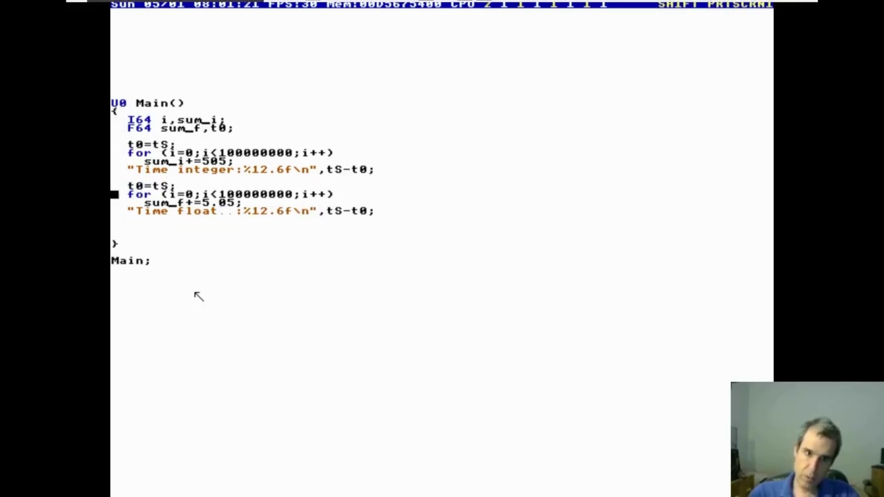
pyautogui.press('F5')
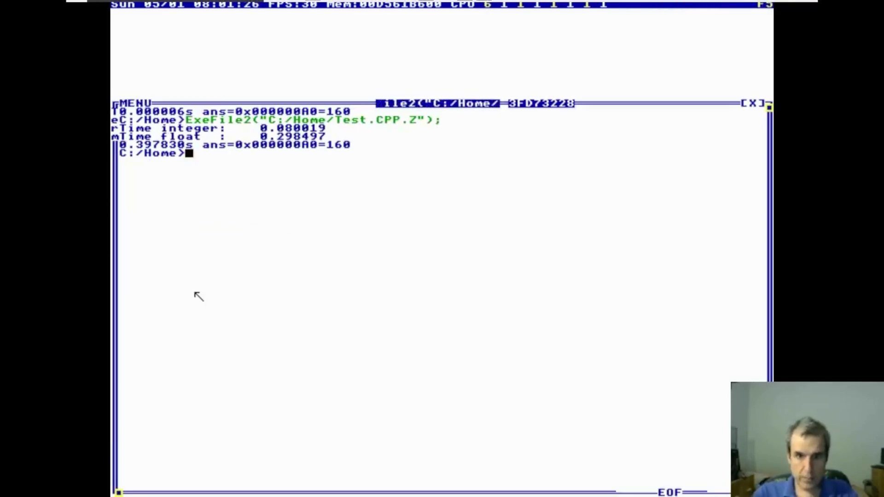
# Copy both timed integer and float blocks and paste a second copy below them.
pyautogui.hotkey('shift', 'Escape')
pyautogui.press('Up')
pyautogui.press('Up')
pyautogui.press('Up')
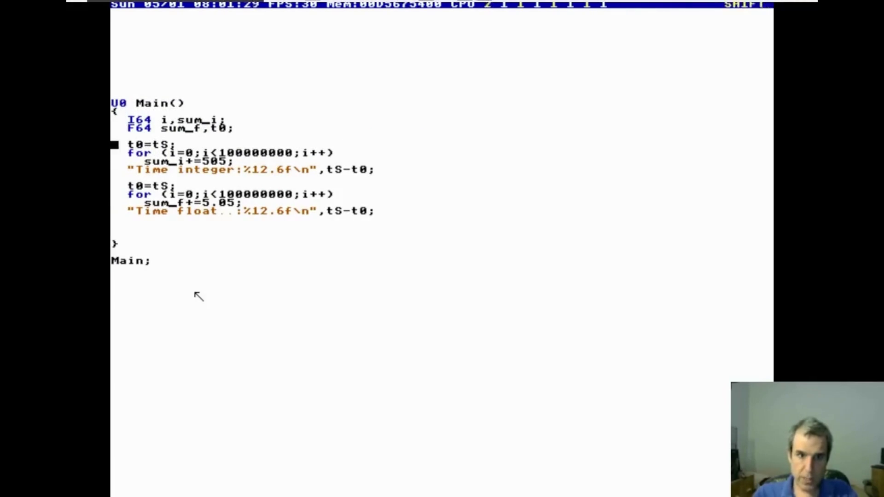
pyautogui.hotkey('shift', 'Down')
pyautogui.hotkey('shift', 'Down')
pyautogui.hotkey('shift', 'Down')
pyautogui.hotkey('shift', 'Down')
pyautogui.press('ctrl+Insert')
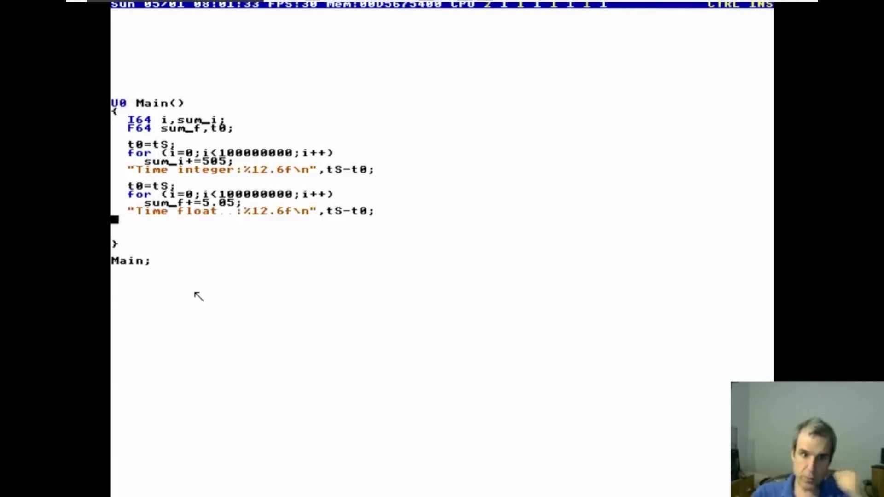
pyautogui.press('Return')
pyautogui.press('Return')
pyautogui.press('shift+Insert')
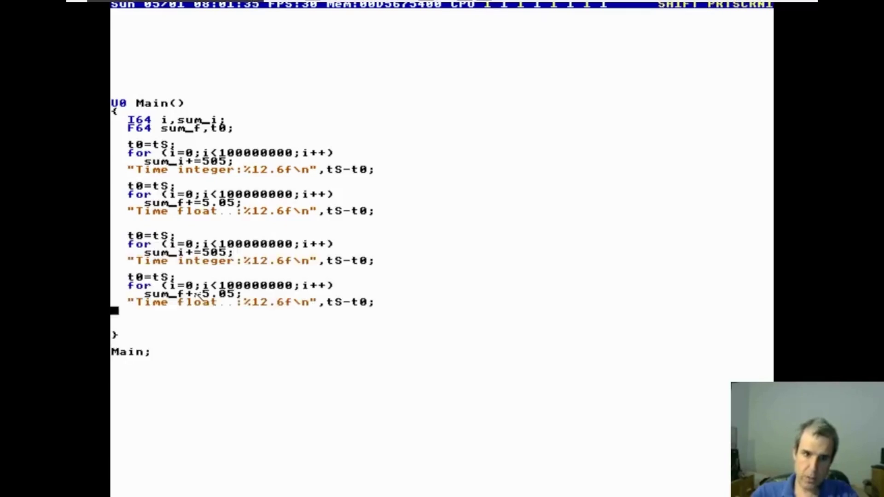
# Add sum_i=0; after the first t0=tS; line.
pyautogui.press('Up')
pyautogui.press('Up')
pyautogui.press('Up')
pyautogui.press('Up')
pyautogui.press('Down')
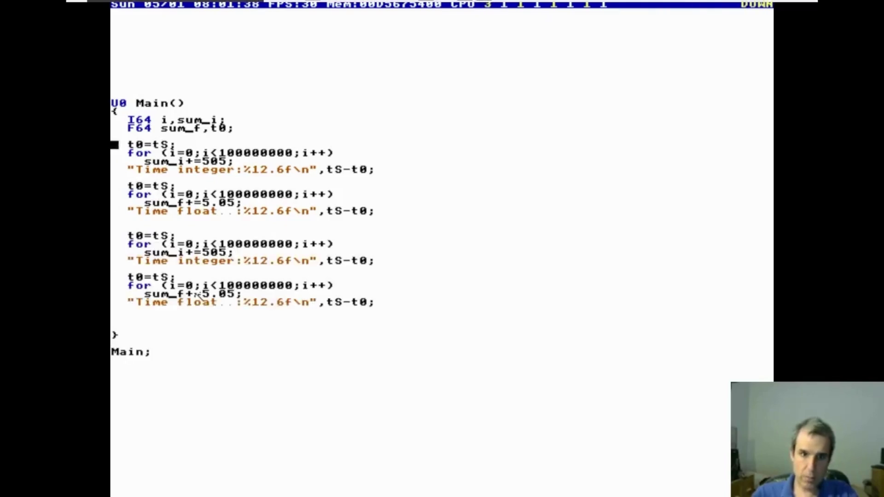
pyautogui.press('Return')
pyautogui.write('s')
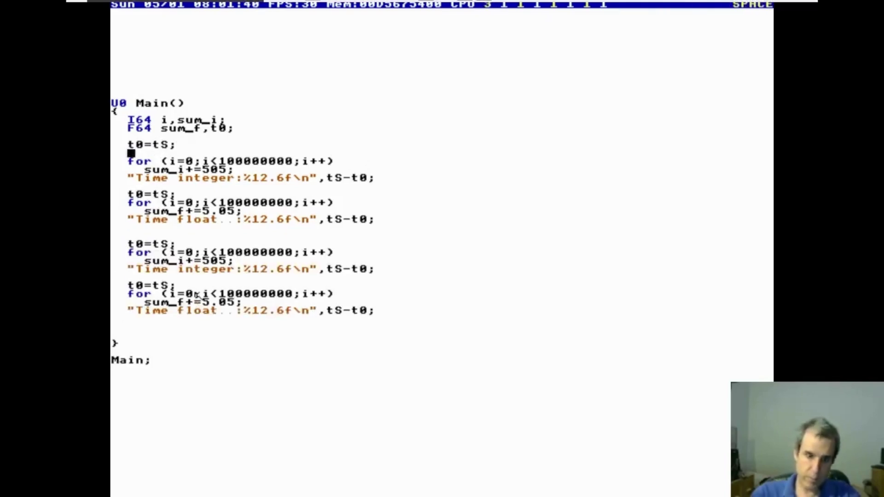
pyautogui.write('um_i=0;')
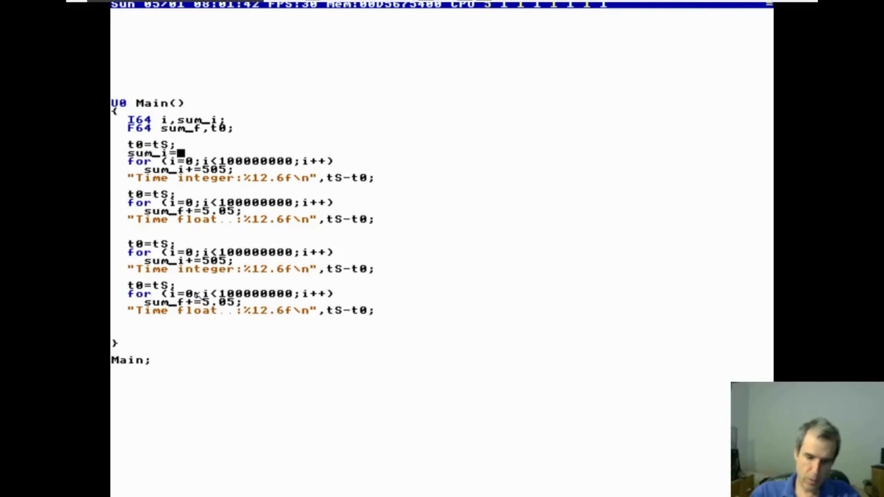
# Add "Sum: %d\n",sum_i; below the integer timing print.
pyautogui.press('Down')
pyautogui.press('Down')
pyautogui.press('Down')
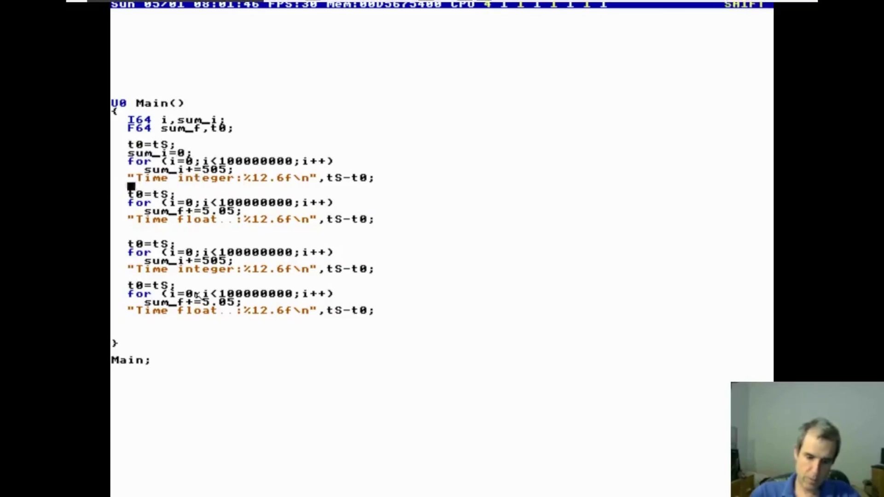
pyautogui.write('"Sum')
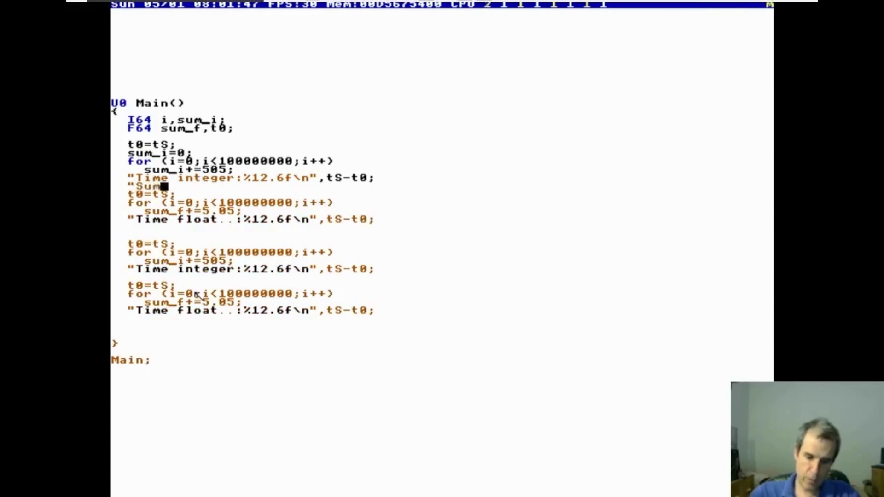
pyautogui.write(': ')
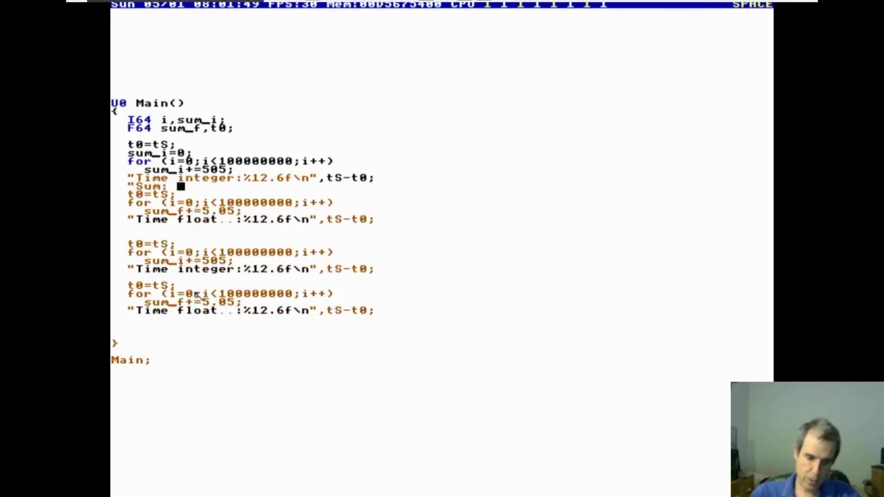
pyautogui.write('%d')
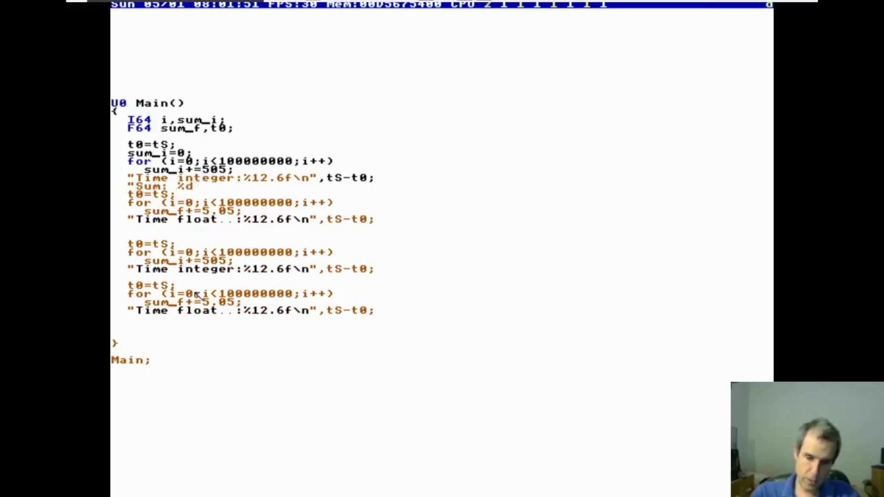
pyautogui.write('\\n"')
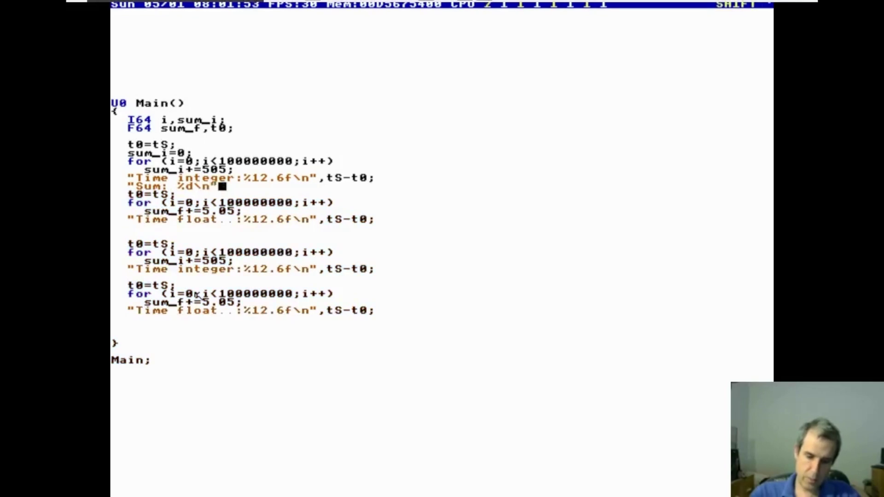
pyautogui.write(',su')
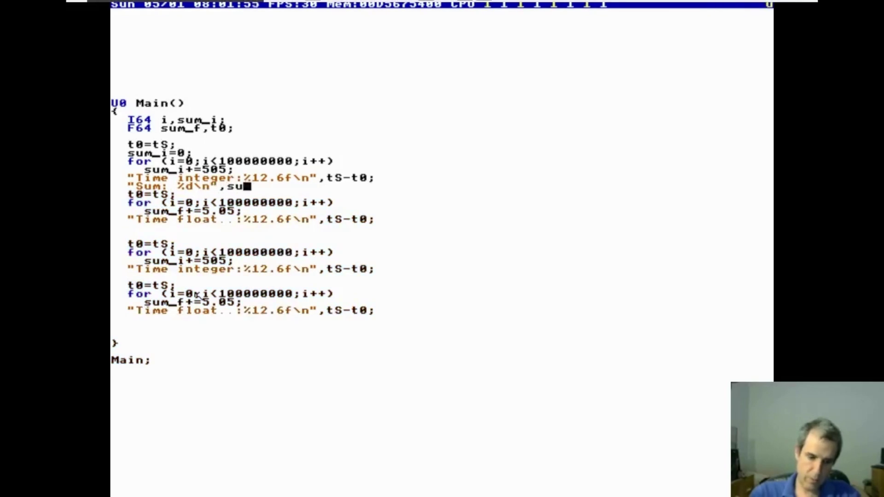
pyautogui.write('m_i;')
pyautogui.press('Return')
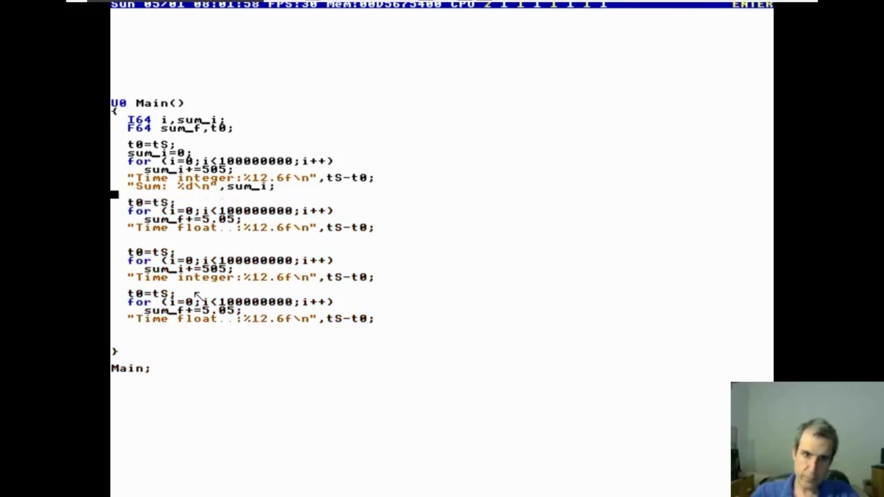
# Copy the sum_i=0; line and edit the copy into sum_f=0;.
pyautogui.press('Up')
pyautogui.press('Up')
pyautogui.press('Up')
pyautogui.press('Home')
pyautogui.hotkey('shift', 'Up')
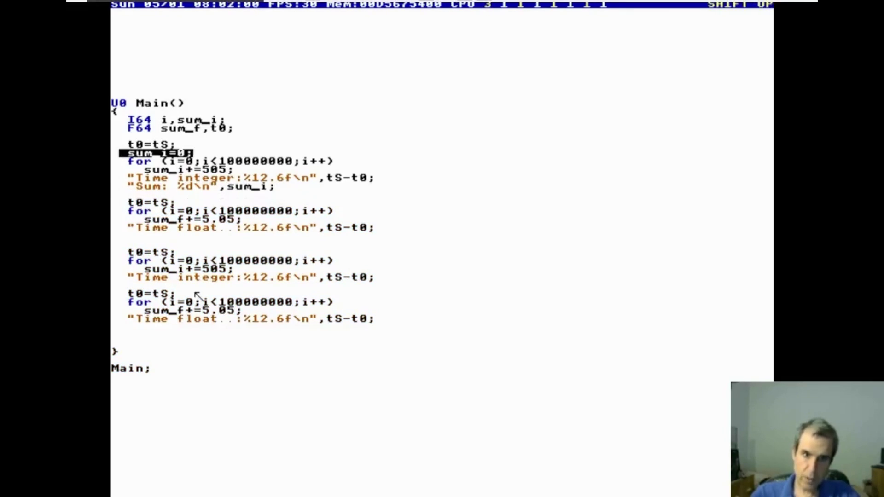
pyautogui.press('ctrl+Insert')
pyautogui.press('Down')
pyautogui.press('Up')
pyautogui.press('shift+Insert')
pyautogui.press('Up')
pyautogui.press('Right')
pyautogui.press('Right')
pyautogui.press('Right')
pyautogui.press('Right')
pyautogui.press('Left')
pyautogui.press('Left')
pyautogui.write('f')
pyautogui.press('Delete')
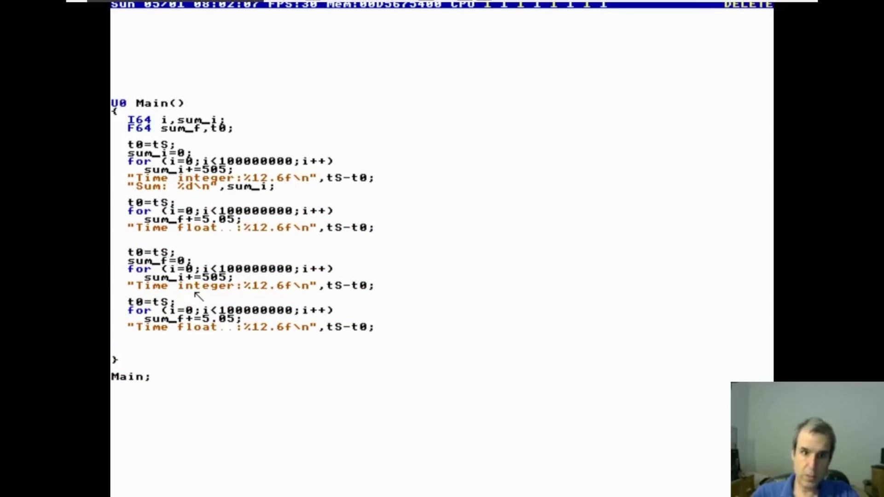
# Move sum_f=0; under the float block's t0=tS; and delete the duplicated third and fourth blocks.
pyautogui.press('Down')
pyautogui.press('Home')
pyautogui.hotkey('shift', 'Down')
pyautogui.hotkey('shift', 'Delete')
pyautogui.press('Up')
pyautogui.press('Up')
pyautogui.press('Up')
pyautogui.press('Up')
pyautogui.press('Up')
pyautogui.press('Up')
pyautogui.press('shift+Insert')
pyautogui.press('Down')
pyautogui.press('Down')
pyautogui.press('Down')
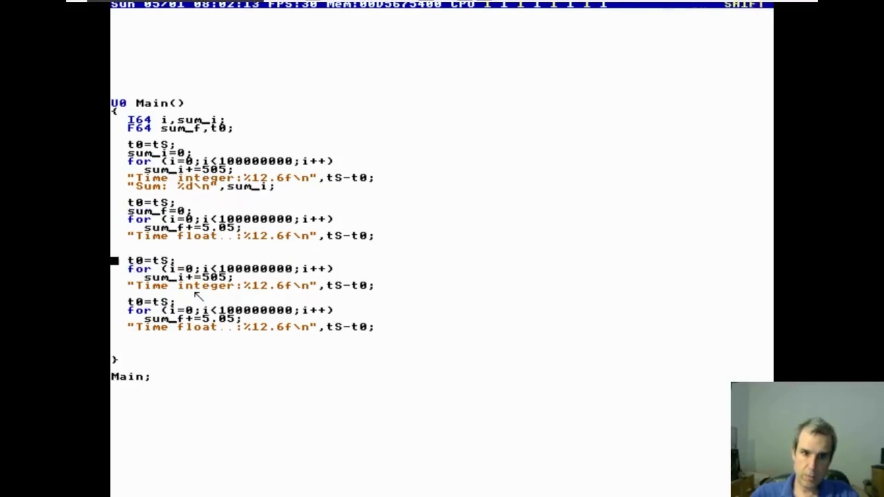
pyautogui.hotkey('shift', 'Down')
pyautogui.hotkey('shift', 'Down')
pyautogui.hotkey('shift', 'Down')
pyautogui.hotkey('shift', 'Delete')
pyautogui.press('Up')
pyautogui.press('Up')
pyautogui.press('Up')
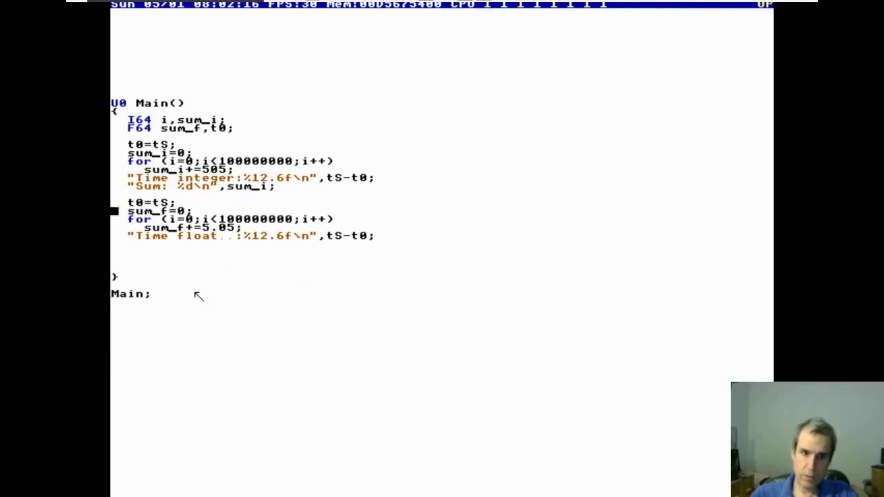
# Add a float Sum line printing sum_f with %12.6f, then run: 505000000.819350 in 0.294320.
pyautogui.press('Down')
pyautogui.press('Down')
pyautogui.press('Down')
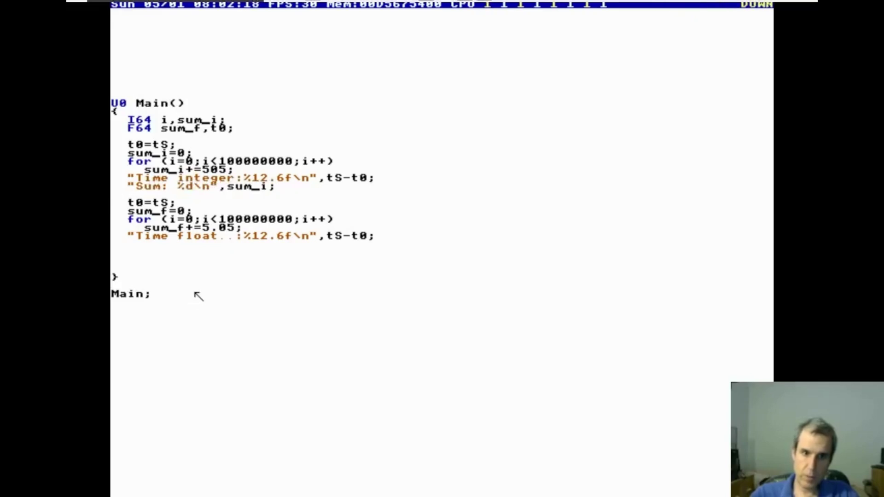
pyautogui.press('shift+Insert')
pyautogui.press('Right')
pyautogui.press('Right')
pyautogui.press('Right')
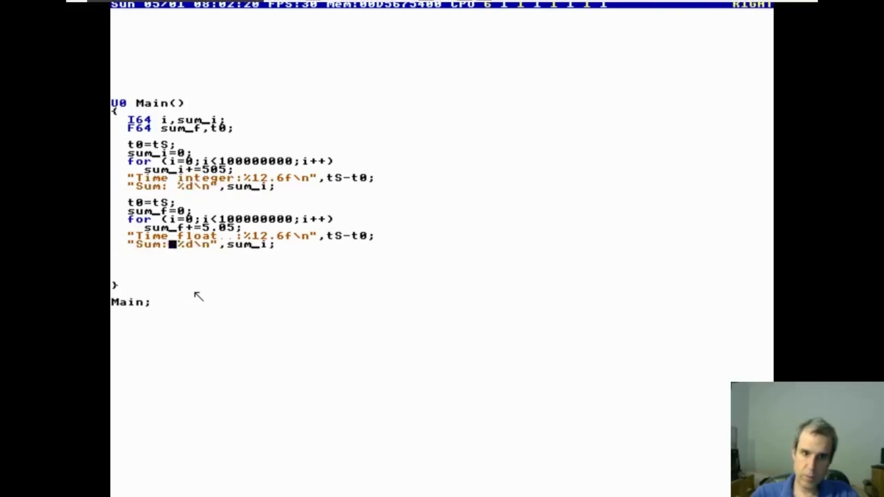
pyautogui.press('Left')
pyautogui.press('Right')
pyautogui.press('Right')
pyautogui.press('Right')
pyautogui.press('End')
pyautogui.press('Left')
pyautogui.write('f')
pyautogui.press('Delete')
pyautogui.press('Left')
pyautogui.press('Left')
pyautogui.press('Left')
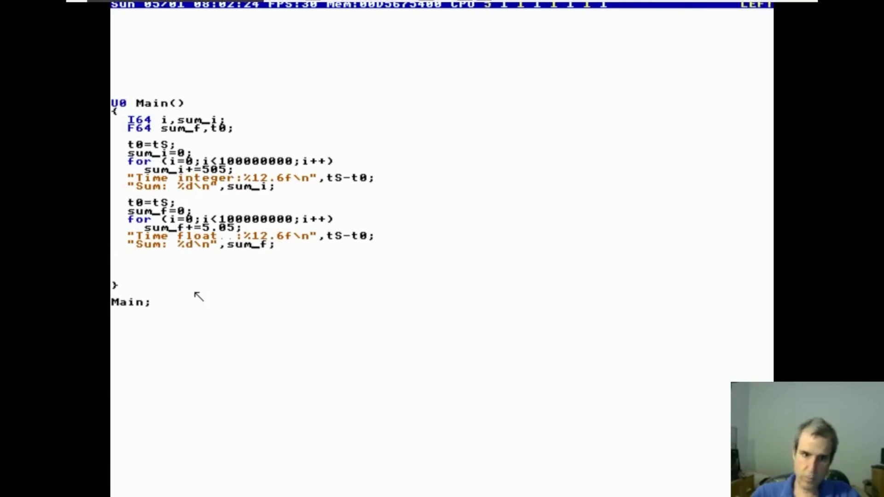
pyautogui.press('Right')
pyautogui.write('12.')
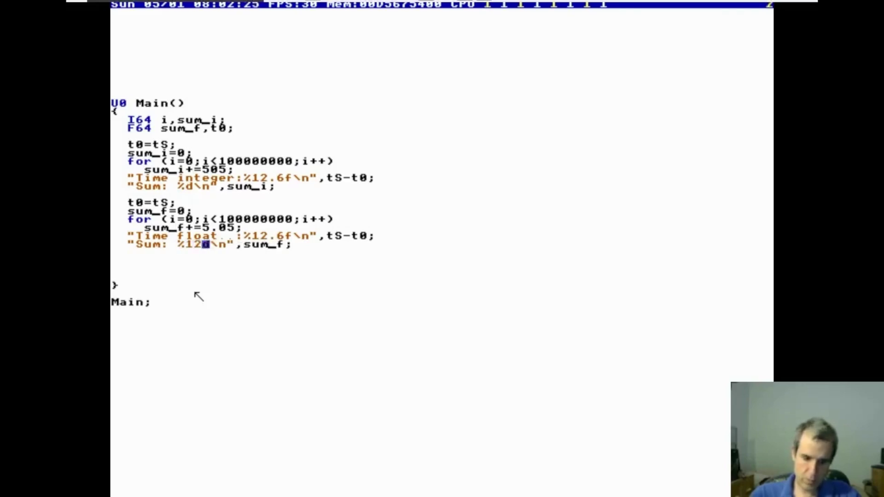
pyautogui.write('6f')
pyautogui.press('Delete')
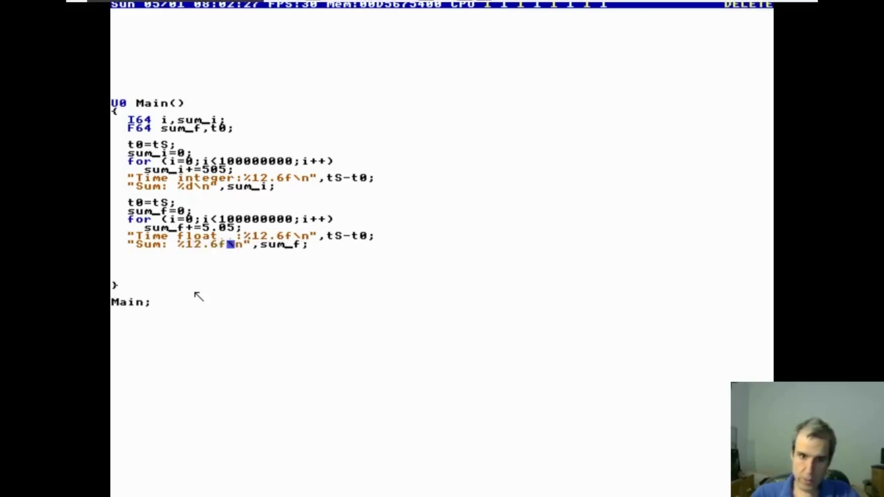
pyautogui.press('F5')
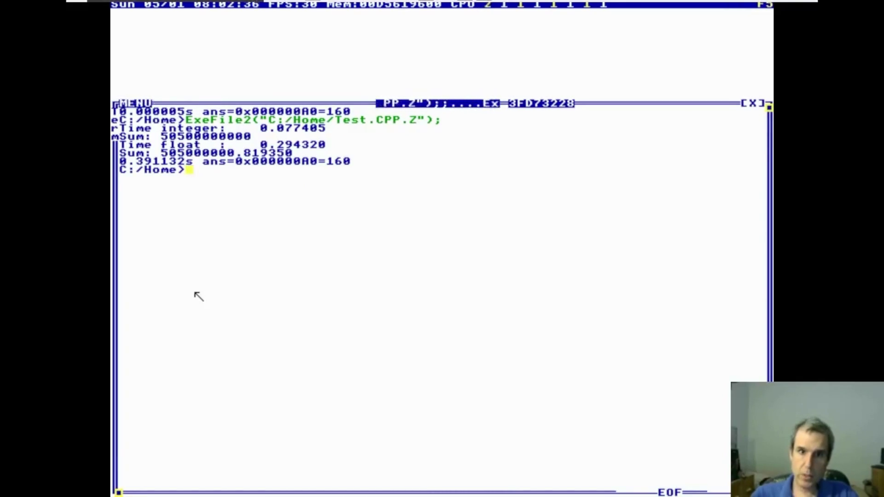
# Paste a second copy of both timed loops with their Sum prints, then run the program again.
pyautogui.hotkey('shift', 'Escape')
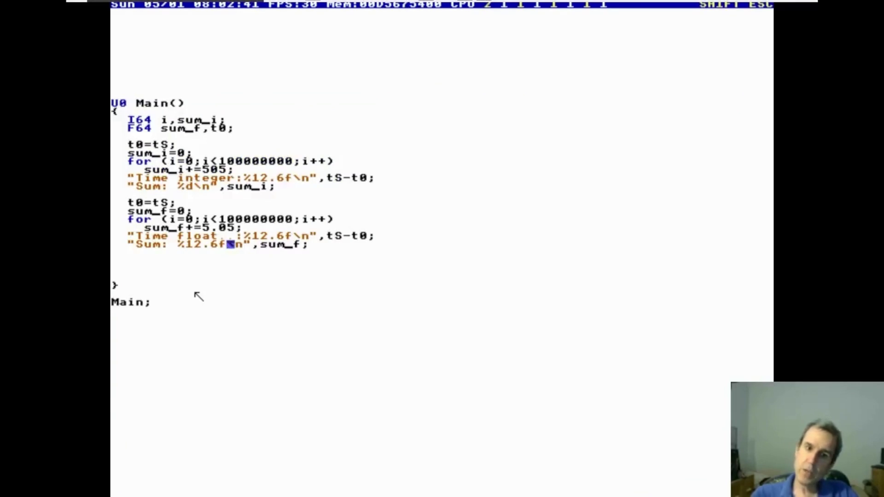
pyautogui.press('Up')
pyautogui.press('Up')
pyautogui.press('Up')
pyautogui.hotkey('shift', 'Down')
pyautogui.hotkey('shift', 'Down')
pyautogui.hotkey('shift', 'Down')
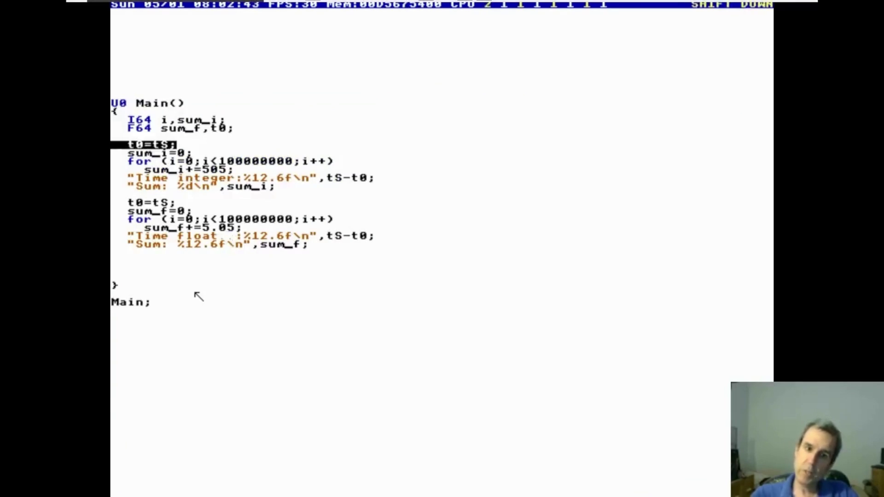
pyautogui.press('ctrl+Insert')
pyautogui.press('Return')
pyautogui.press('Return')
pyautogui.press('shift+Insert')
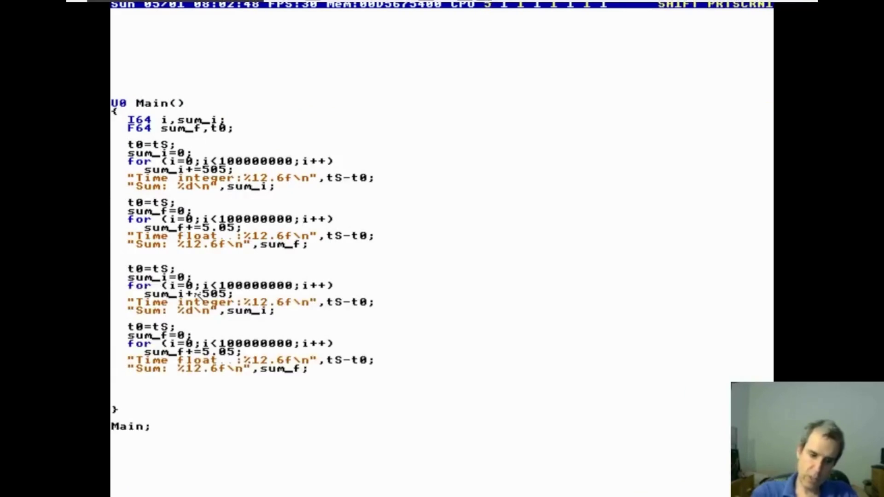
pyautogui.press('F5')
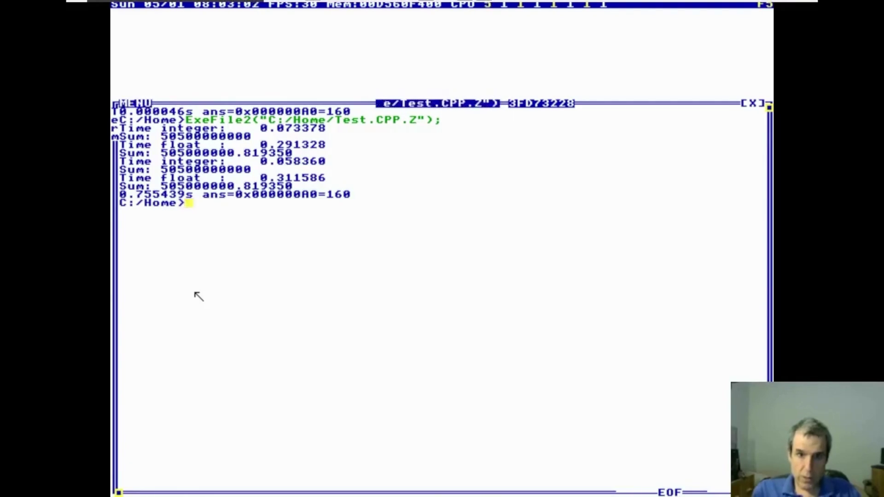
# Review the printed integer and float results, then close the output to return to the code.
pyautogui.press('Up')
pyautogui.press('Up')
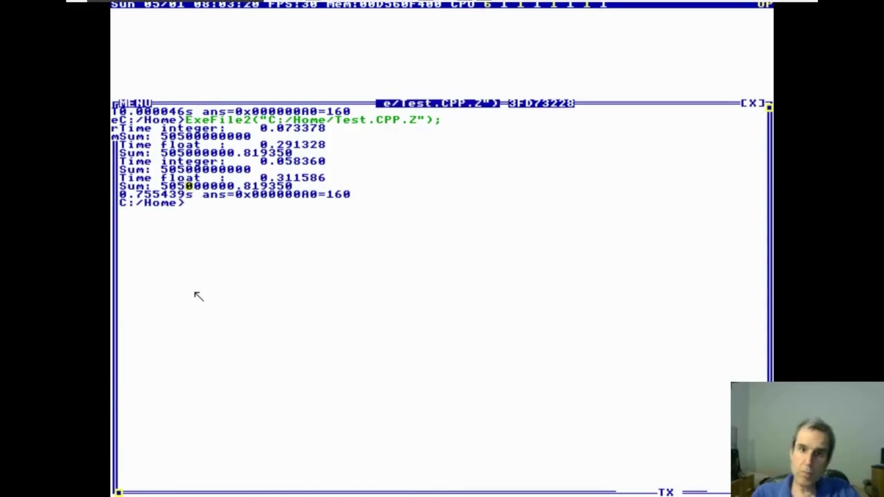
pyautogui.press('Up')
pyautogui.press('Up')
pyautogui.press('Up')
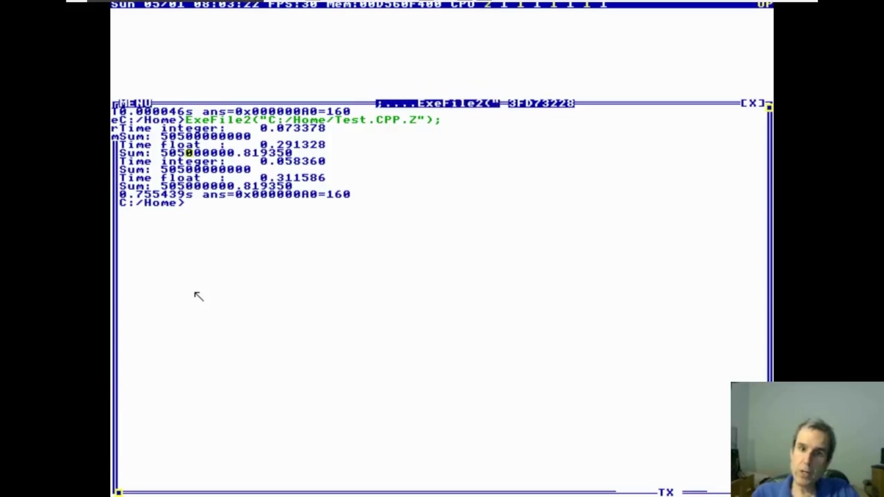
pyautogui.press('Down')
pyautogui.hotkey('shift', 'Escape')
pyautogui.press('Down')
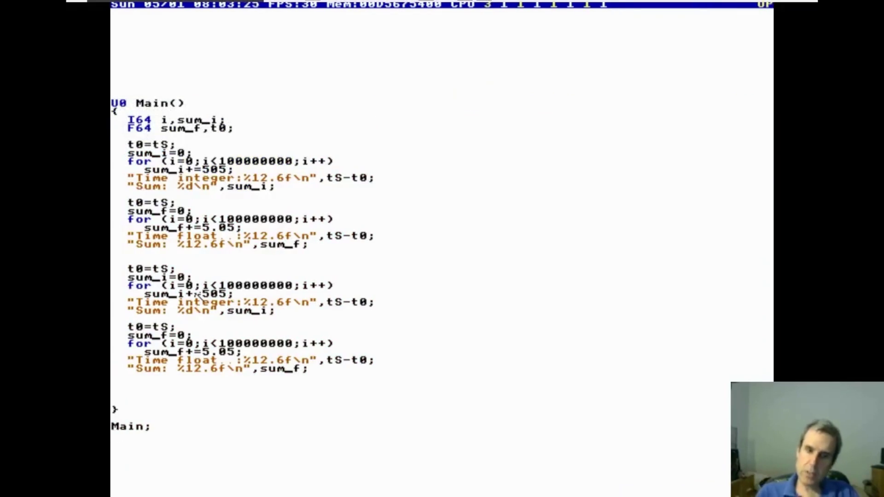
# Delete the blank lines above the closing brace and rerun the program for fresh timings.
pyautogui.press('Up')
pyautogui.hotkey('ctrl', 'y')
pyautogui.hotkey('ctrl', 'y')
pyautogui.hotkey('ctrl', 'y')
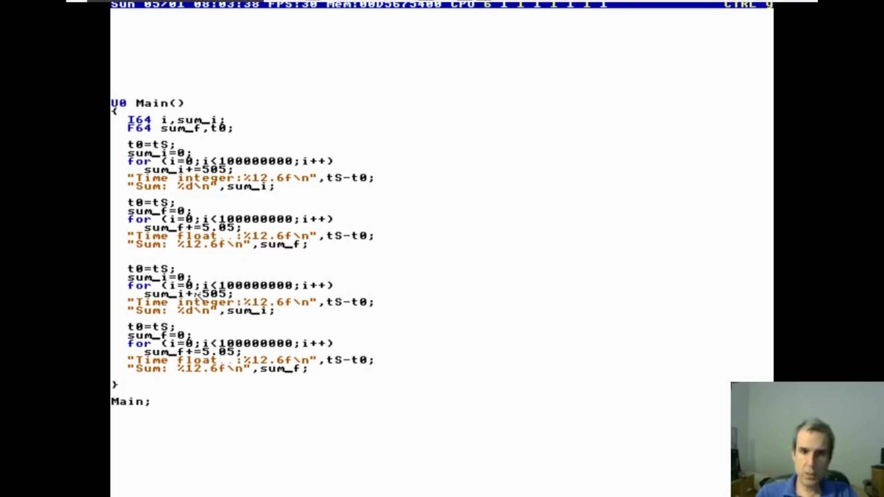
pyautogui.press('Up')
pyautogui.press('Up')
pyautogui.press('Up')
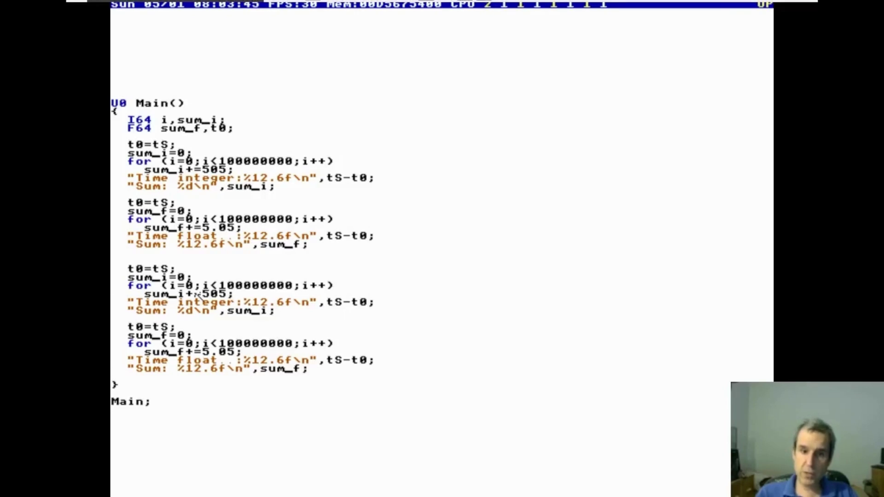
pyautogui.press('F5')
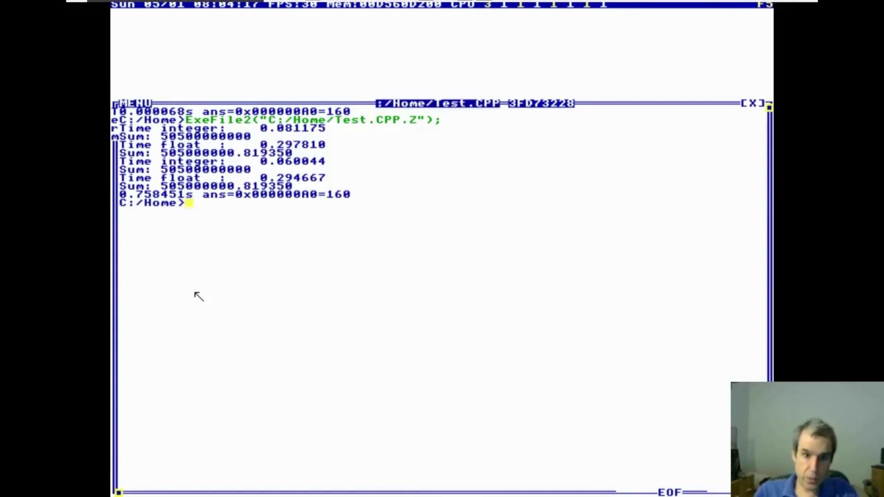
# Close the run output and move through Test.CPP.Z's Main toward the variable declarations.
pyautogui.hotkey('shift', 'Escape')
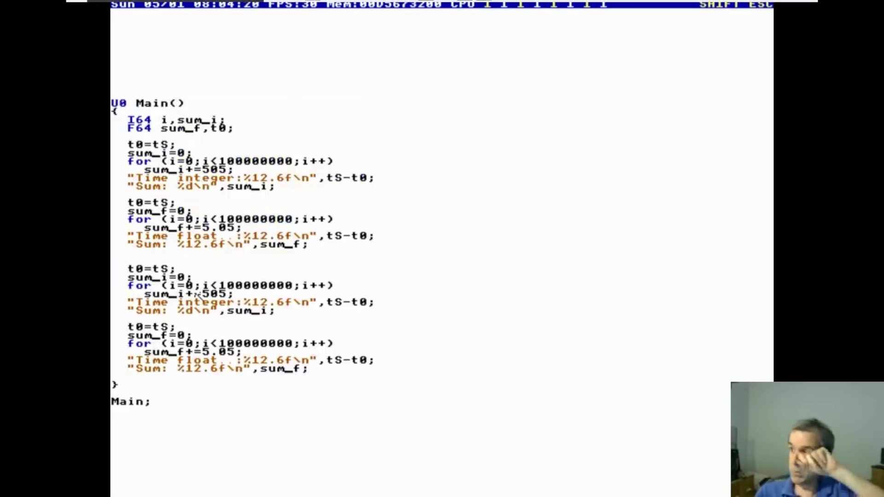
pyautogui.press('Down')
pyautogui.press('Down')
pyautogui.press('Down')
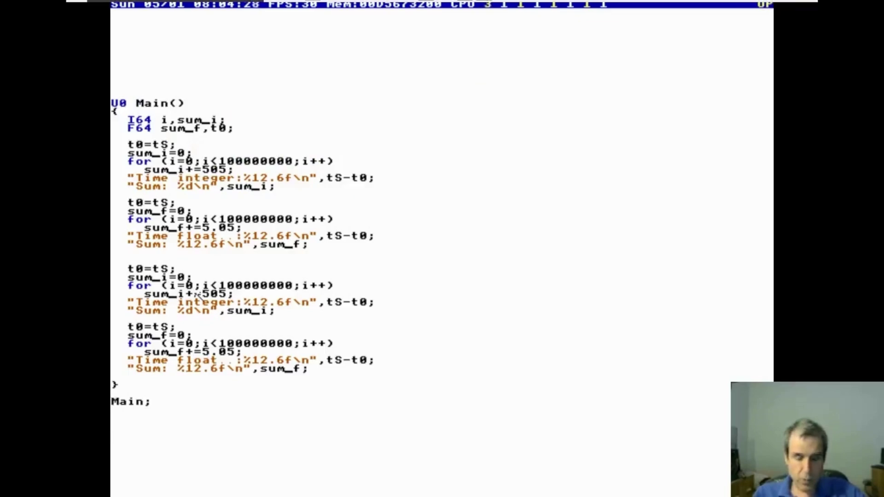
pyautogui.press('Up')
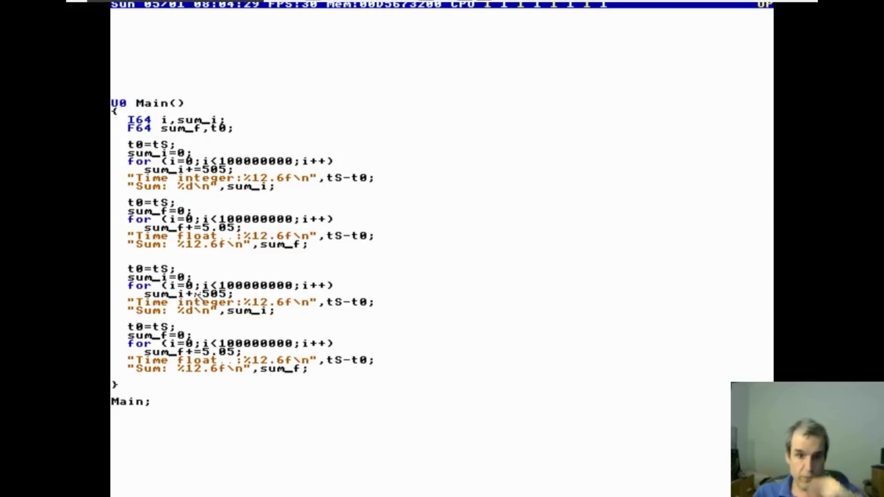
# Append num_i to the I64 declaration and num_f to the F64 declaration.
pyautogui.press('Up')
pyautogui.press('Up')
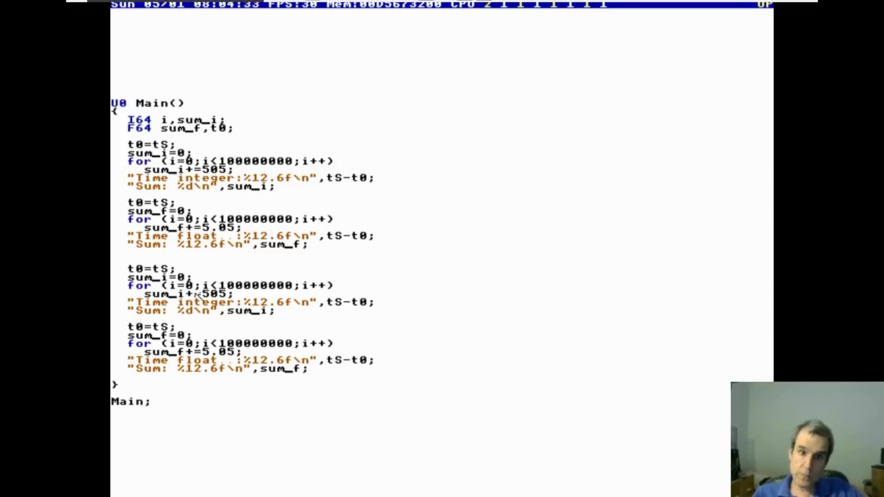
pyautogui.press('Up')
pyautogui.press('Up')
pyautogui.press('Up')
pyautogui.press('Left')
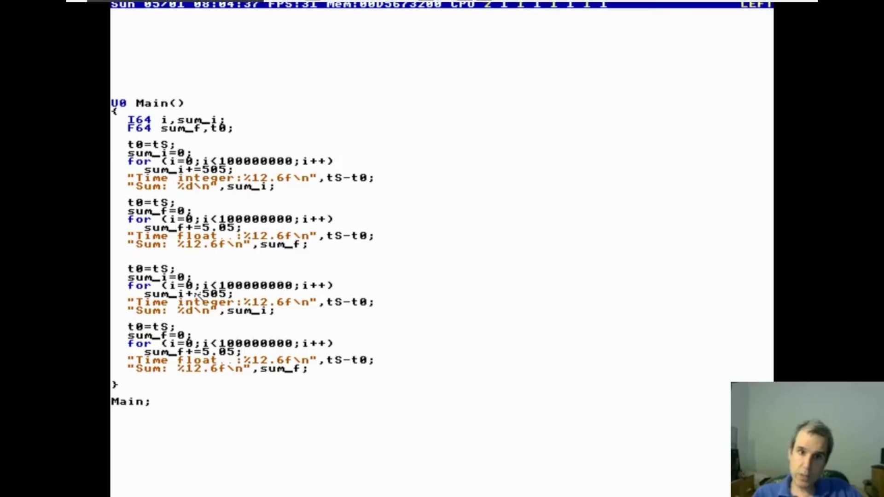
pyautogui.press('Up')
pyautogui.press('Left')
pyautogui.write(',')
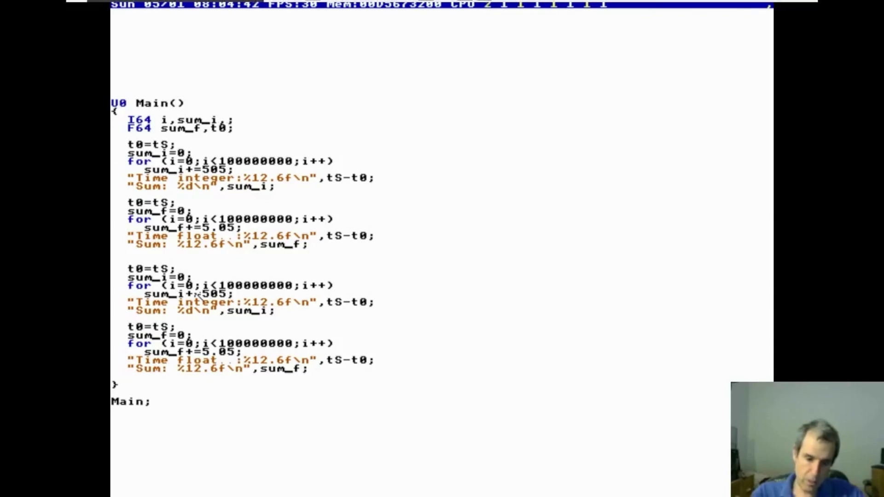
pyautogui.write('num')
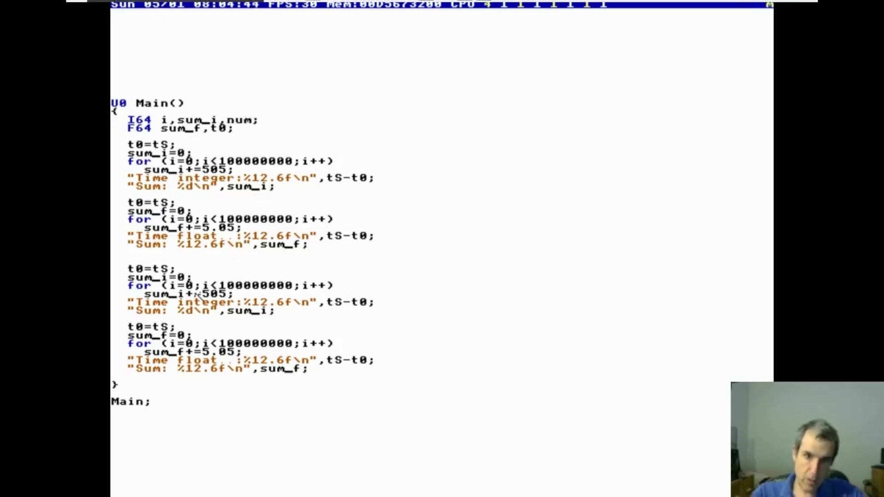
pyautogui.write('_i;')
pyautogui.press('Down')
pyautogui.press('Left')
pyautogui.write(',num_')
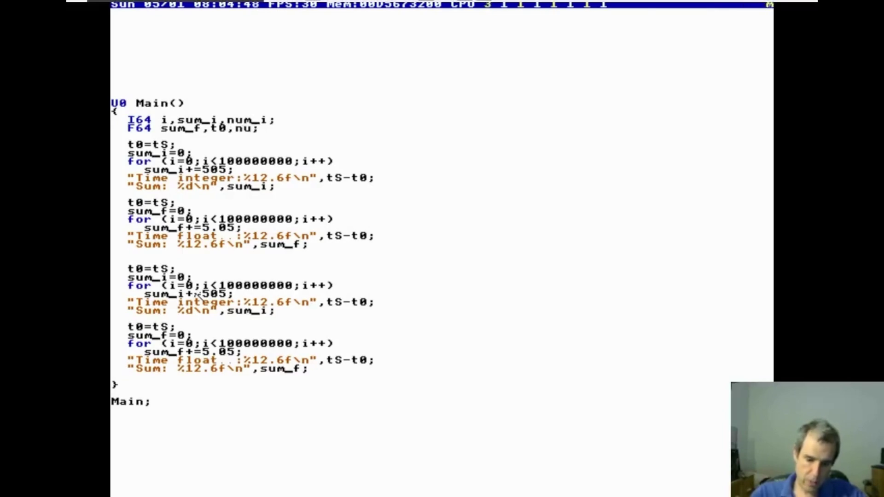
pyautogui.write('f')
# Select the duplicated third and fourth timing blocks.
pyautogui.press('Down')
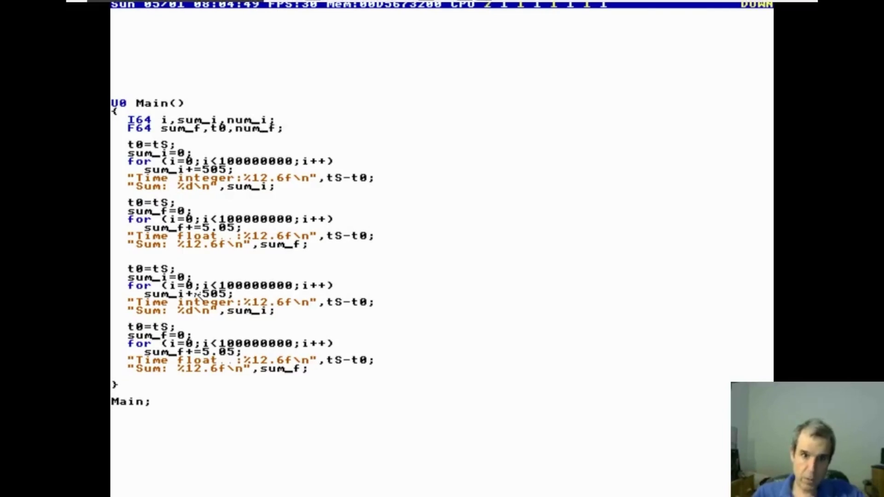
pyautogui.press('Up')
pyautogui.press('End')
pyautogui.press('Down')
pyautogui.press('Down')
pyautogui.press('Down')
pyautogui.hotkey('shift', 'Down')
pyautogui.hotkey('shift', 'Down')
pyautogui.hotkey('shift', 'Down')
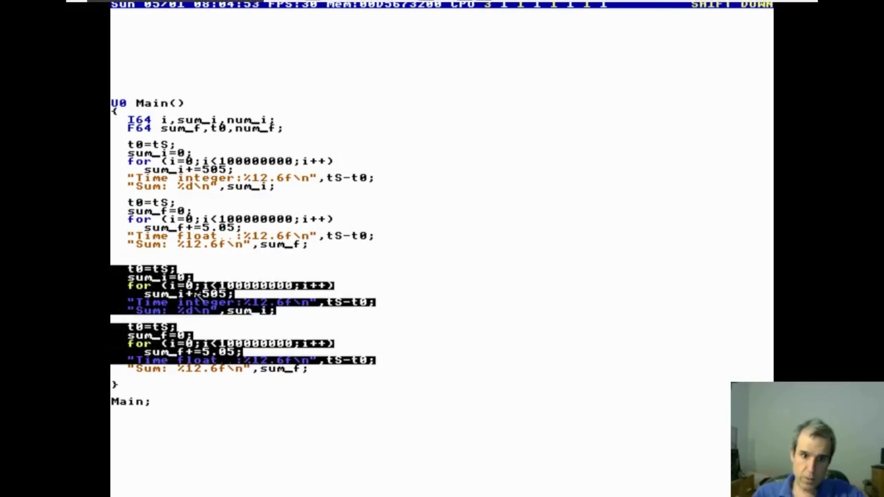
# Cut the duplicated timing blocks and add num_i=505; above the integer timer.
pyautogui.hotkey('shift', 'Delete')
pyautogui.press('Up')
pyautogui.press('Up')
pyautogui.press('Up')
pyautogui.press('Up')
pyautogui.press('Return')
pyautogui.write('num_i=505;')
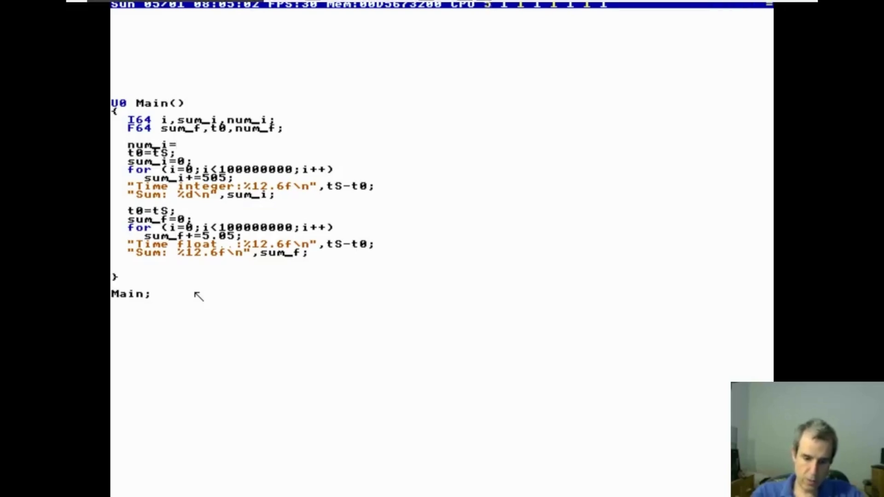
# Add a num_f=505; line above the float timer.
pyautogui.press('Down')
pyautogui.press('Down')
pyautogui.press('Down')
pyautogui.press('Return')
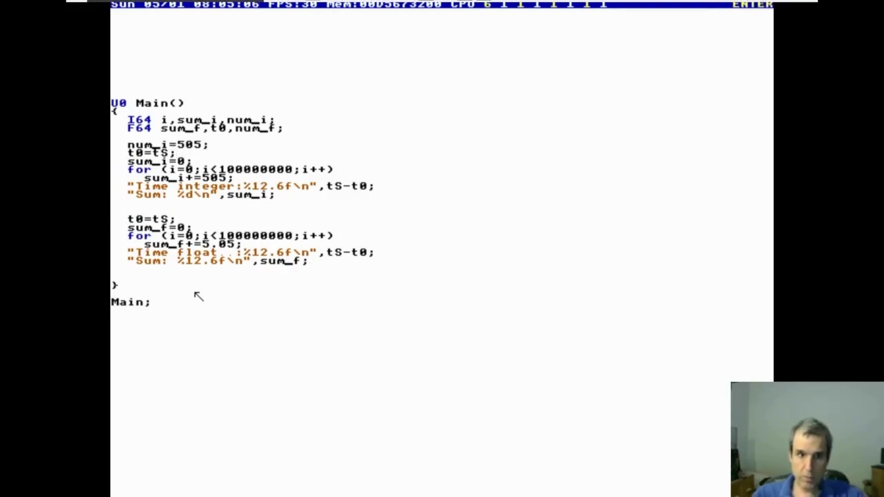
pyautogui.press('Tab')
pyautogui.write('num_f=5.05')
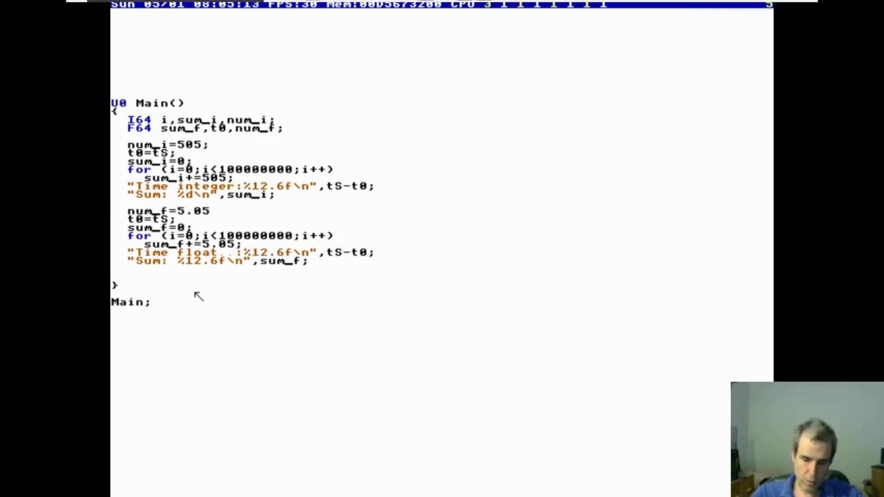
pyautogui.press('BackSpace')
pyautogui.press('BackSpace')
pyautogui.press('BackSpace')
pyautogui.write('05;')
pyautogui.press('Down')
# Replace the loop constants with num_f and num_i, then run the program.
pyautogui.press('Right')
pyautogui.press('Right')
pyautogui.press('Right')
pyautogui.write('num_f')
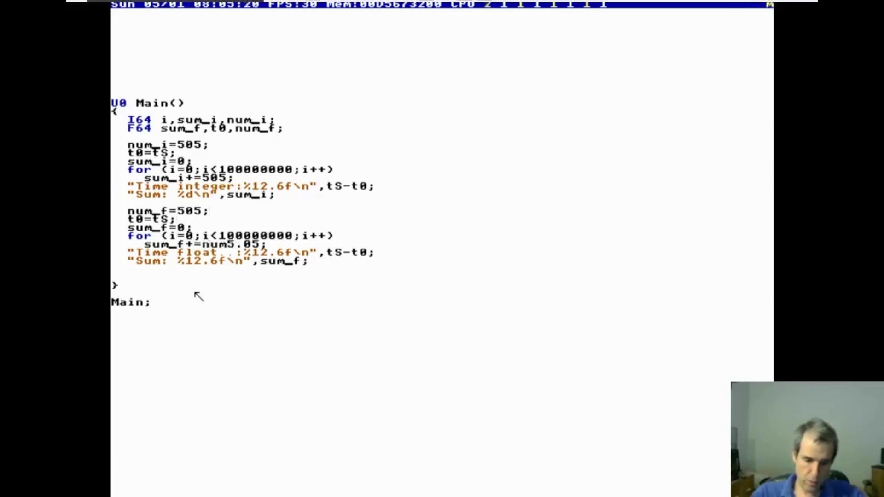
pyautogui.press('Delete')
pyautogui.press('Delete')
pyautogui.press('Delete')
pyautogui.press('Delete')
pyautogui.press('Up')
pyautogui.press('Up')
pyautogui.press('Up')
pyautogui.press('Left')
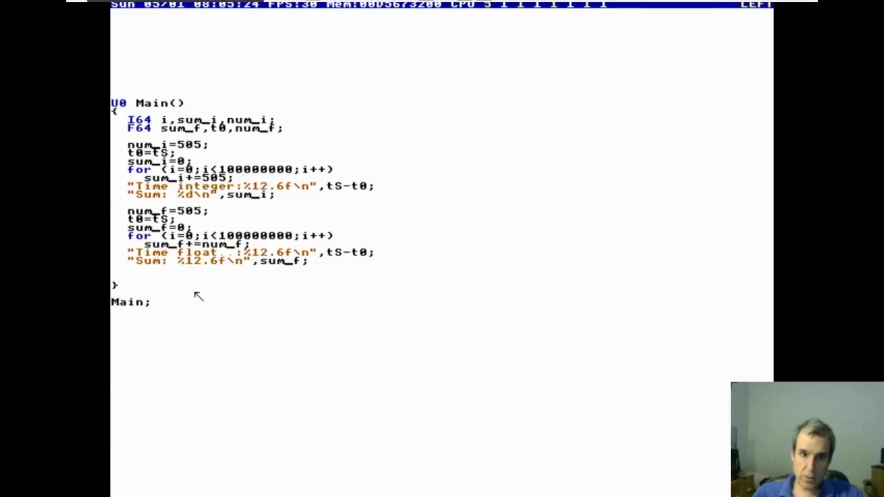
pyautogui.write('num_i')
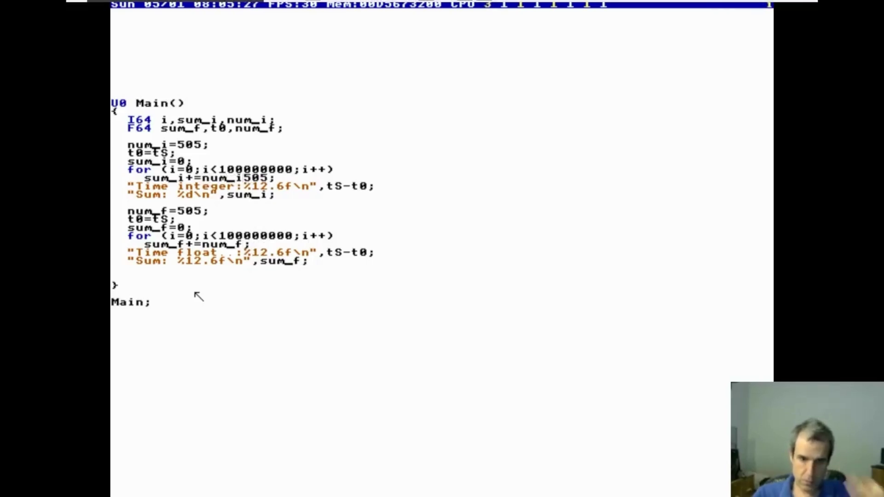
pyautogui.press('Delete')
pyautogui.press('Delete')
pyautogui.press('Delete')
pyautogui.press('F5')
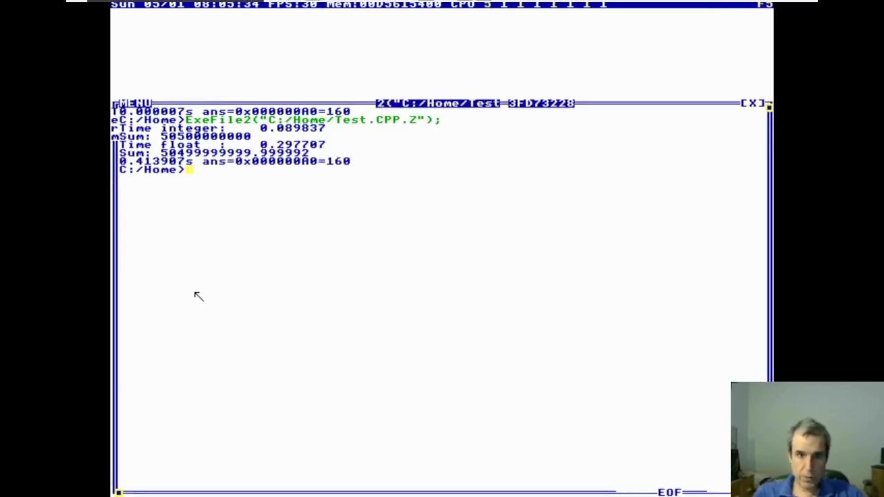
# Insert a decimal point to make num_f=5.05, rerun the timing test, and return to the editor.
pyautogui.hotkey('shift', 'Escape')
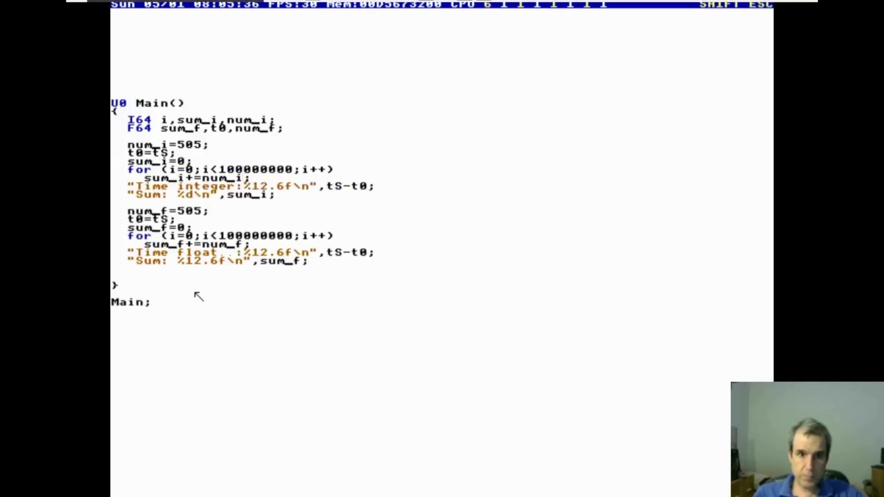
pyautogui.press('Up')
pyautogui.press('Up')
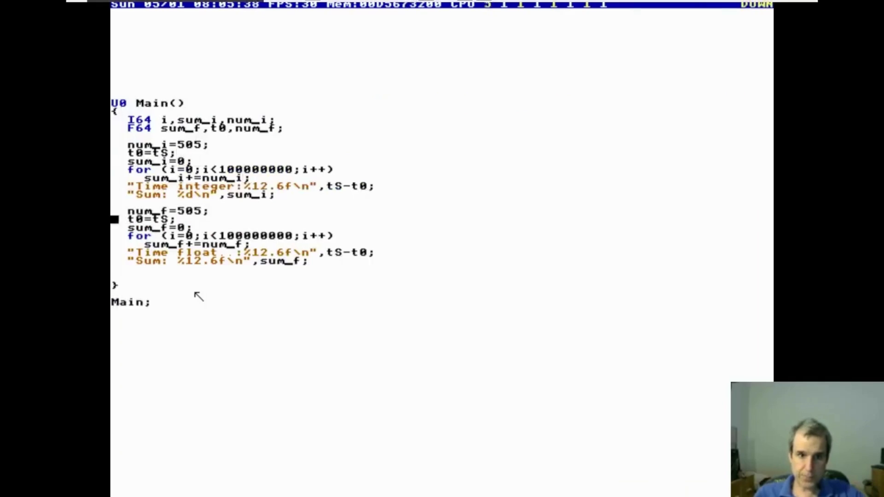
pyautogui.press('Left')
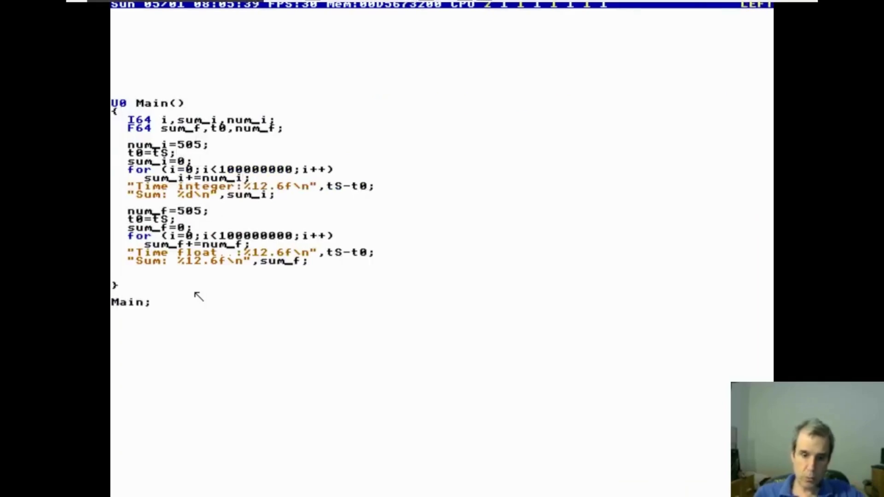
pyautogui.write('.')
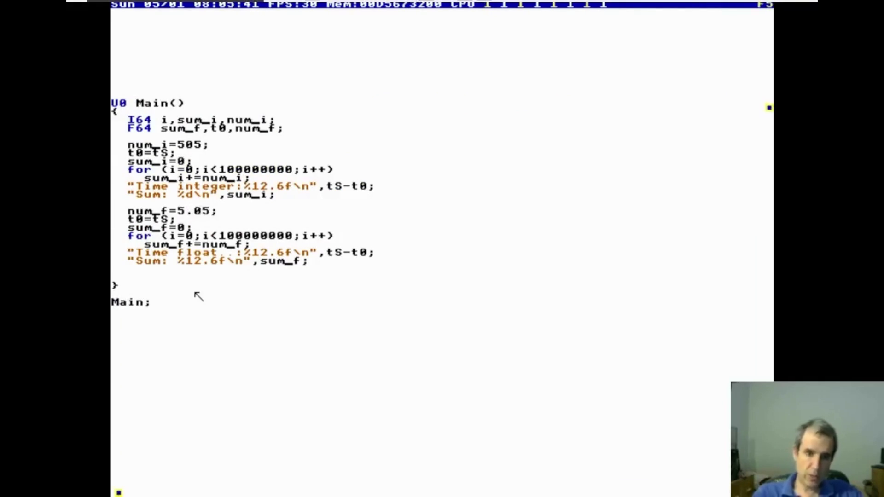
pyautogui.press('F5')
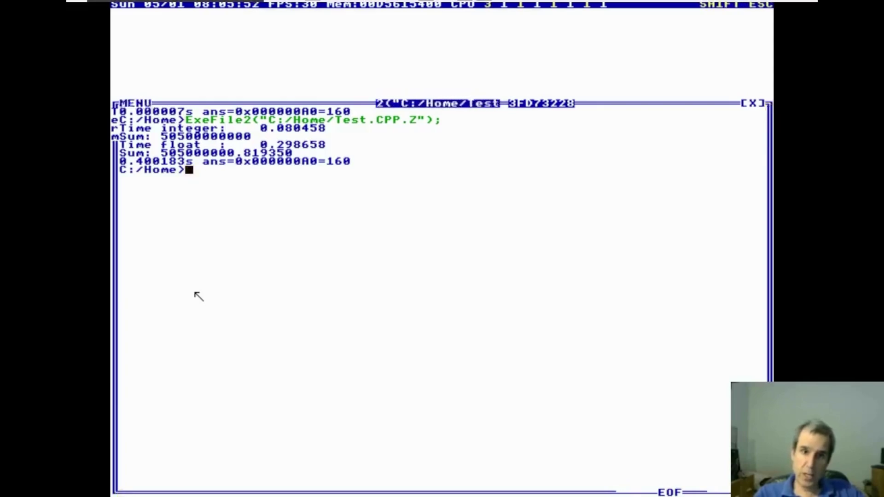
pyautogui.hotkey('shift', 'Escape')
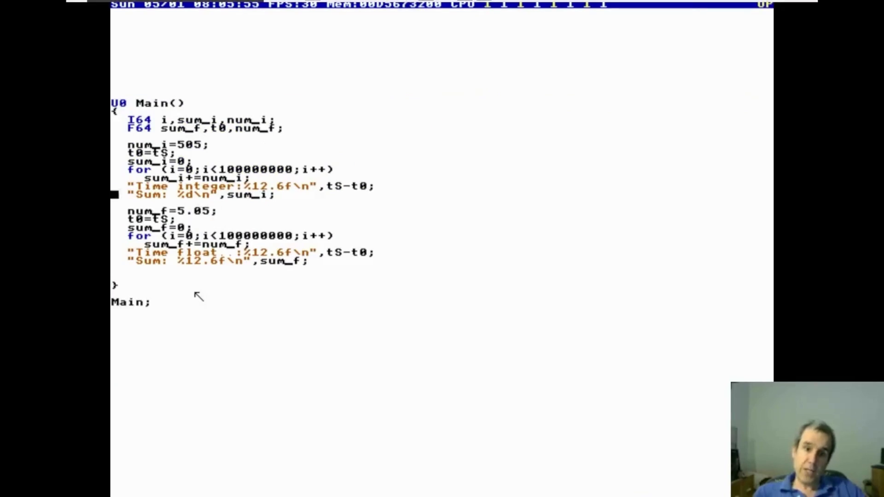
# Change num_i's value from 505 to 100*Sin(1.0).
pyautogui.press('Up')
pyautogui.press('Up')
pyautogui.press('Up')
pyautogui.press('Up')
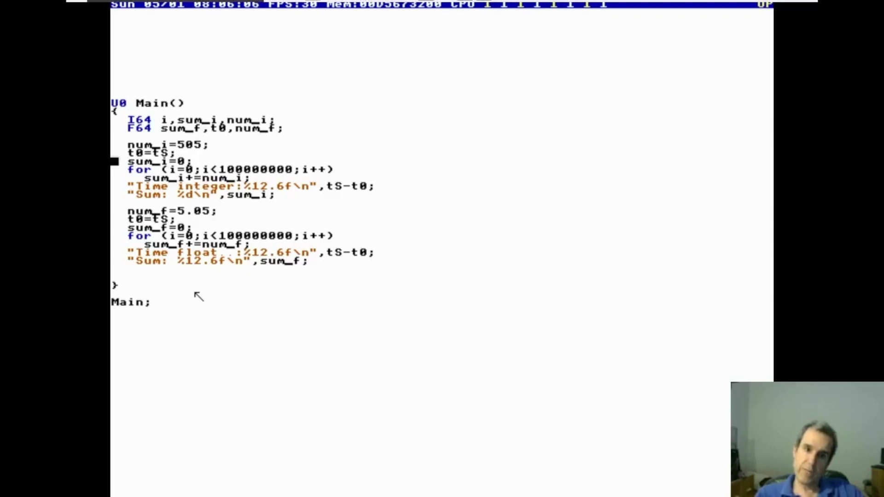
pyautogui.press('Up')
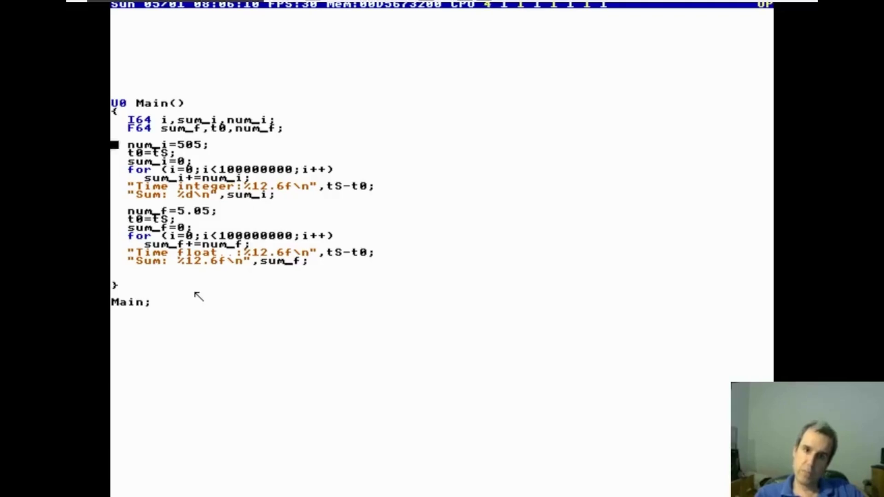
pyautogui.press('Up')
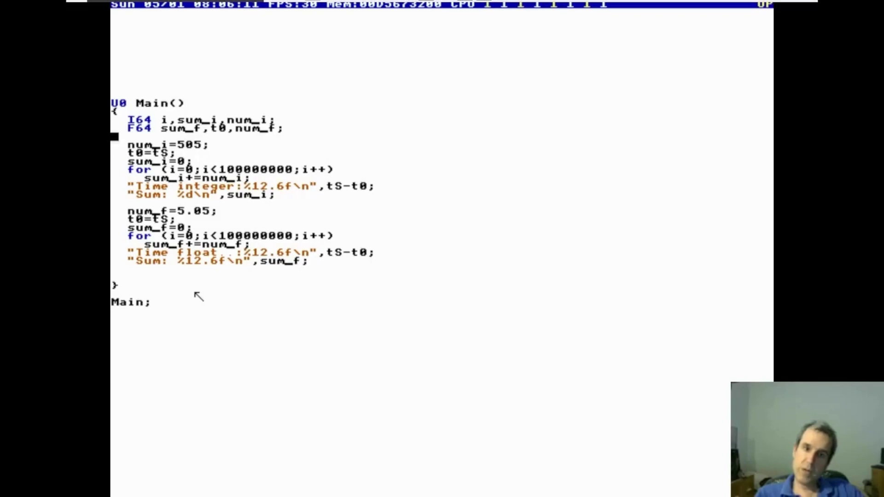
pyautogui.press('Down')
pyautogui.press('Right')
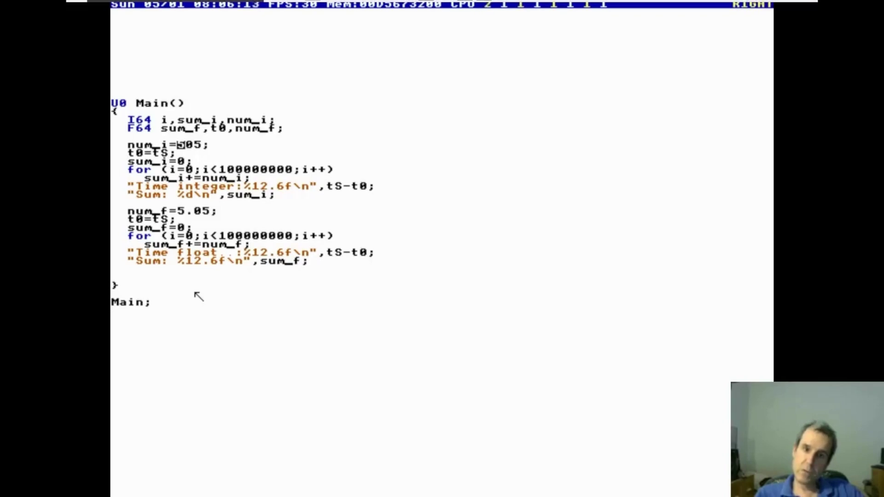
pyautogui.write('100*SIn(1.0)')
pyautogui.press('Delete')
pyautogui.press('Delete')
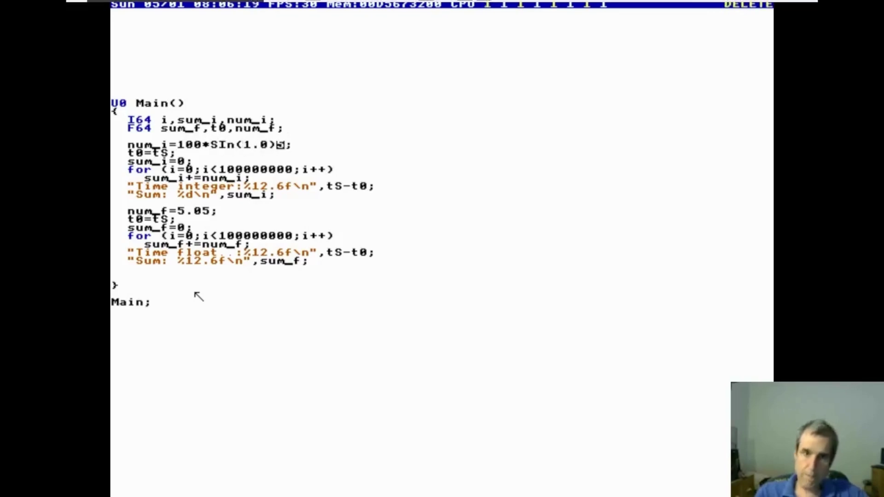
pyautogui.press('Delete')
pyautogui.press('Left')
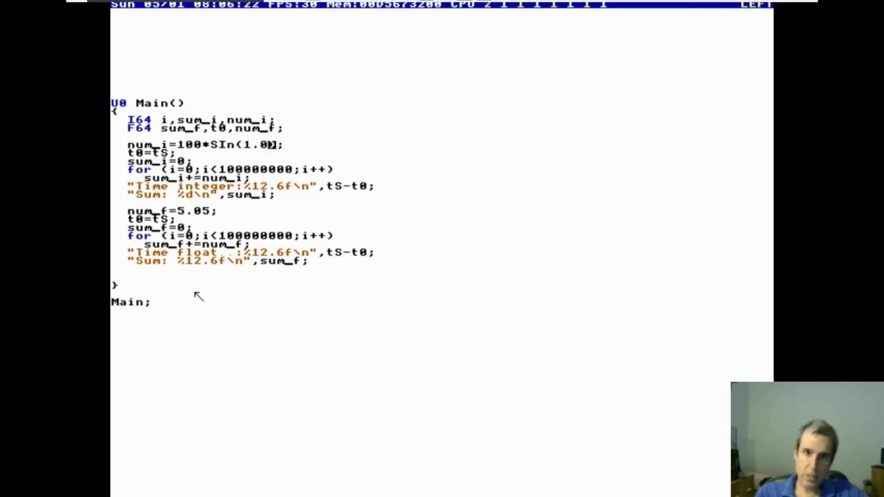
pyautogui.press('Left')
pyautogui.press('Left')
pyautogui.press('Left')
pyautogui.press('BackSpace')
pyautogui.write('in')
# Replace num_f=5.05 with a copy of that line renamed to num_f, then run.
pyautogui.hotkey('ctrl', 'Left')
pyautogui.hotkey('shift', 'Down')
pyautogui.press('ctrl+Insert')
pyautogui.press('Down')
pyautogui.press('Down')
pyautogui.press('Down')
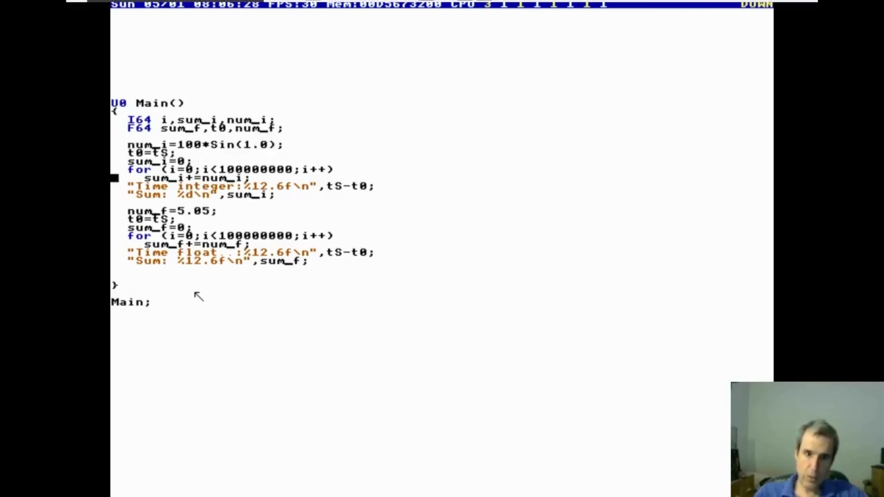
pyautogui.press('shift+Insert')
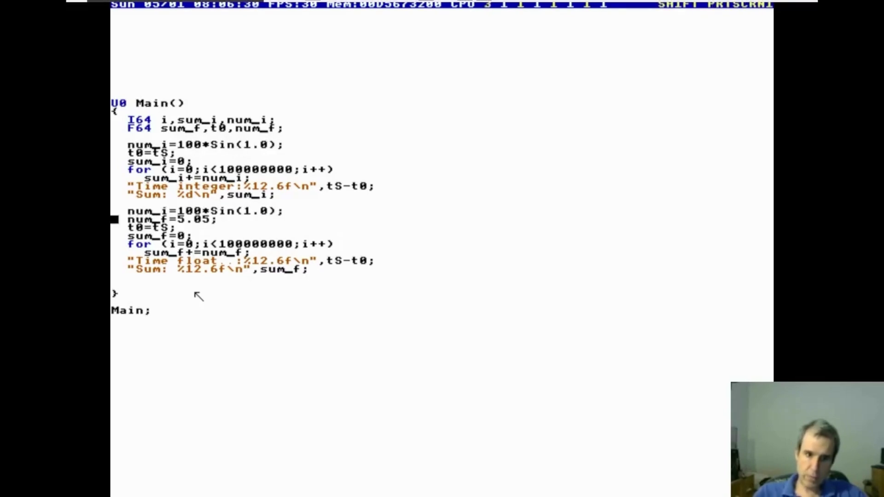
pyautogui.hotkey('ctrl', 'y')
pyautogui.hotkey('ctrl', 'Right')
pyautogui.press('Left')
pyautogui.press('Delete')
pyautogui.write('f')
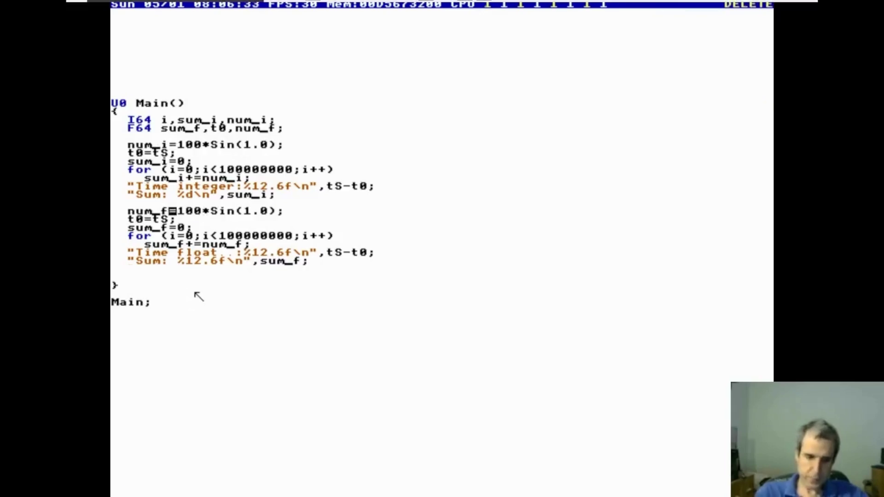
pyautogui.press('F5')
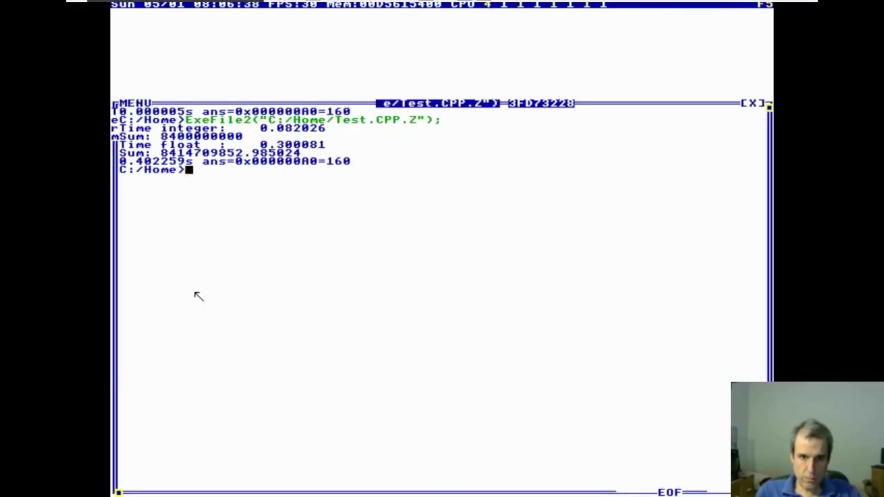
pyautogui.press('Up')
pyautogui.press('Up')
pyautogui.press('Left')
pyautogui.press('Up')
pyautogui.press('Up')
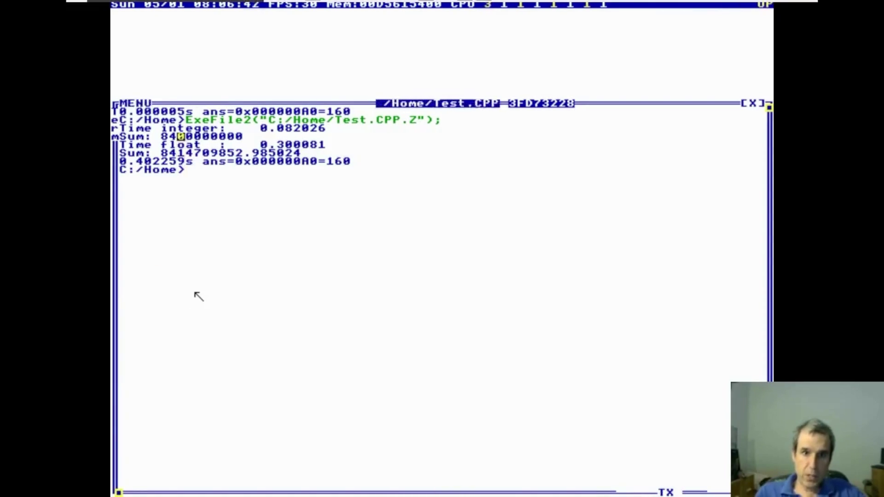
pyautogui.press('Down')
pyautogui.press('Down')
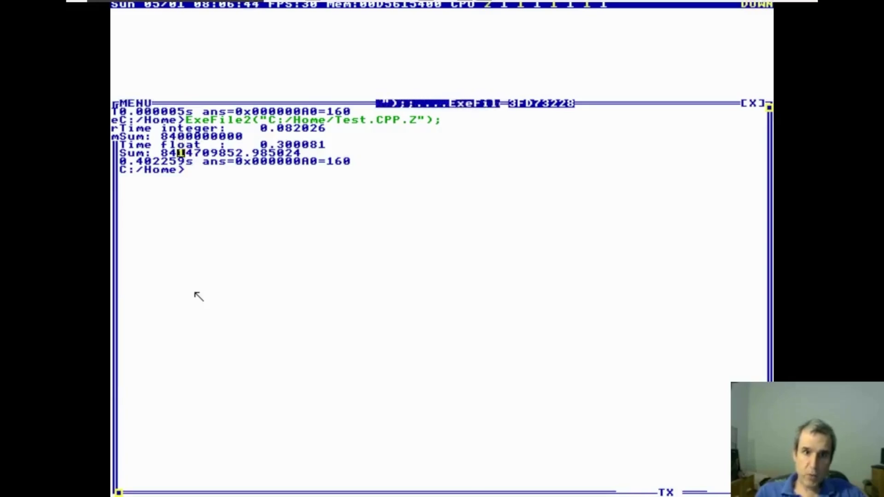
pyautogui.press('shift')
pyautogui.hotkey('shift', 'Escape')
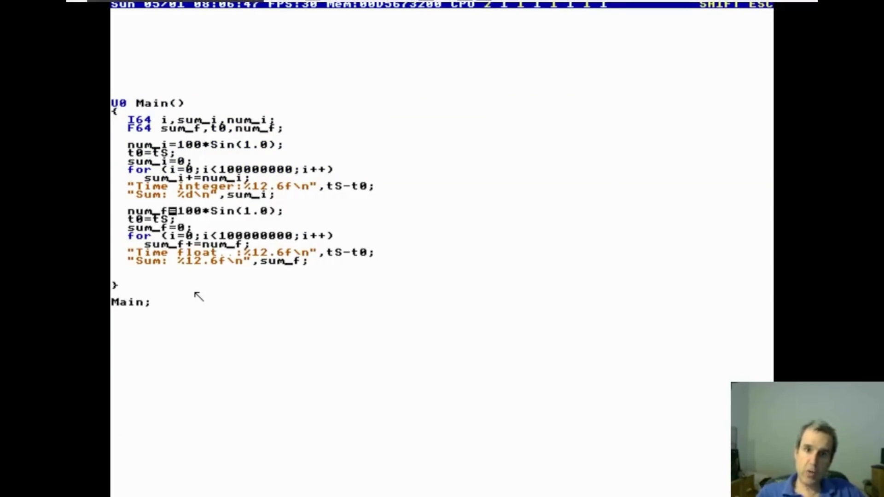
# Rewrite num_i as (100*Sin(1.0))<<32.
pyautogui.press('Up')
pyautogui.press('Up')
pyautogui.press('Up')
pyautogui.press('Right')
pyautogui.press('Right')
pyautogui.press('Right')
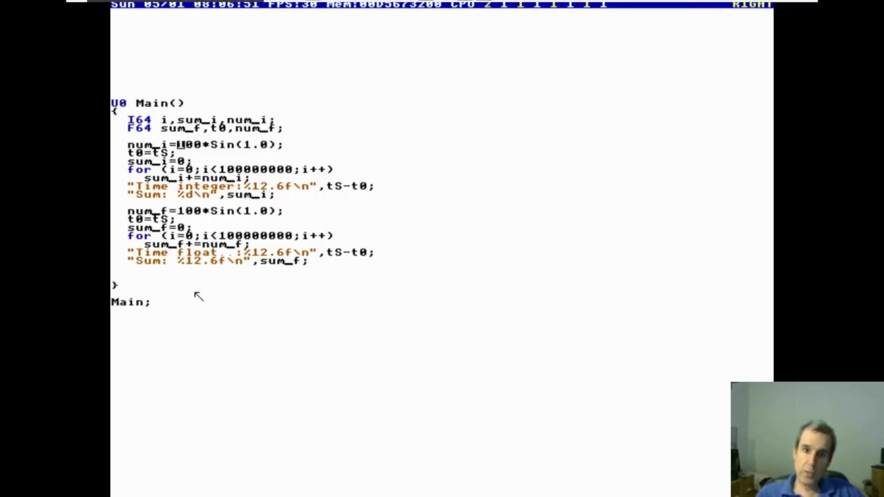
pyautogui.write('(')
pyautogui.press('Right')
pyautogui.press('Right')
pyautogui.press('Right')
pyautogui.write(')<<32')
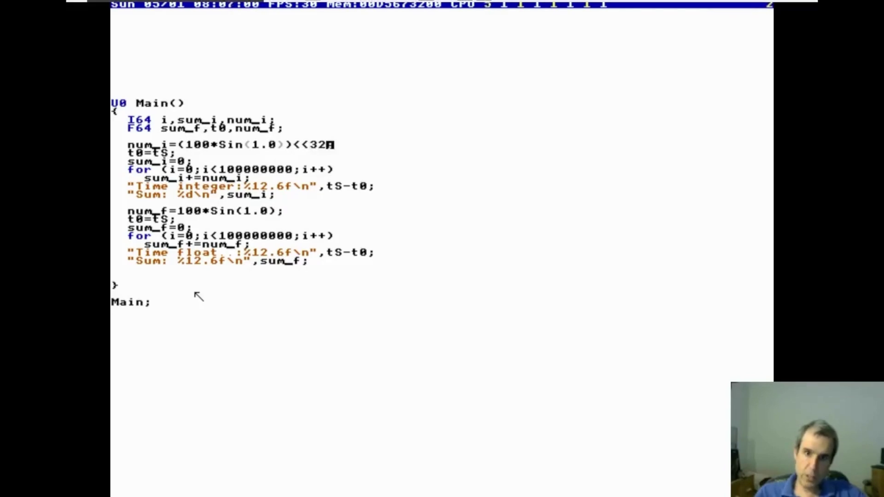
# Print the integer sum as sum_i/ToF64(1<<32) and run the fixed-point version.
pyautogui.press('Down')
pyautogui.press('Right')
pyautogui.press('Right')
pyautogui.press('Right')
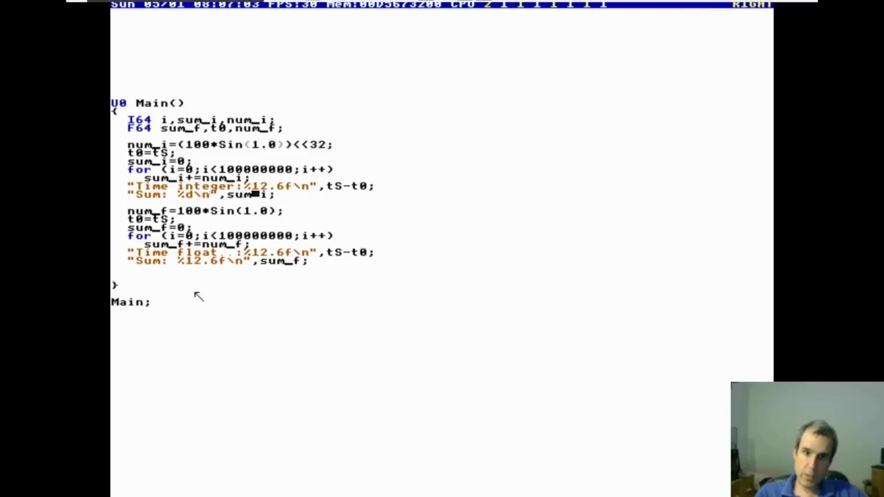
pyautogui.write('/1')
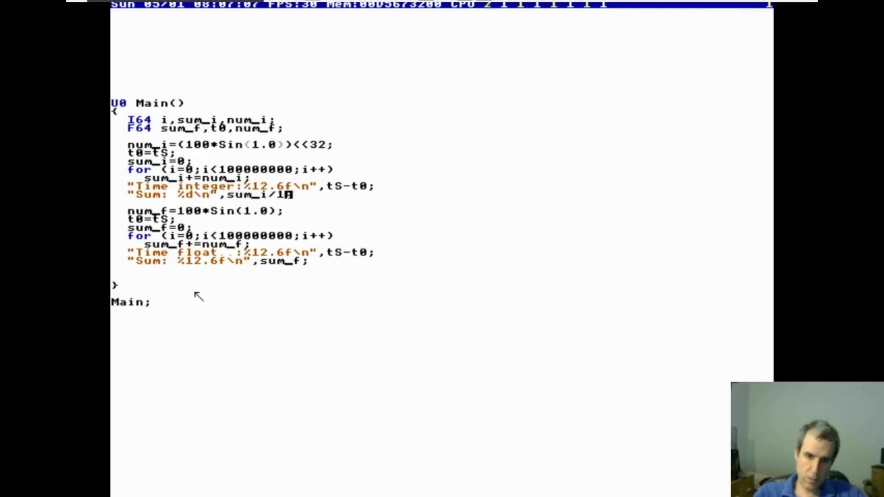
pyautogui.press('Left')
pyautogui.press('Left')
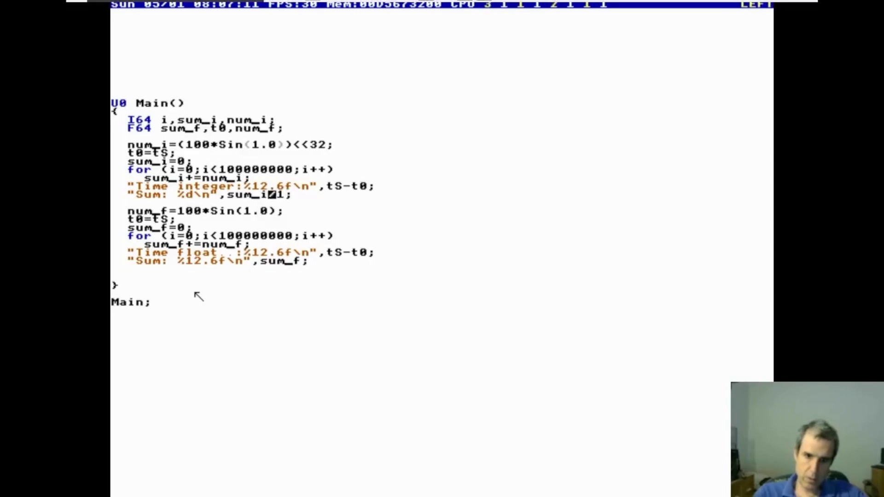
pyautogui.write('*')
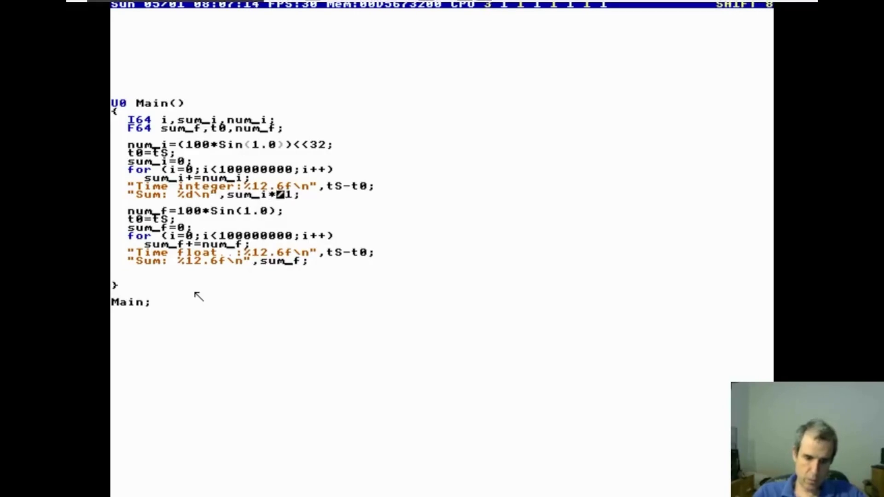
pyautogui.press('BackSpace')
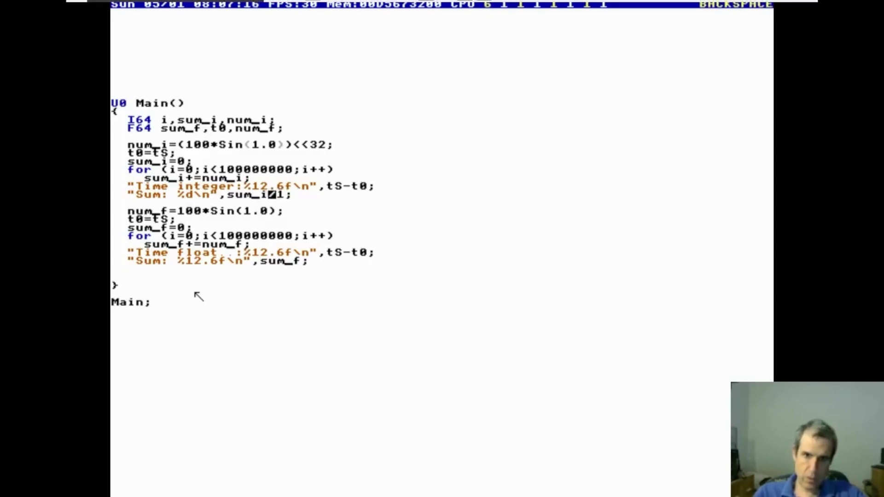
pyautogui.press('Right')
pyautogui.press('Left')
pyautogui.write('To')
pyautogui.write('F64(')
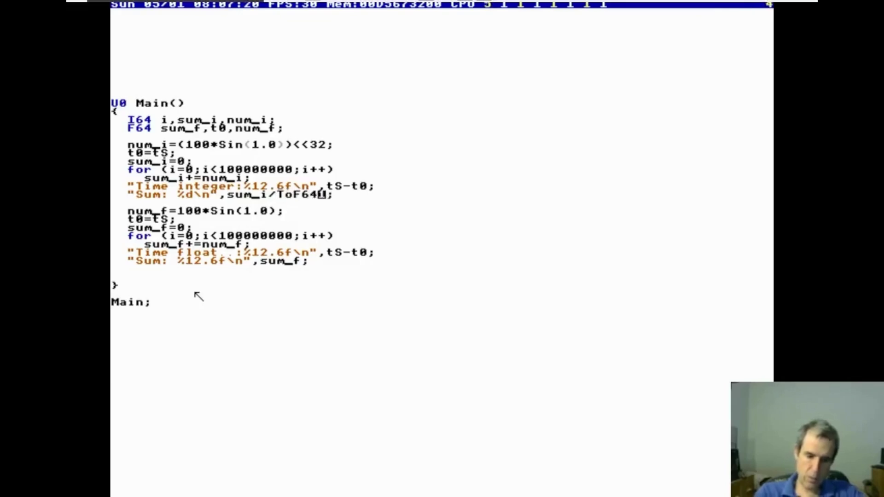
pyautogui.press('Right')
pyautogui.write('<<')
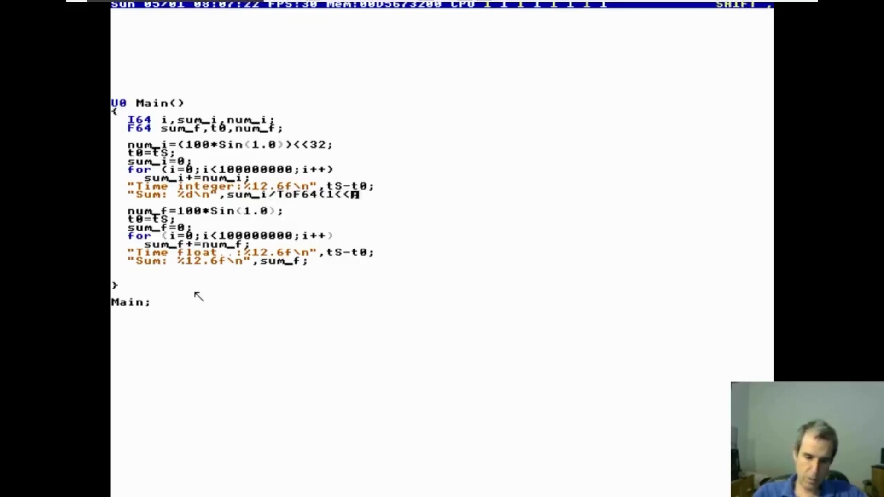
pyautogui.write('32)')
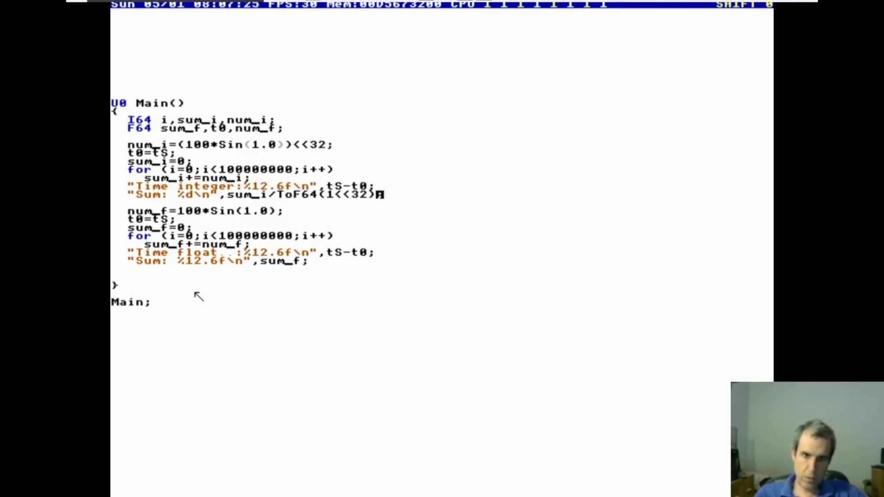
pyautogui.press('F5')
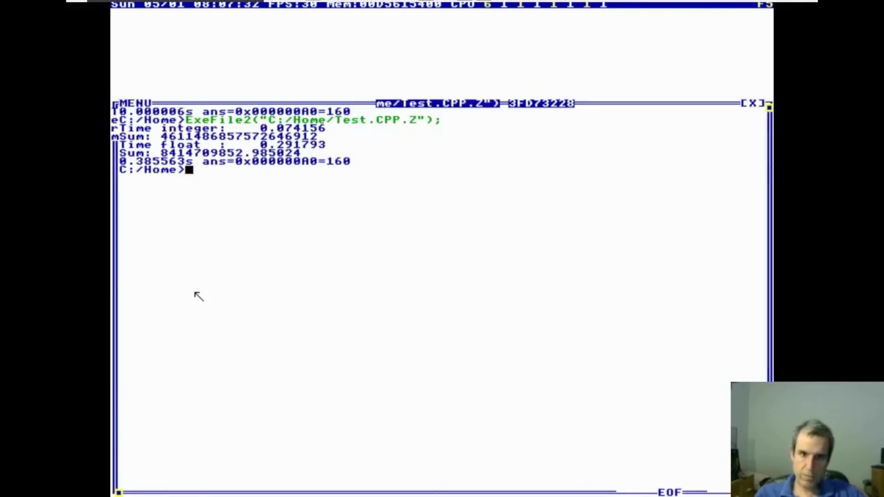
pyautogui.hotkey('shift', 'Escape')
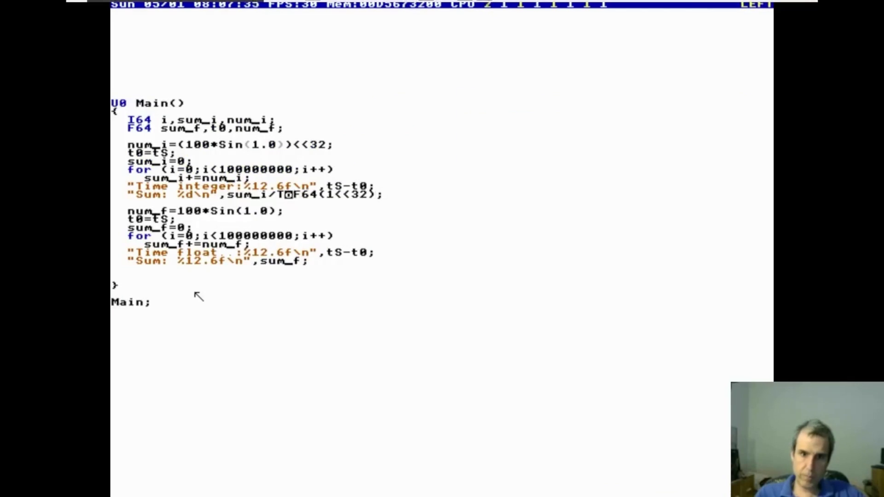
pyautogui.press('Left')
pyautogui.press('Left')
pyautogui.press('Up')
pyautogui.press('Up')
pyautogui.press('Up')
pyautogui.press('Right')
pyautogui.press('Right')
pyautogui.press('Right')
pyautogui.press('Right')
pyautogui.press('Down')
pyautogui.press('Down')
pyautogui.press('Down')
pyautogui.press('Right')
pyautogui.press('Right')
pyautogui.press('Right')
pyautogui.press('Down')
pyautogui.press('Left')
pyautogui.press('Left')
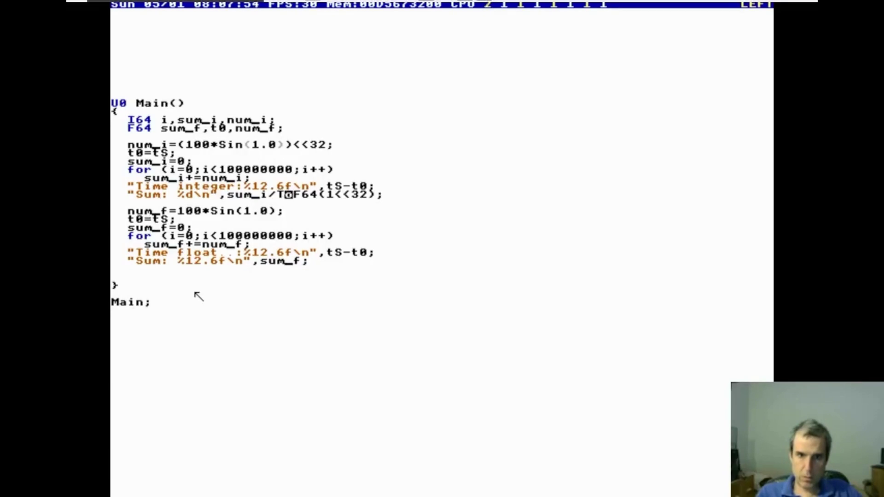
pyautogui.press('Left')
pyautogui.press('Left')
pyautogui.press('Left')
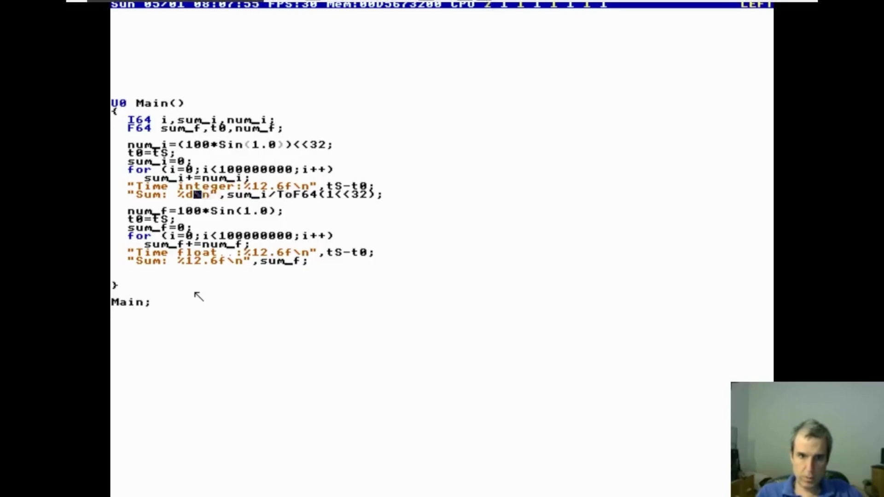
# Change the integer Sum format from %d to %12.6f and run the program.
pyautogui.write('12.6')
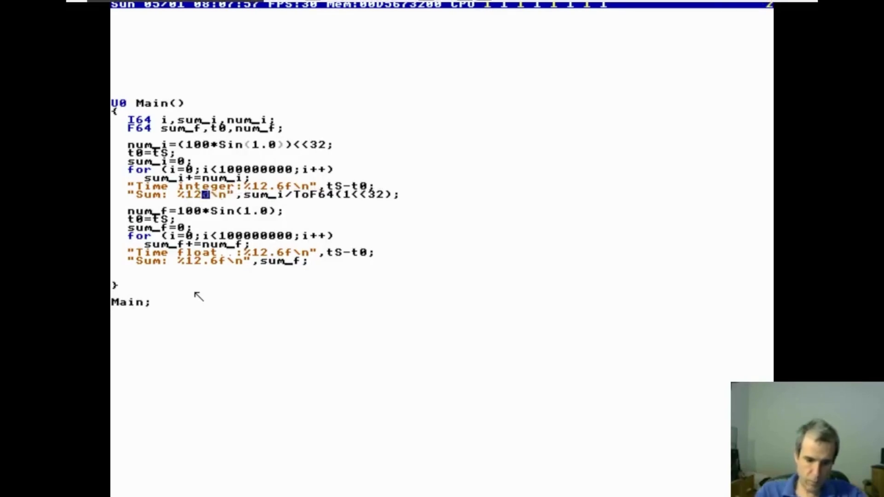
pyautogui.write('f')
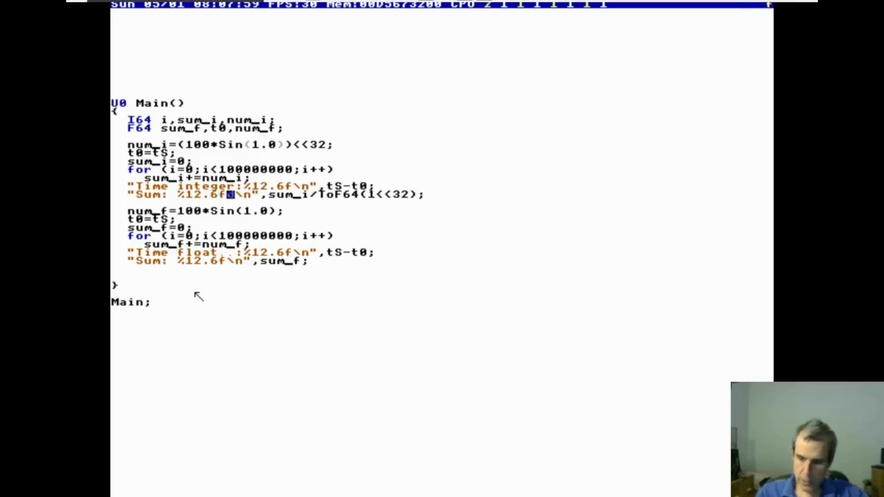
pyautogui.press('Delete')
pyautogui.press('F5')
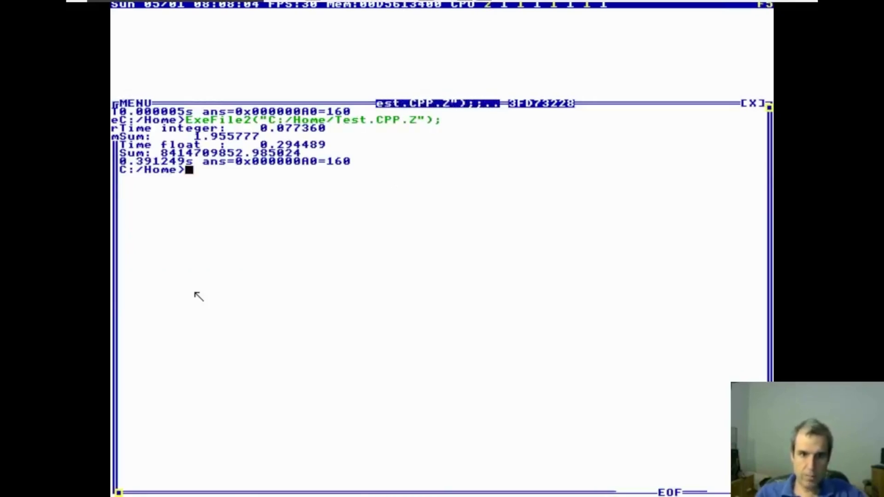
pyautogui.hotkey('shift', 'Escape')
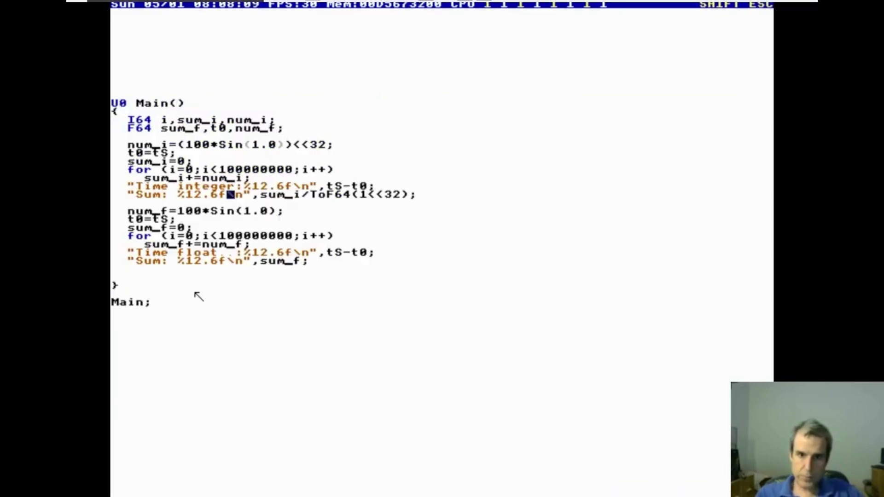
# Rewrite num_i as 100<<32*Sin(1.0), rerun, and return to the code.
pyautogui.press('Left')
pyautogui.press('Left')
pyautogui.press('Left')
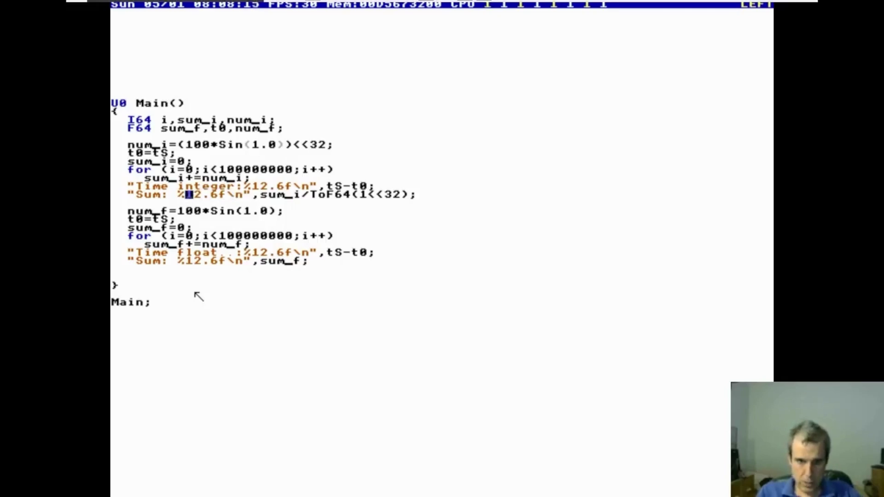
pyautogui.press('Up')
pyautogui.press('Up')
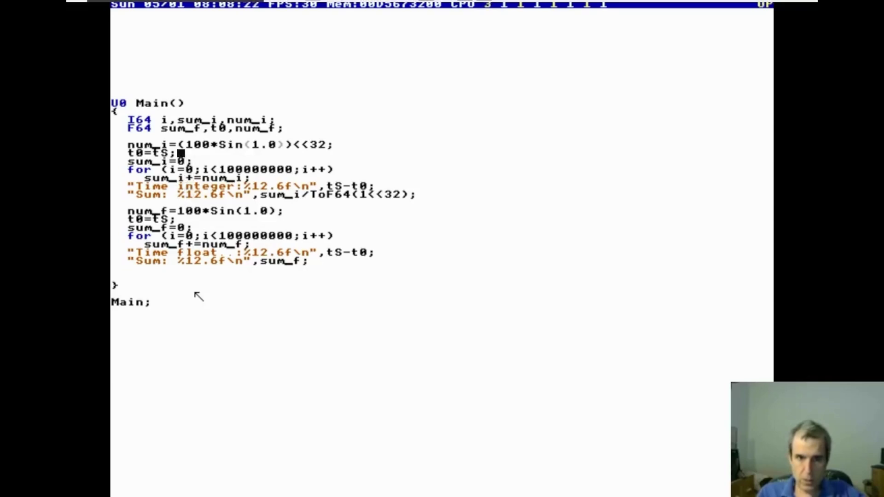
pyautogui.press('Down')
pyautogui.press('Down')
pyautogui.press('Right')
pyautogui.press('Right')
pyautogui.press('Right')
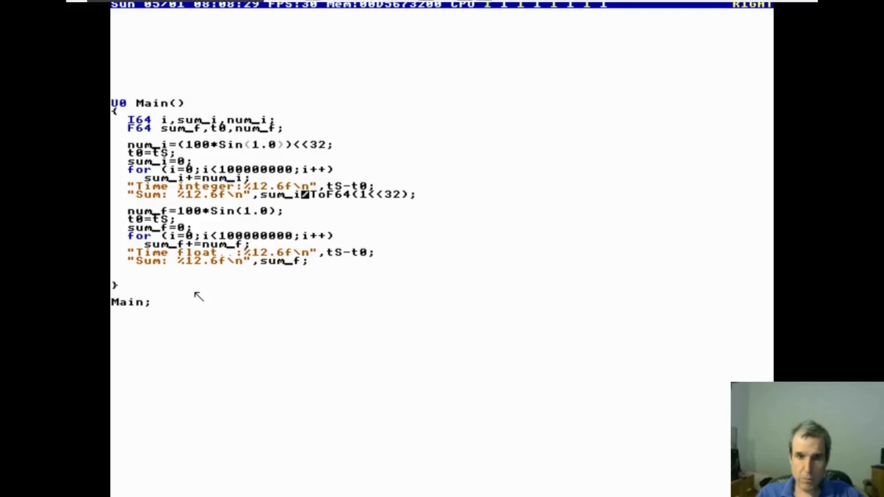
pyautogui.press('Up')
pyautogui.press('Up')
pyautogui.press('Up')
pyautogui.press('Right')
pyautogui.press('Right')
pyautogui.press('Right')
pyautogui.press('Right')
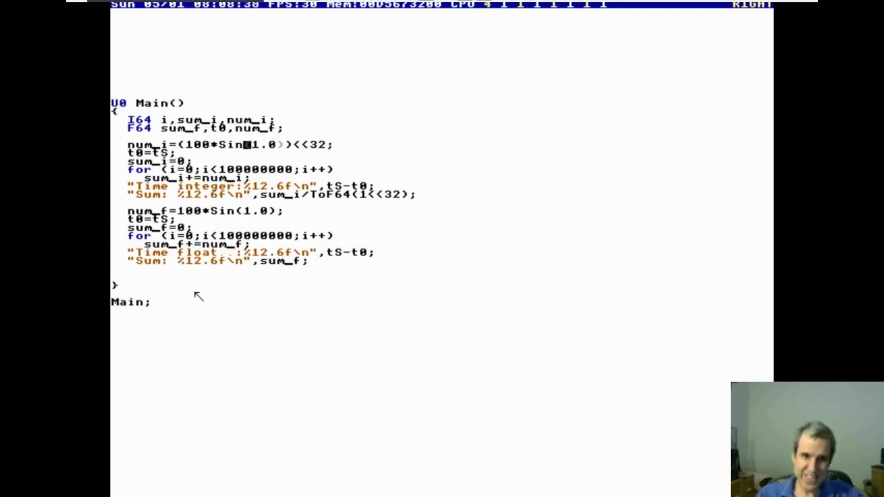
pyautogui.press('Left')
pyautogui.press('Left')
pyautogui.press('Left')
pyautogui.write('<<32')
pyautogui.press('Right')
pyautogui.press('Right')
pyautogui.press('Right')
pyautogui.press('Right')
pyautogui.press('Right')
pyautogui.press('Delete')
pyautogui.press('Delete')
pyautogui.press('Delete')
pyautogui.press('Left')
pyautogui.press('Left')
pyautogui.press('BackSpace')
pyautogui.press('F5')
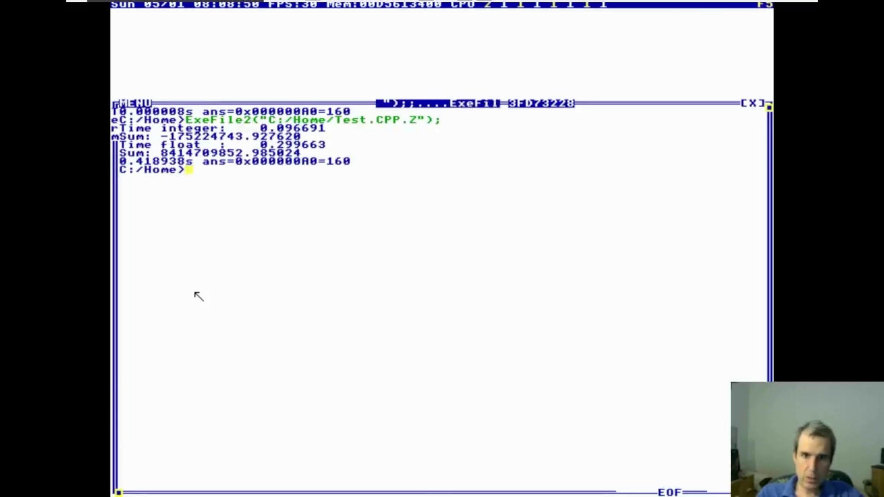
pyautogui.hotkey('shift', 'Escape')
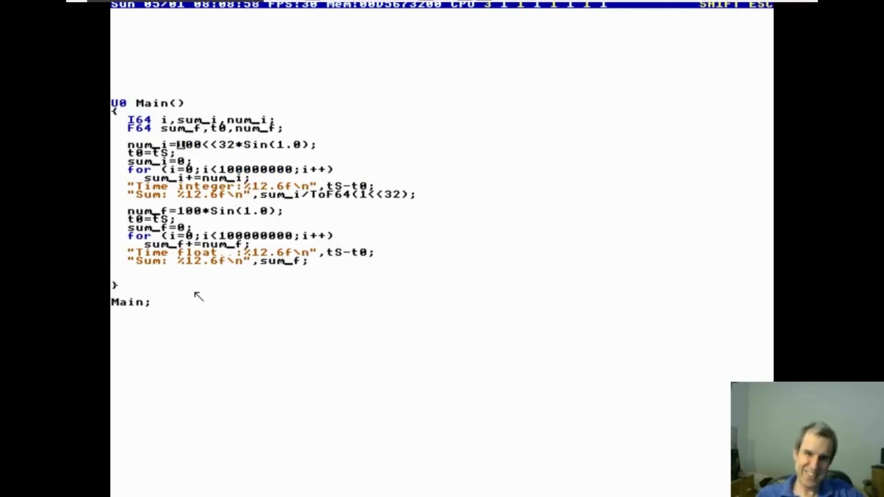
# Replace /ToF64(1<<32) with >>32 in the integer Sum print and rerun.
pyautogui.press('Down')
pyautogui.press('Down')
pyautogui.press('Down')
pyautogui.press('Down')
pyautogui.press('Right')
pyautogui.press('Right')
pyautogui.press('Right')
pyautogui.press('Right')
pyautogui.press('Right')
pyautogui.press('Right')
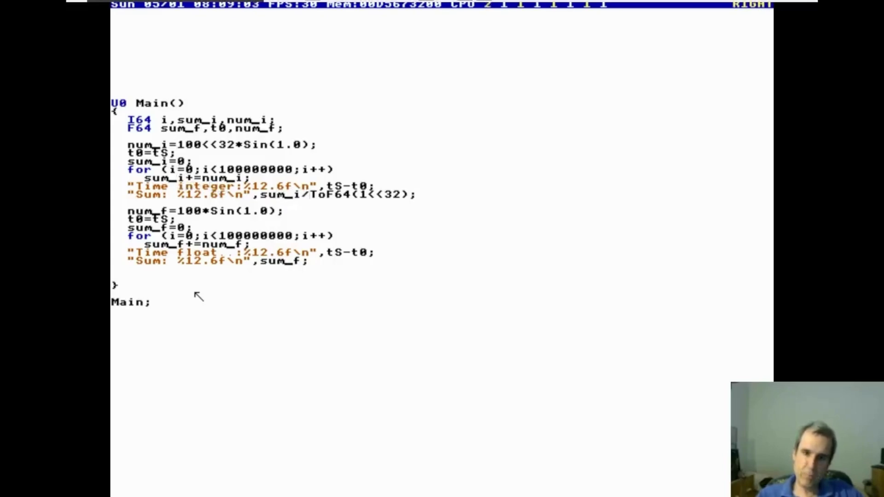
pyautogui.write('>>32')
pyautogui.press('Delete')
pyautogui.press('Delete')
pyautogui.press('Delete')
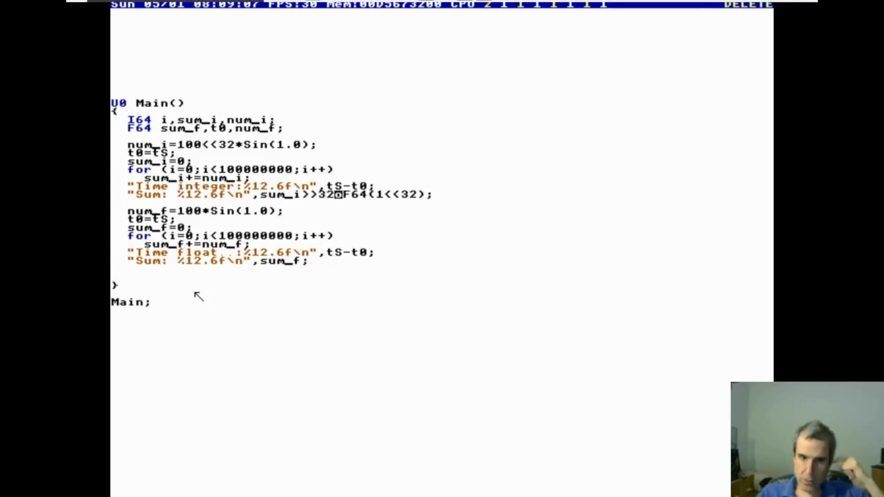
pyautogui.press('Delete')
pyautogui.press('Delete')
pyautogui.press('Delete')
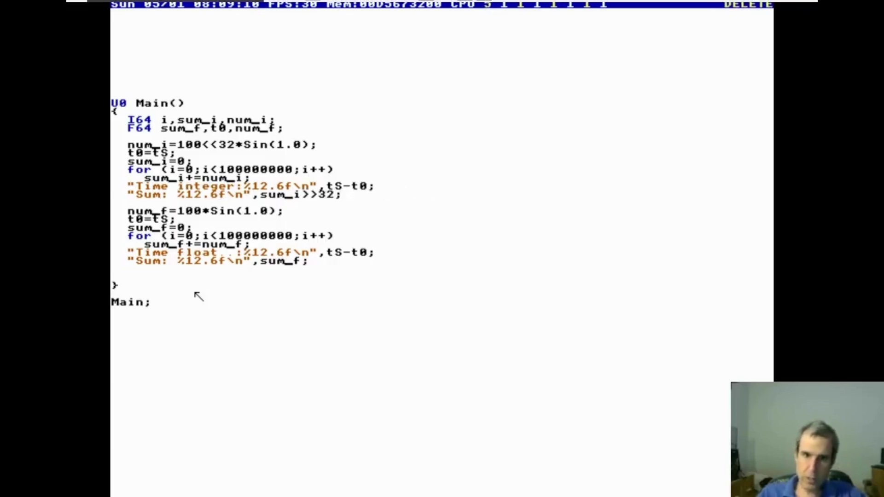
pyautogui.press('F5')
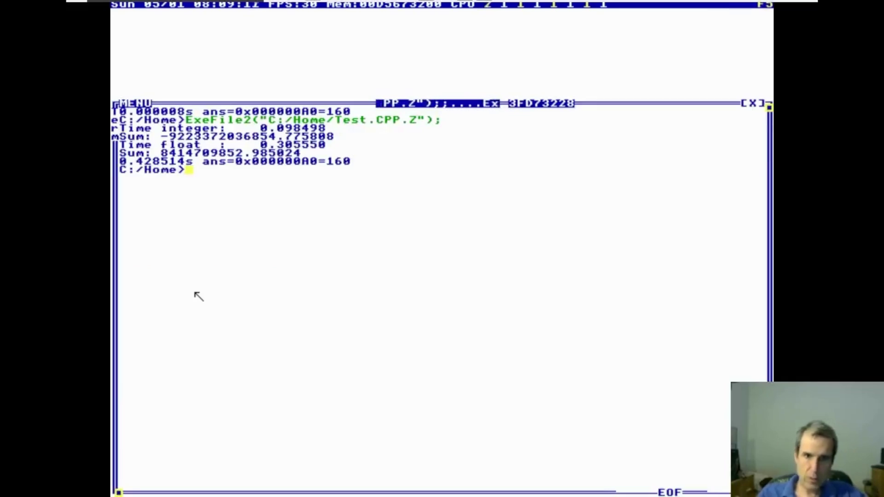
pyautogui.press('shift')
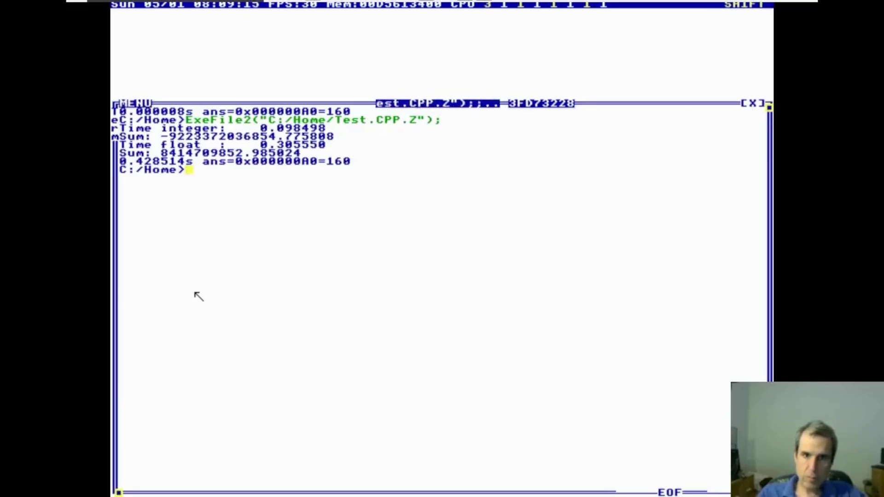
pyautogui.hotkey('shift', 'Escape')
# Wrap num_i's expression as ToI64(100<<32*Sin(1.0)), rerun, and return to the code.
pyautogui.press('Up')
pyautogui.press('Left')
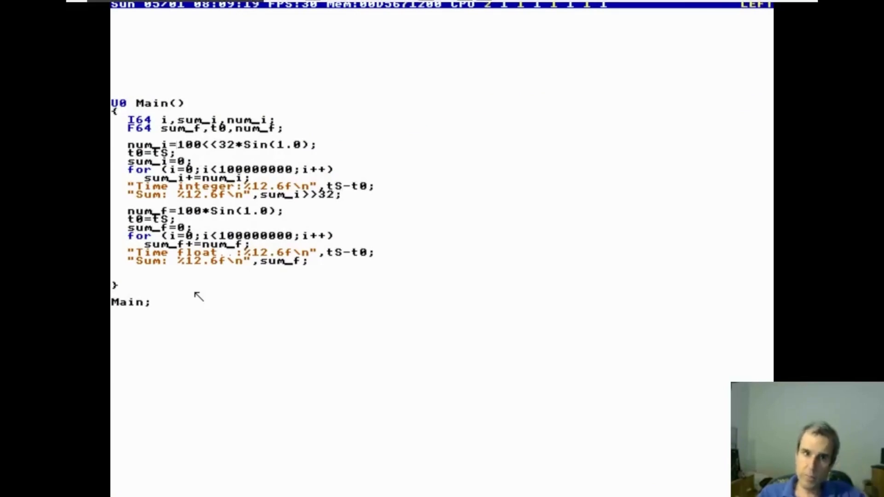
pyautogui.write('T')
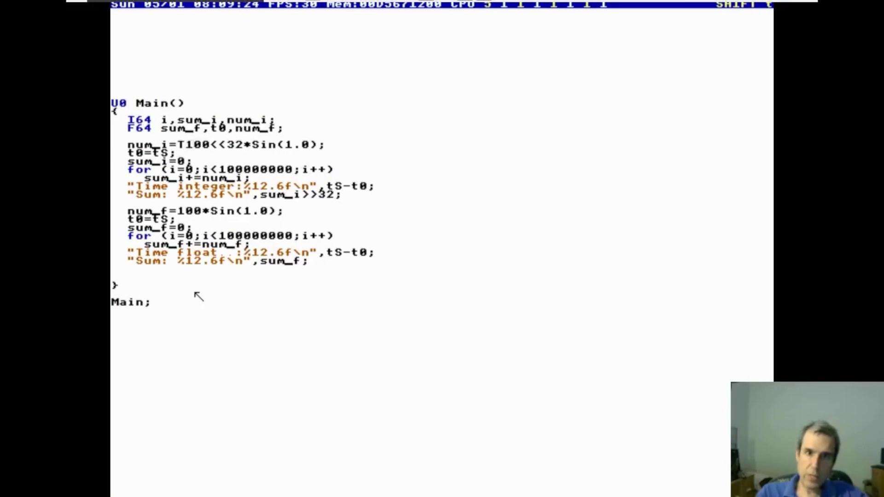
pyautogui.write('o')
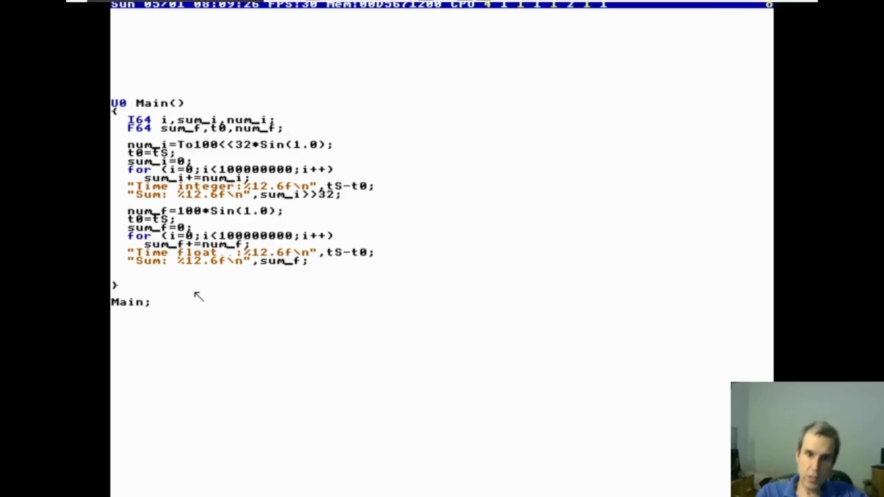
pyautogui.write('I64(')
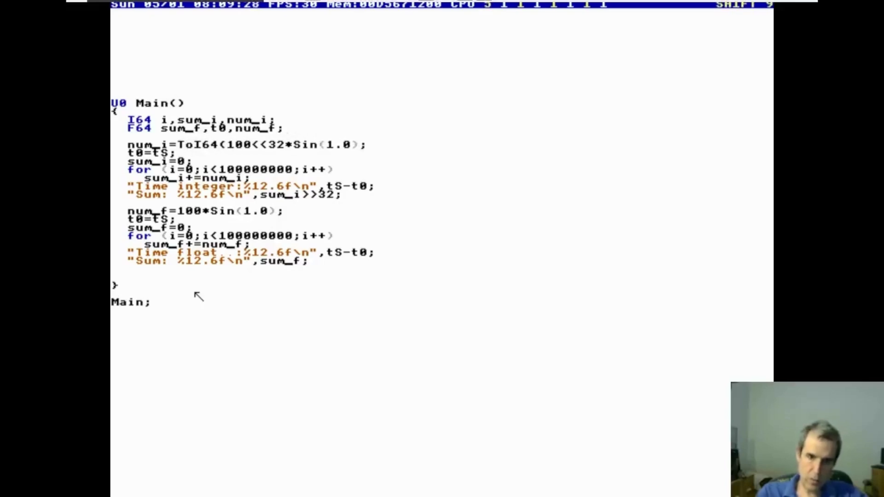
pyautogui.press('Right')
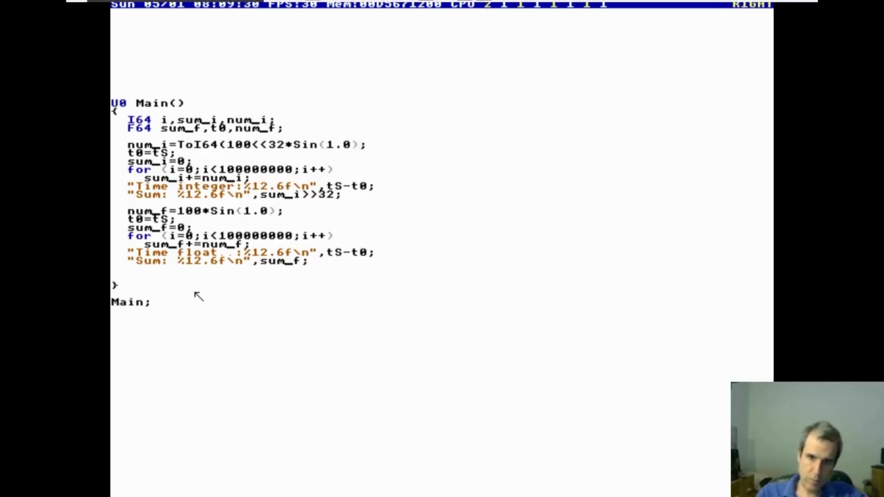
pyautogui.write(');')
pyautogui.press('F5')
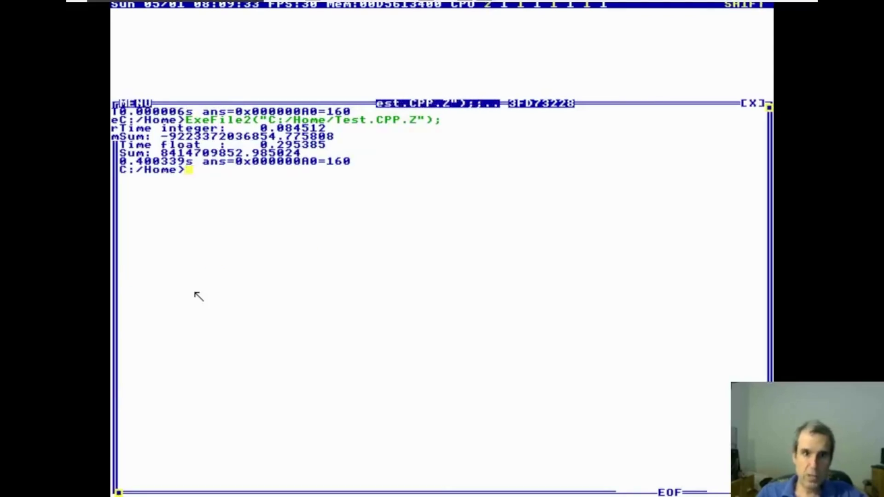
pyautogui.hotkey('shift', 'Escape')
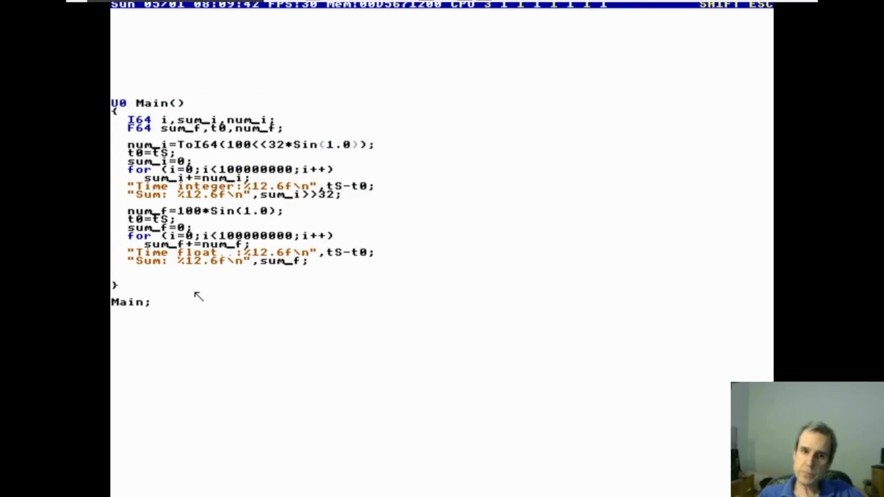
# Change the I64 declaration of i, sum_i and num_i to U64 and run the program.
pyautogui.press('Down')
pyautogui.press('Down')
pyautogui.press('Right')
pyautogui.press('Right')
pyautogui.press('Right')
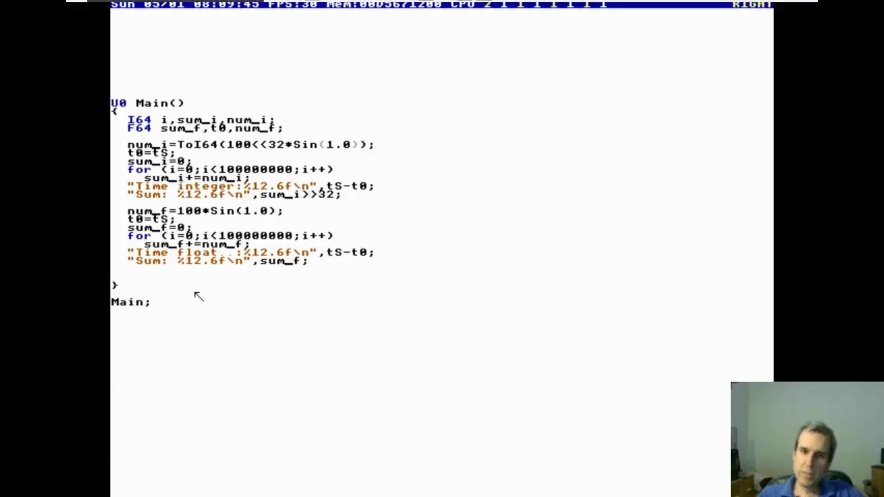
pyautogui.press('Up')
pyautogui.press('Up')
pyautogui.press('Up')
pyautogui.press('Right')
pyautogui.press('Right')
pyautogui.write('U')
pyautogui.press('Delete')
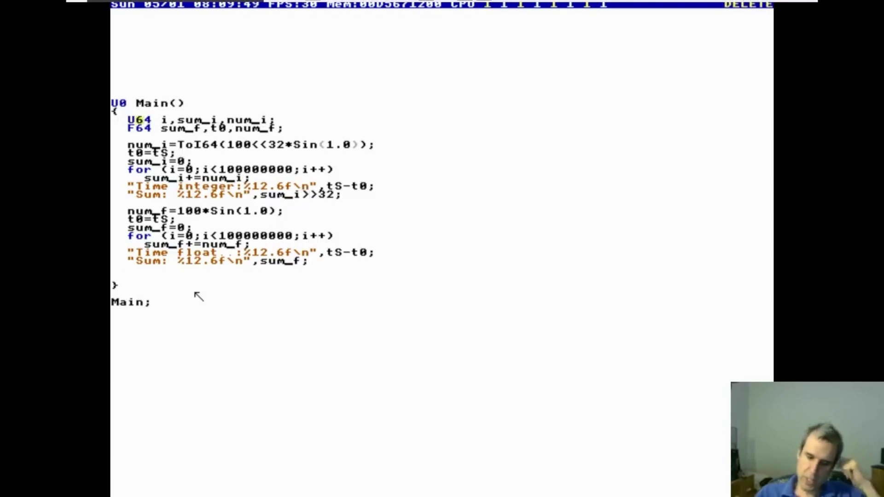
pyautogui.press('F5')
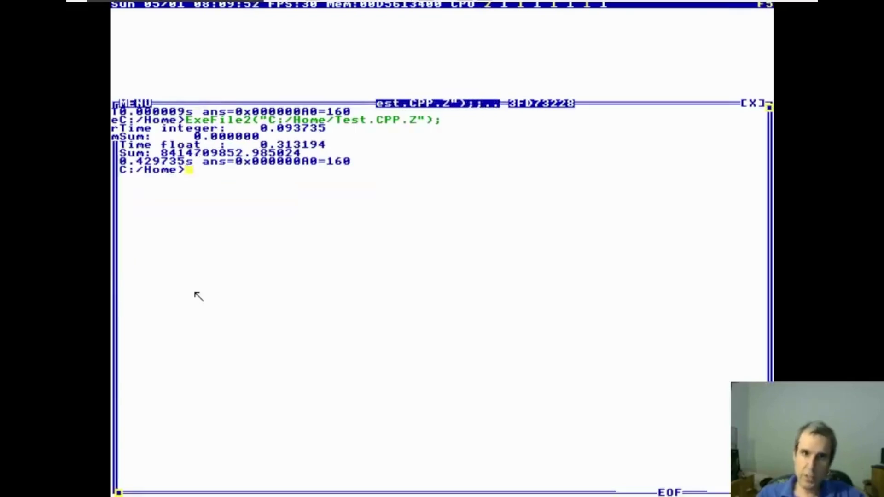
pyautogui.hotkey('shift', 'Escape')
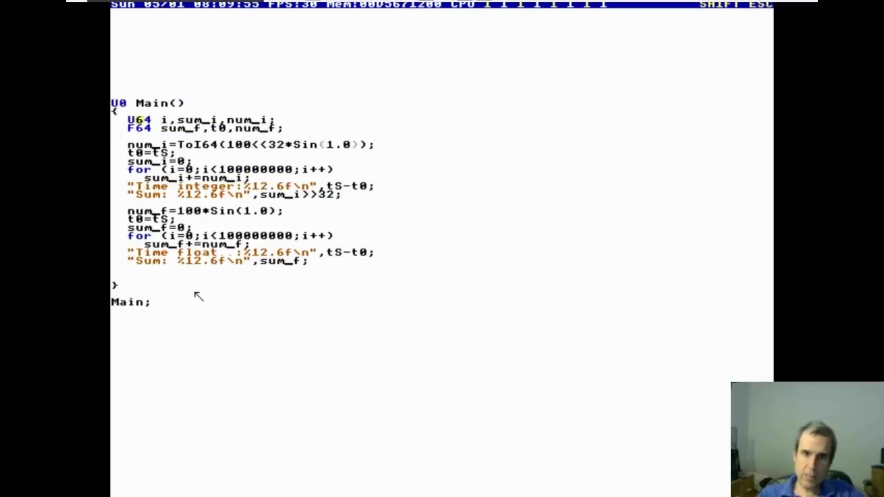
# Remove ToI64 and its extra parentheses from the num_i line, then add a "%d\n",num_i>>32 print below it.
pyautogui.press('Down')
pyautogui.press('Right')
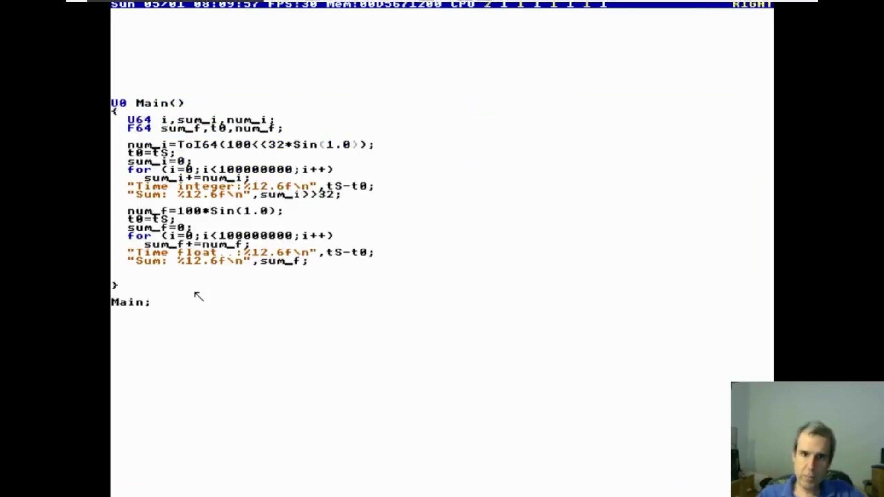
pyautogui.press('Delete')
pyautogui.press('Delete')
pyautogui.press('Delete')
pyautogui.press('Delete')
pyautogui.press('Right')
pyautogui.press('Right')
pyautogui.press('Right')
pyautogui.press('Right')
pyautogui.press('Delete')
pyautogui.press('Right')
pyautogui.press('Return')
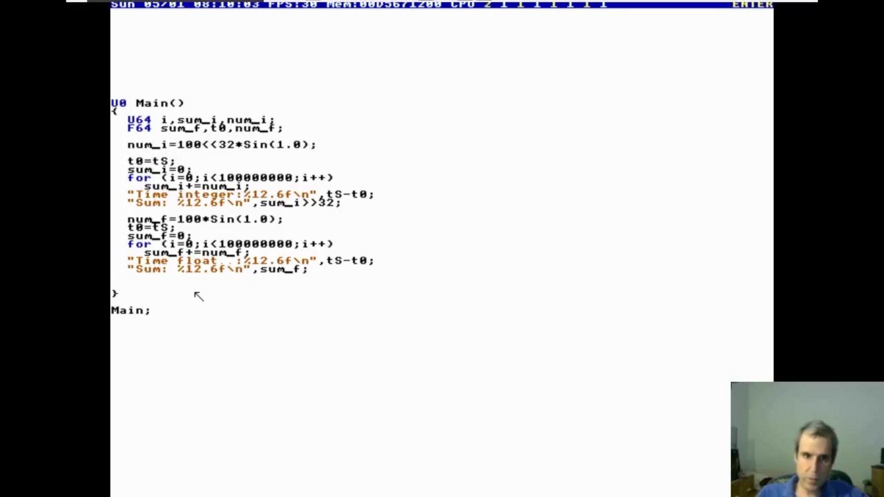
pyautogui.press('shift')
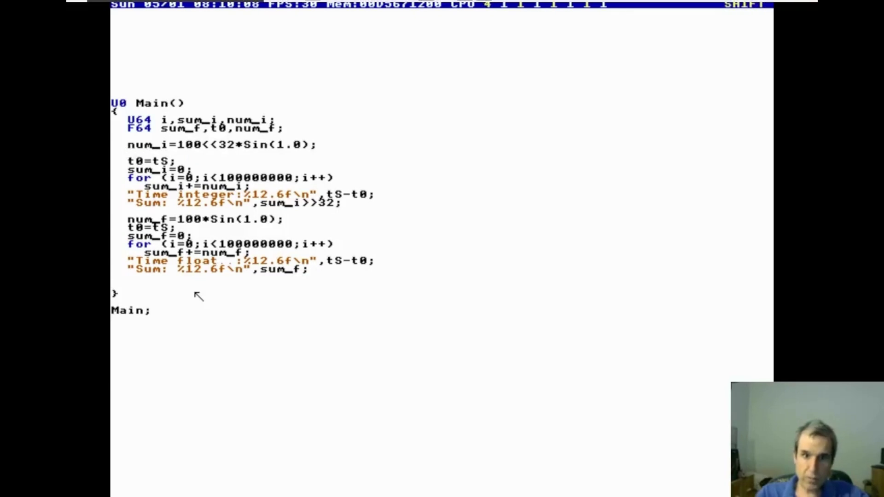
pyautogui.write('"C:/Home/Test.CPP.Z");')
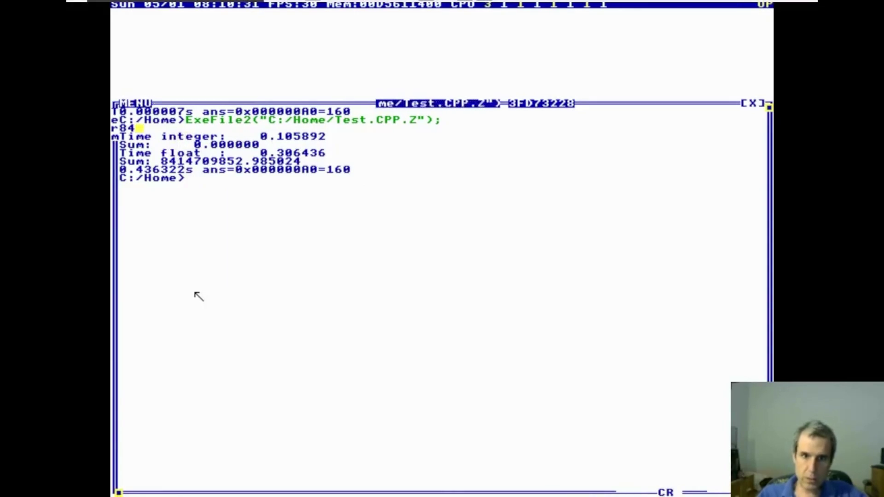
pyautogui.hotkey('shift', 'Escape')
# Wrap the integer Sum argument as ToF64(sum_i>>32) and rerun, giving Sum 4119742552.000000.
pyautogui.press('Down')
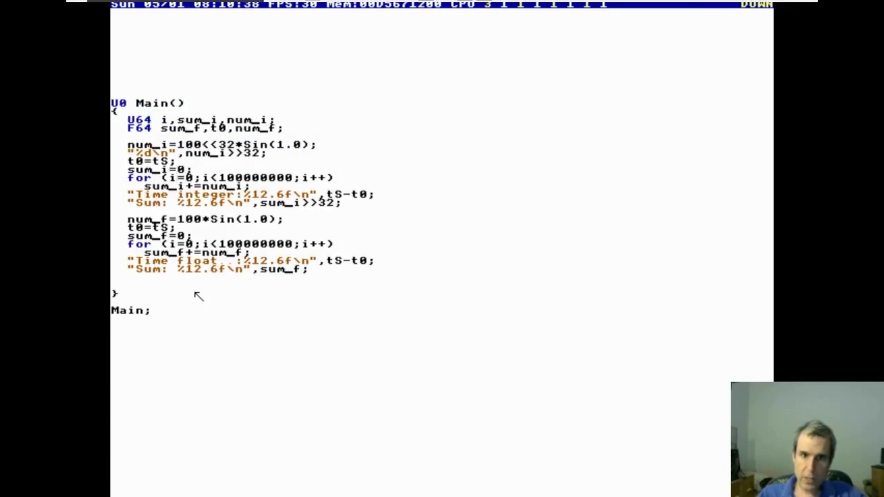
pyautogui.press('Down')
pyautogui.press('Right')
pyautogui.press('Right')
pyautogui.press('Right')
pyautogui.press('Right')
pyautogui.press('Right')
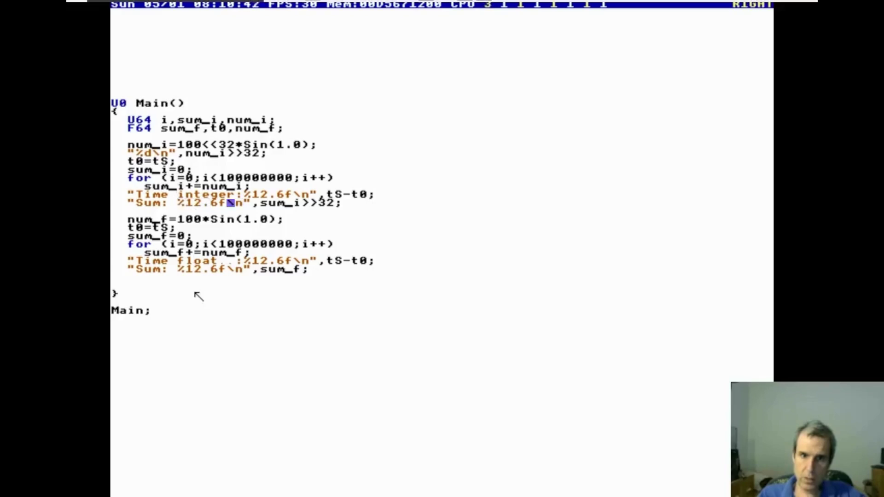
pyautogui.press('Left')
pyautogui.press('Left')
pyautogui.press('Delete')
pyautogui.write('ToS')
pyautogui.press('Left')
pyautogui.write('F64(')
pyautogui.press('Delete')
pyautogui.write('s')
pyautogui.press('Right')
pyautogui.press('Right')
pyautogui.press('Right')
pyautogui.write(')')
pyautogui.press('Right')
pyautogui.press('Right')
pyautogui.press('Right')
pyautogui.press('Right')
pyautogui.press('Right')
pyautogui.press('Left')
pyautogui.write(')')
pyautogui.press('F5')
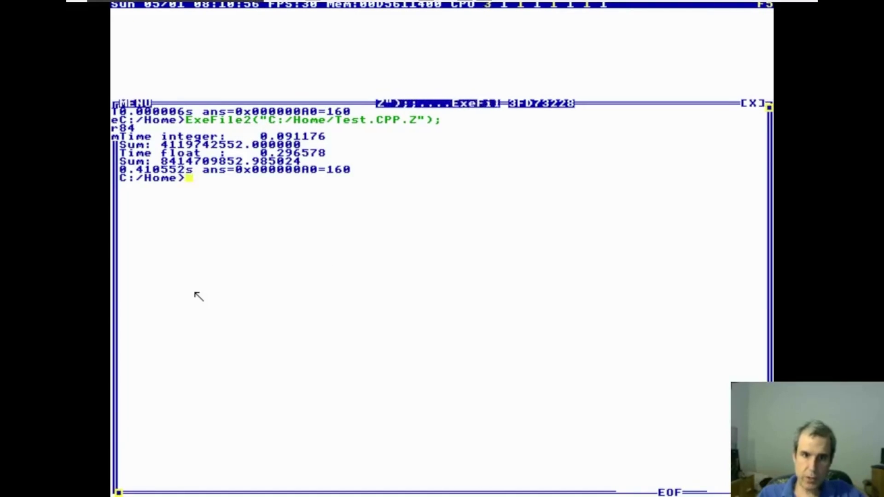
pyautogui.hotkey('shift', 'Escape')
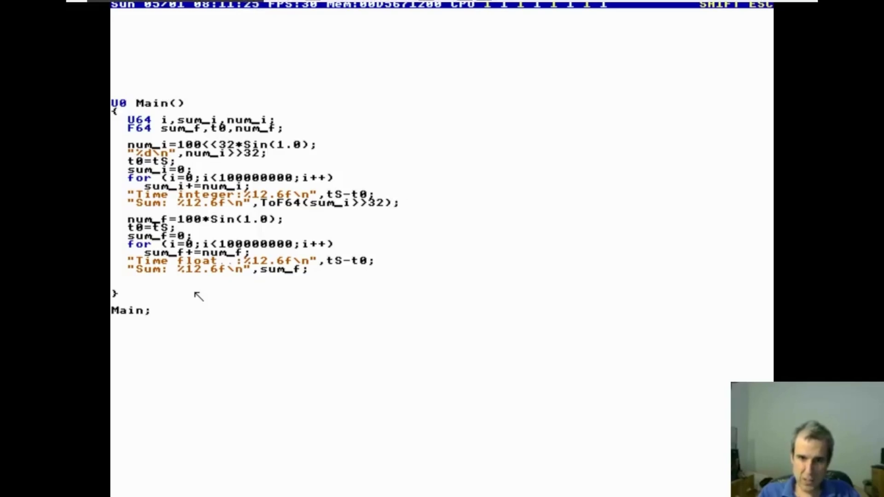
# Replace the >>32 shift in the integer Sum with a division by ToF64(1<<32) and run.
pyautogui.press('Left')
pyautogui.press('Left')
pyautogui.press('Left')
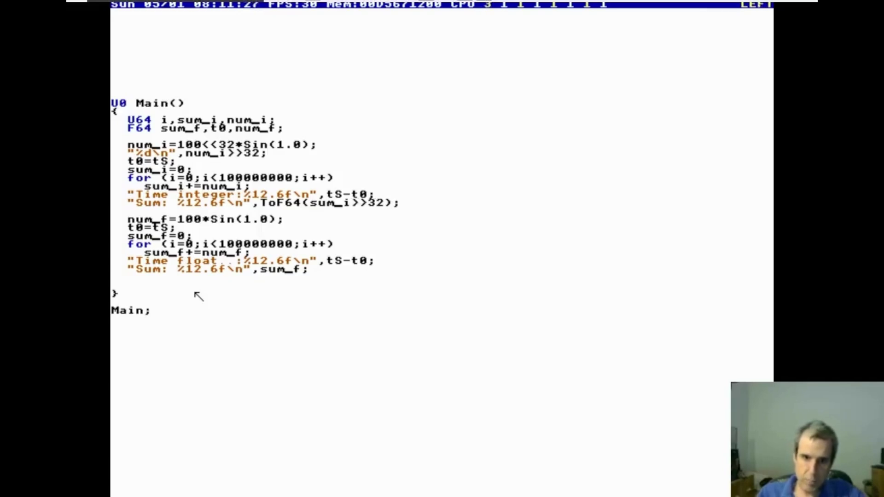
pyautogui.write('*1<<32')
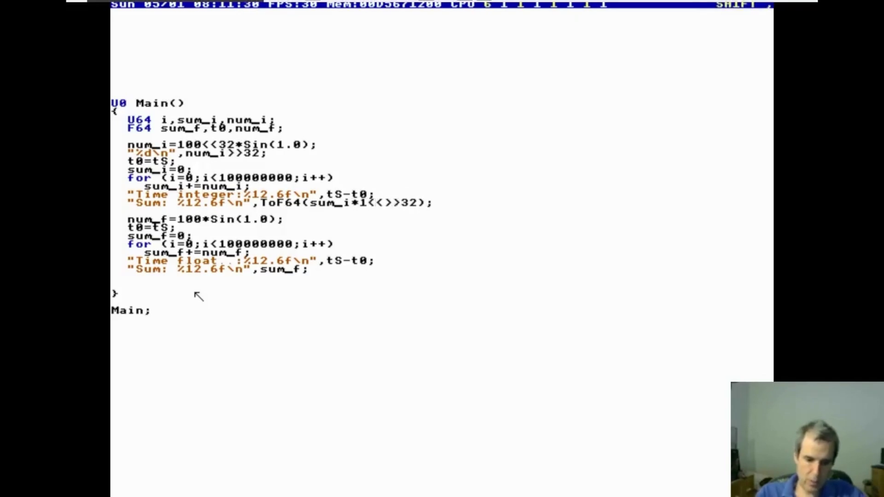
pyautogui.press('Delete')
pyautogui.press('Delete')
pyautogui.press('Delete')
pyautogui.press('Left')
pyautogui.press('Left')
pyautogui.press('Left')
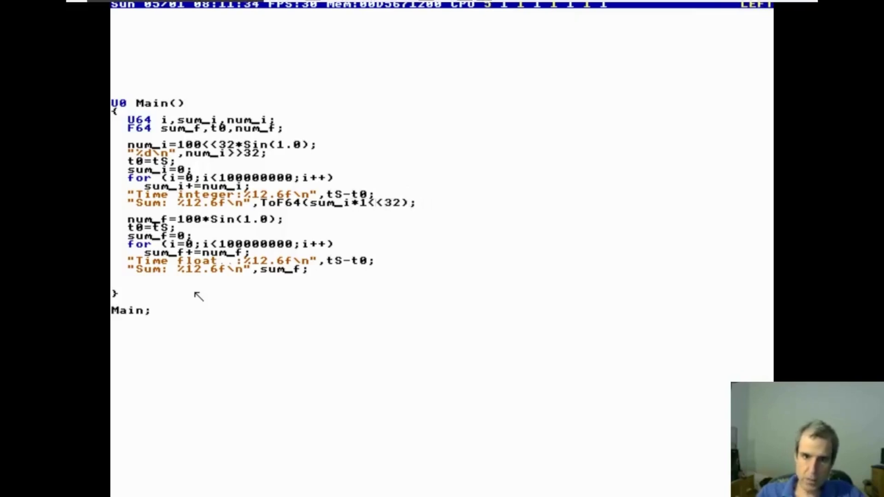
pyautogui.press('Left')
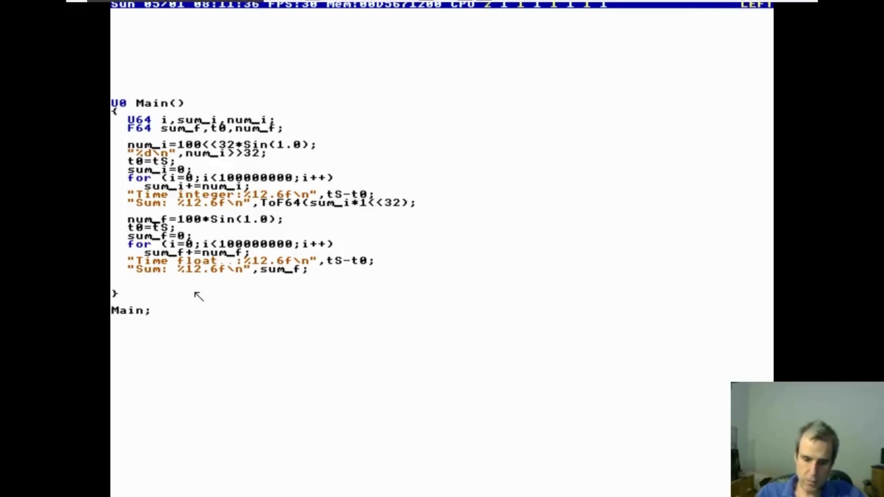
pyautogui.press('BackSpace')
pyautogui.write('/(oF64(')
pyautogui.press('Right')
pyautogui.write(')')
pyautogui.press('F5')
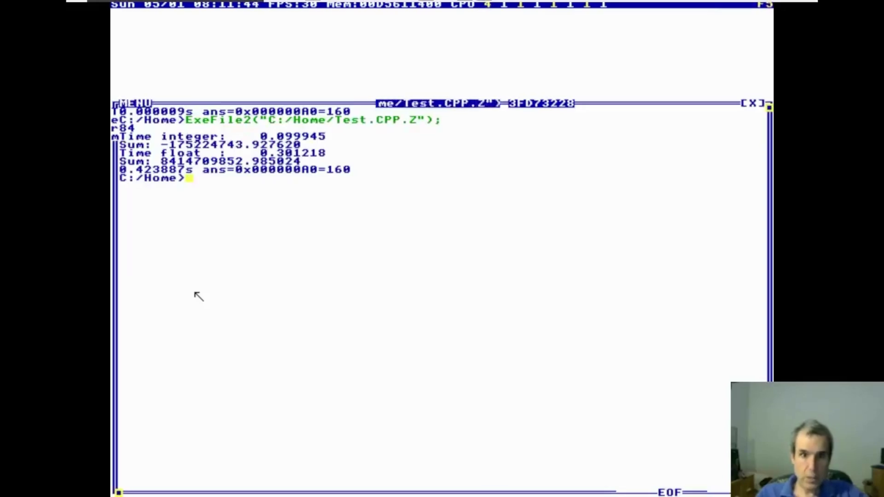
pyautogui.hotkey('shift', 'Escape')
# Tidy the Sum argument to sum_i/ToF64(1<<32), drop the extra parenthesis, and rerun for -175224743.927620.
pyautogui.press('Left')
pyautogui.press('Left')
pyautogui.press('Left')
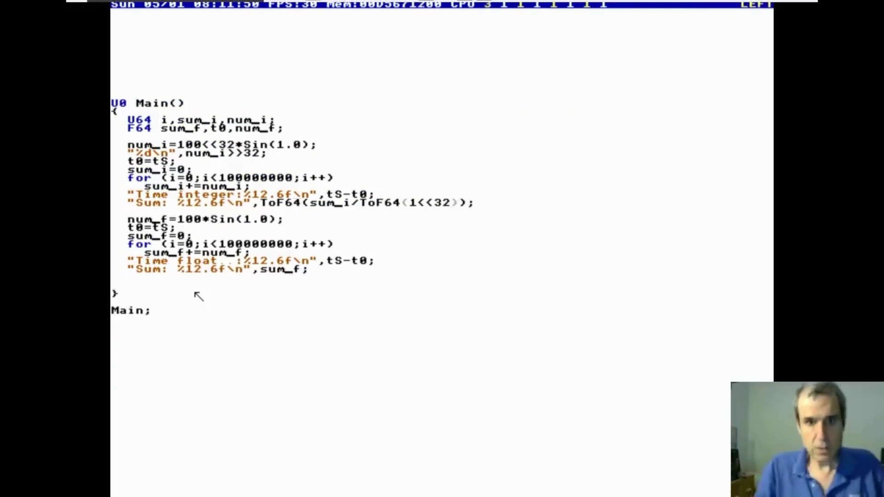
pyautogui.press('Right')
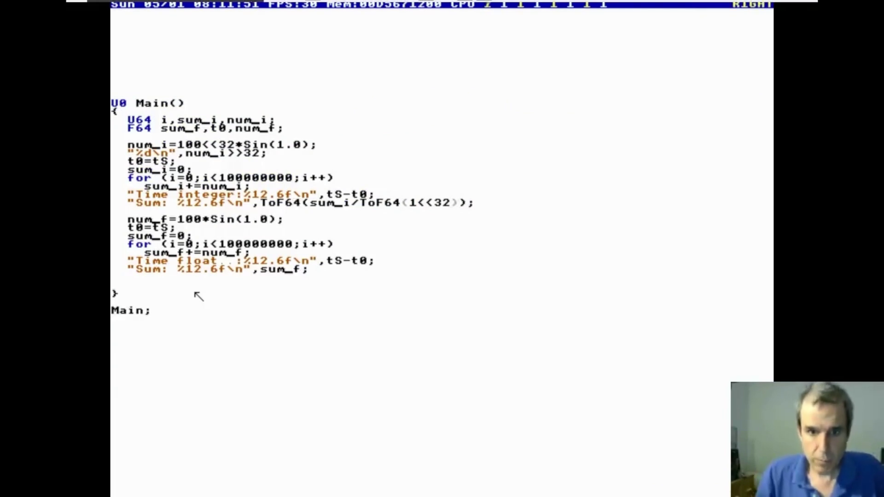
pyautogui.press('BackSpace')
pyautogui.press('BackSpace')
pyautogui.press('BackSpace')
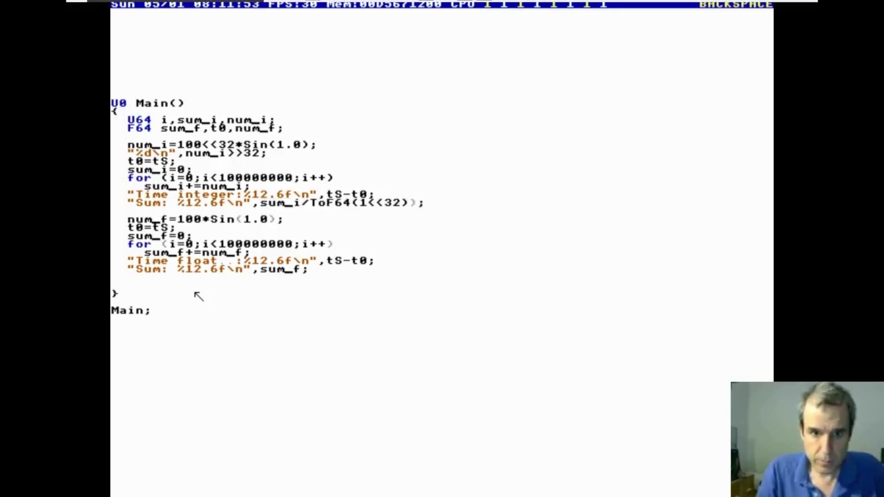
pyautogui.write('*')
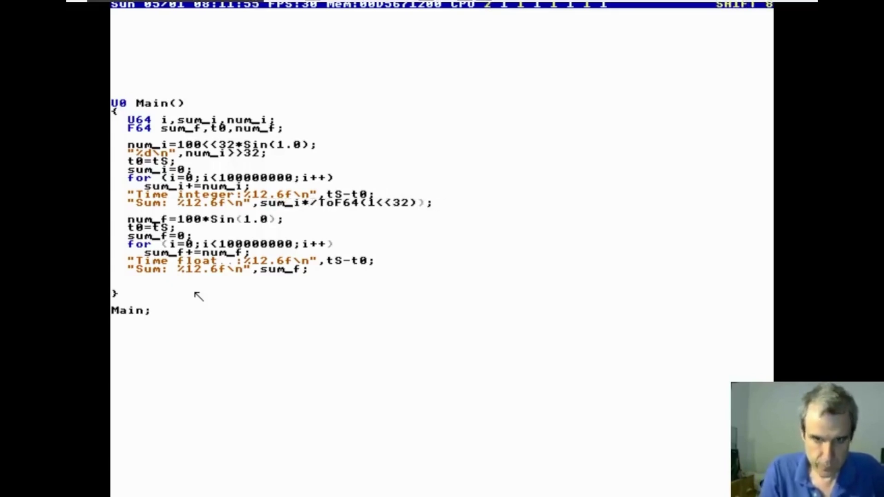
pyautogui.press('Delete')
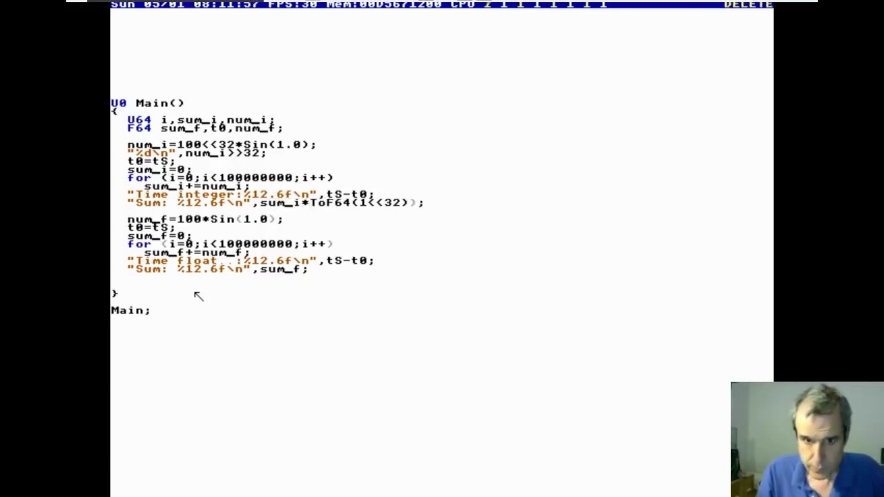
pyautogui.press('Left')
pyautogui.write('/')
pyautogui.press('Delete')
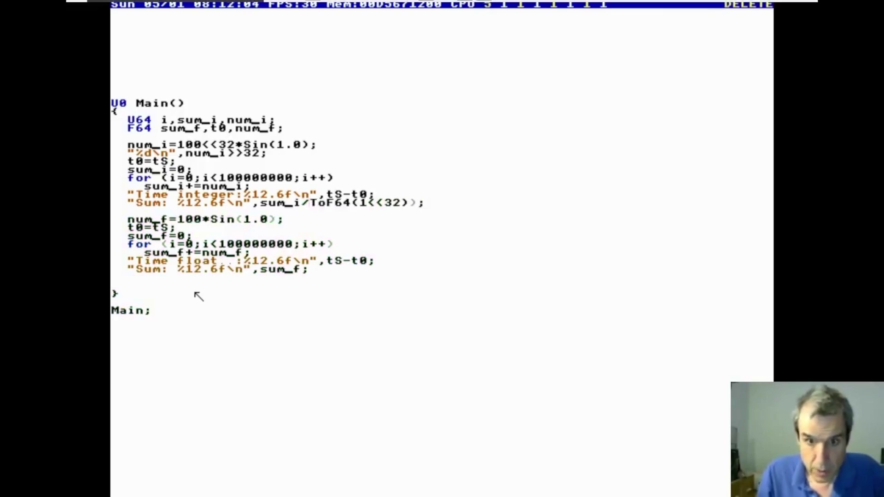
pyautogui.press('Left')
pyautogui.press('Left')
pyautogui.press('Left')
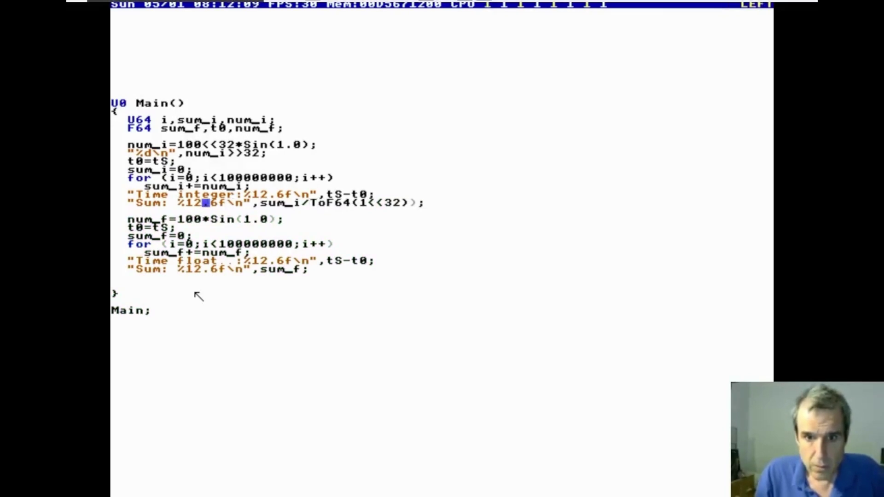
pyautogui.press('Right')
pyautogui.press('Right')
pyautogui.press('Right')
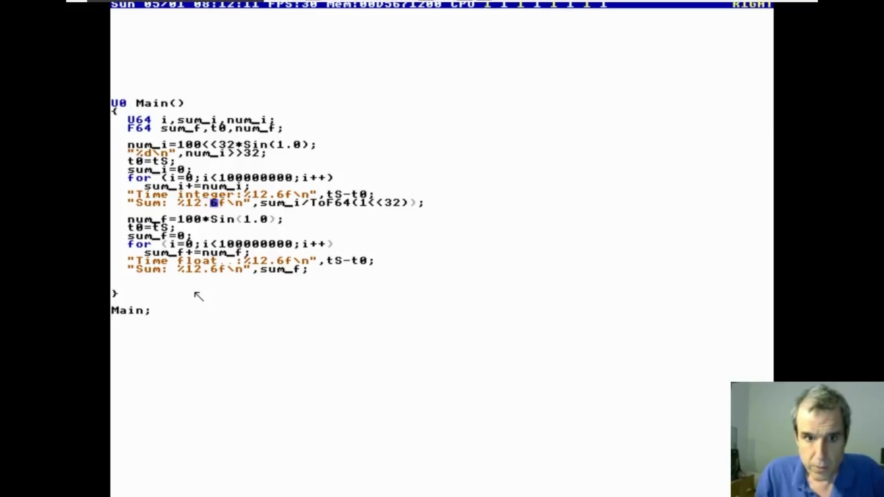
pyautogui.press('Right')
pyautogui.press('Right')
pyautogui.press('Right')
pyautogui.press('Left')
pyautogui.press('Delete')
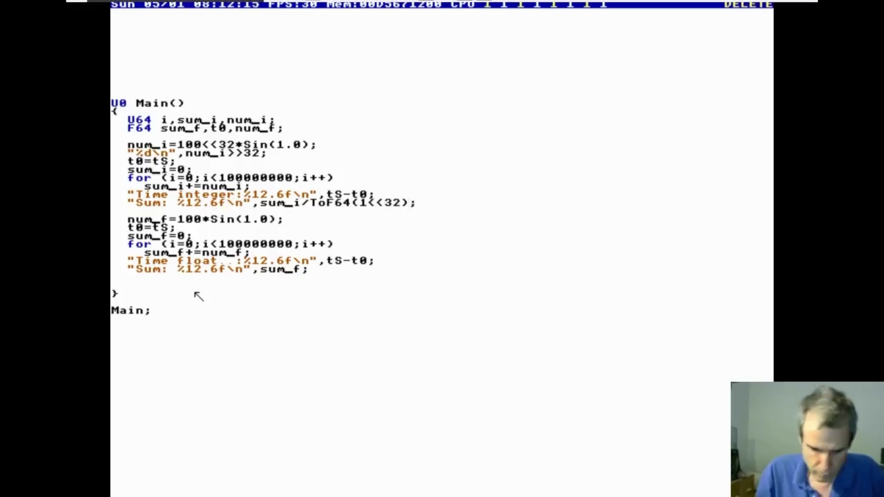
pyautogui.press('F5')
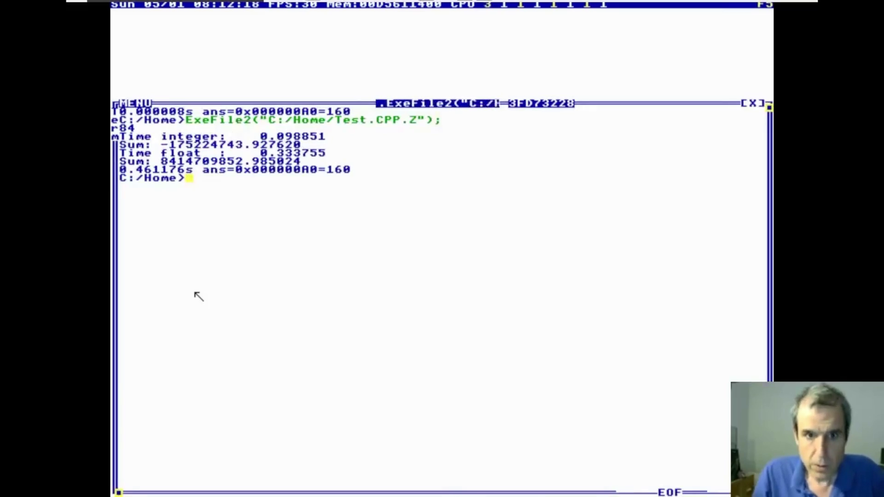
pyautogui.hotkey('shift', 'Escape')
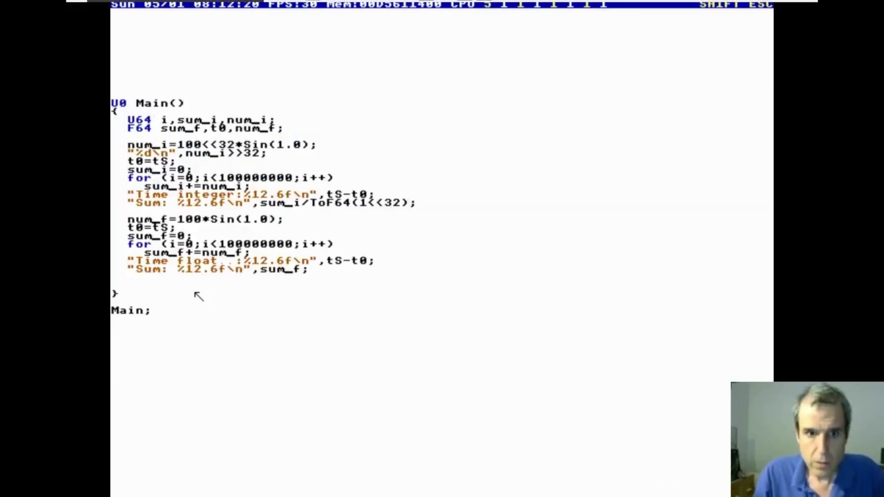
# Rerun the program, then copy the "%d\n",num_i>>32 debug line to place under the num_f line.
pyautogui.press('Up')
pyautogui.press('Up')
pyautogui.press('Up')
pyautogui.press('Home')
pyautogui.press('Right')
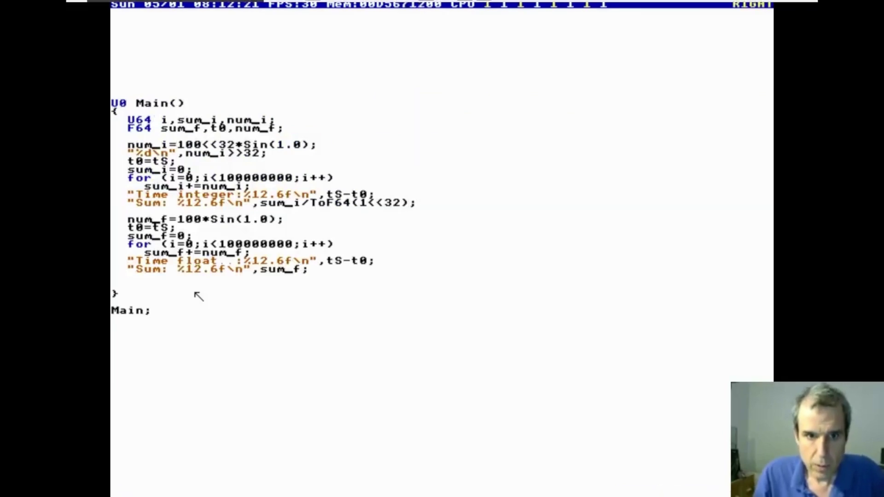
pyautogui.press('Down')
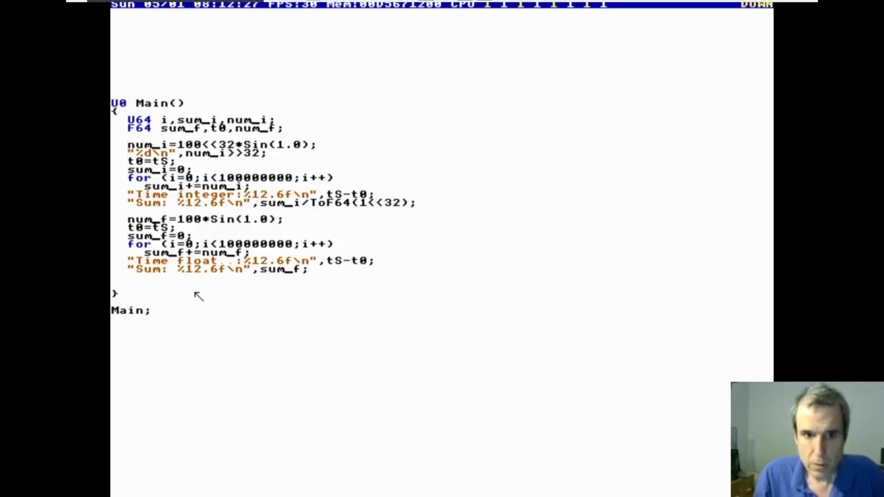
pyautogui.press('F5')
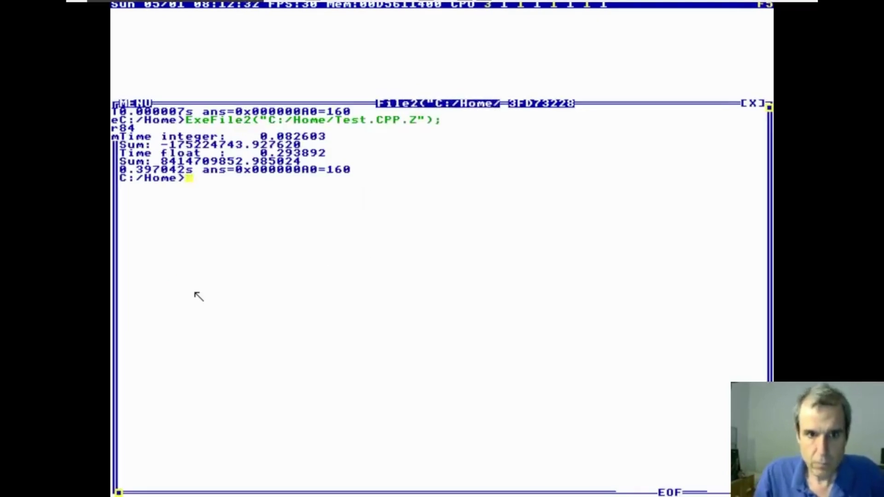
pyautogui.hotkey('shift', 'Escape')
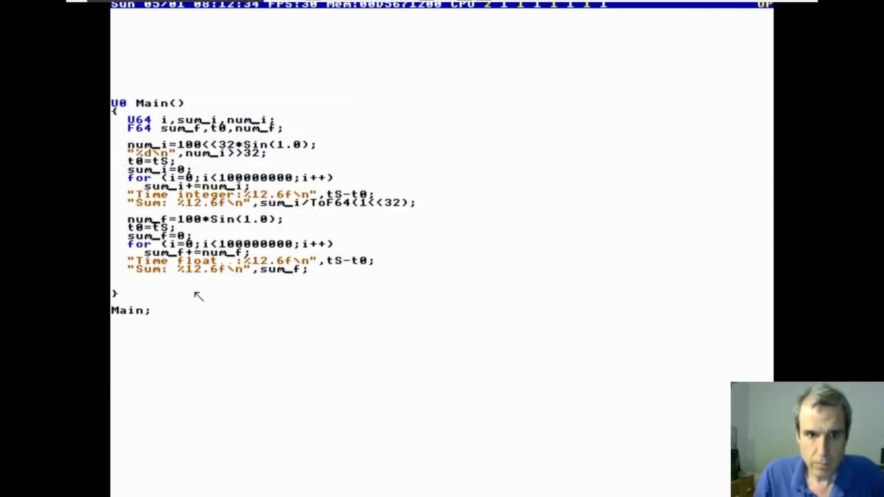
pyautogui.hotkey('shift', 'Down')
pyautogui.hotkey('ctrl', 'c')
pyautogui.press('Down')
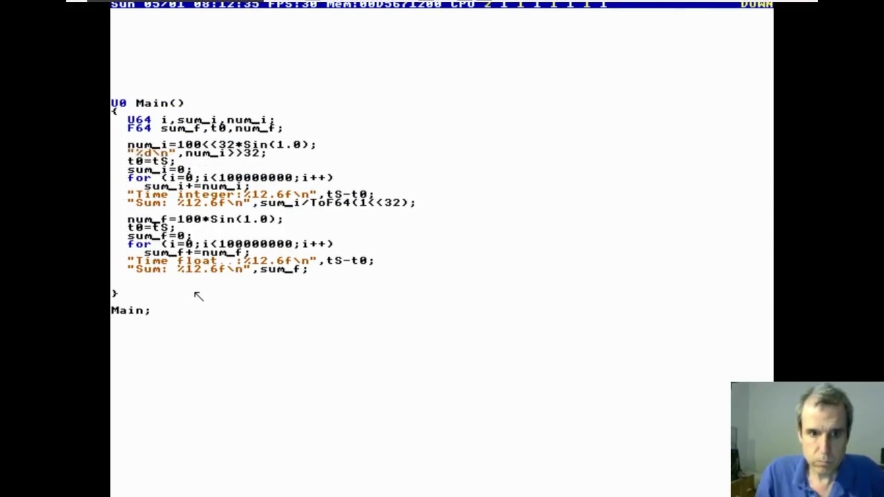
pyautogui.press('Down')
pyautogui.press('Down')
# Paste the debug line under num_f, change it to a %12.6f print of num_f, and run.
pyautogui.hotkey('ctrl', 'v')
pyautogui.press('Left')
pyautogui.press('Left')
pyautogui.press('Left')
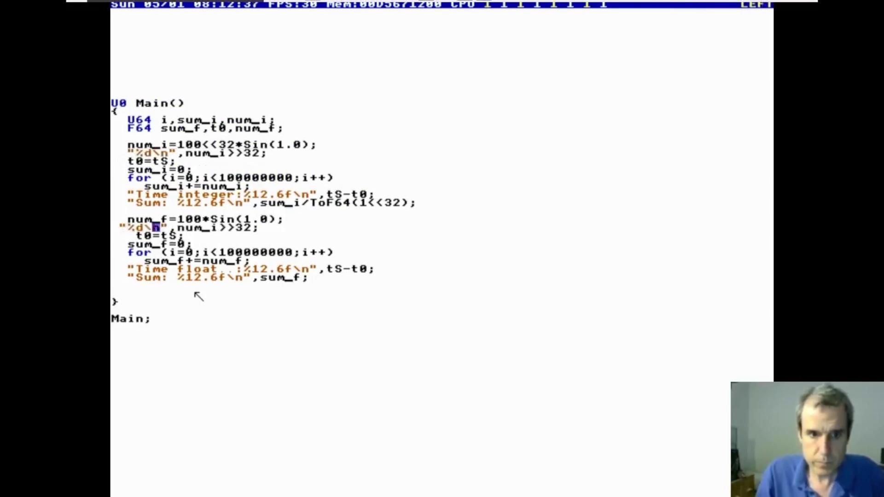
pyautogui.press('Right')
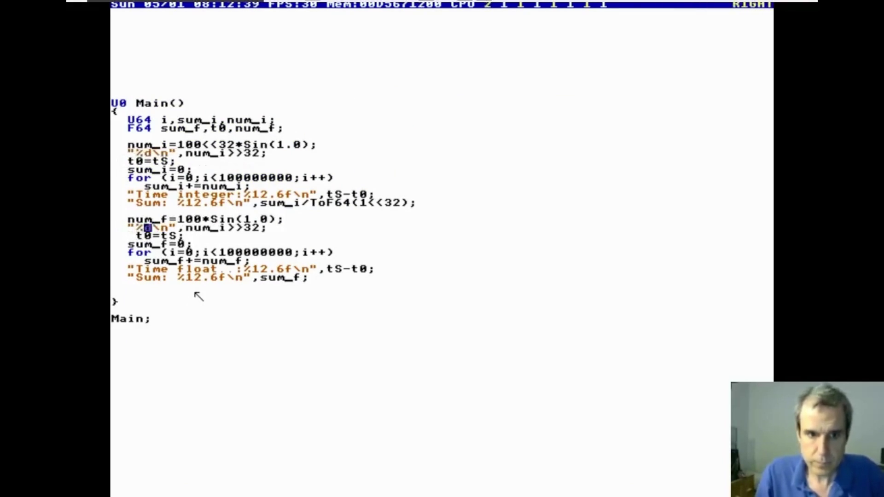
pyautogui.write('12.6f')
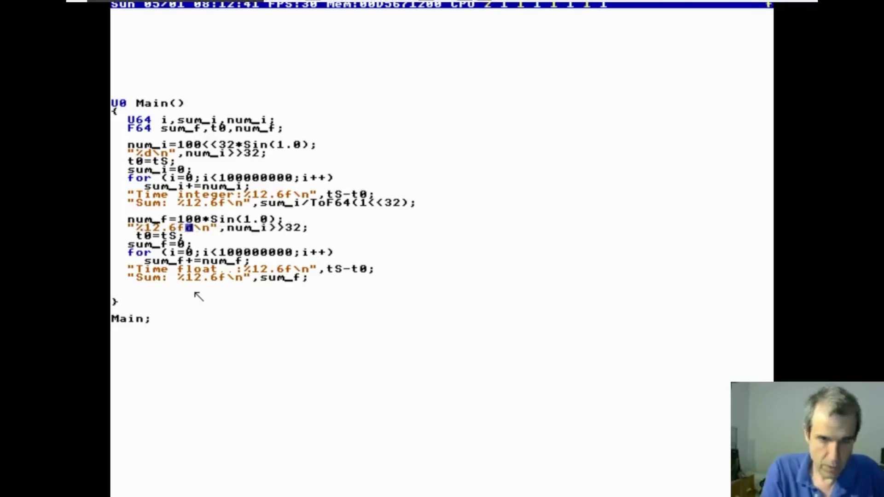
pyautogui.press('Delete')
pyautogui.press('Right')
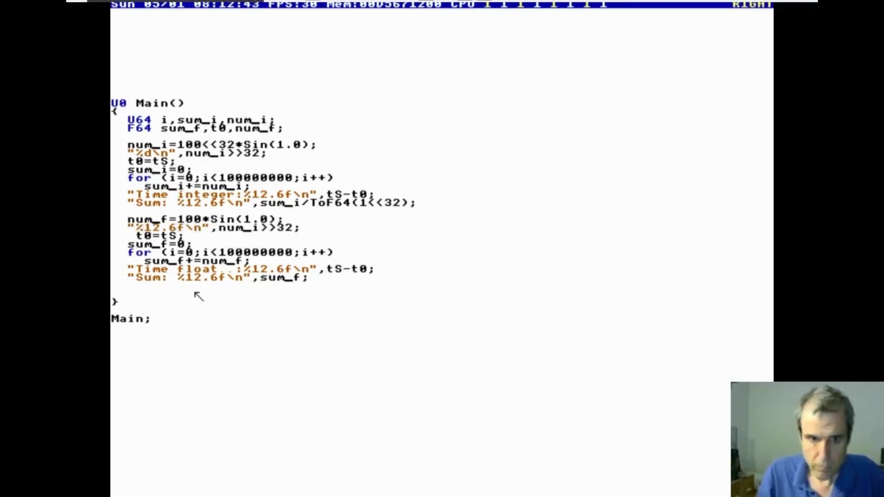
pyautogui.press('Delete')
pyautogui.write('f')
pyautogui.press('Delete')
pyautogui.press('Delete')
pyautogui.press('Delete')
pyautogui.press('F5')
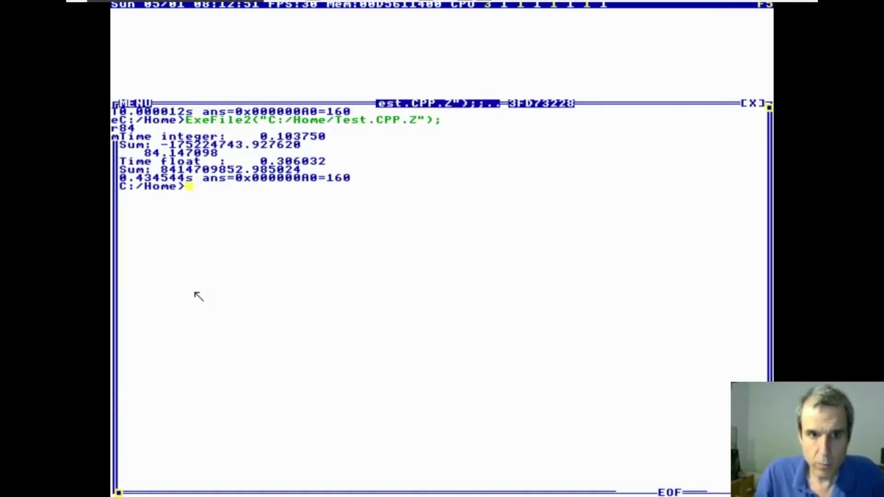
pyautogui.press('shift')
pyautogui.hotkey('shift', 'Escape')
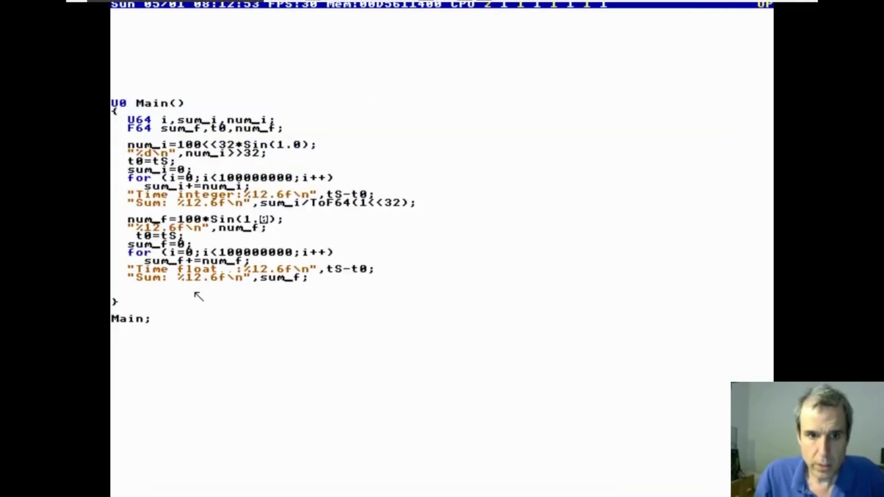
# Replace >>32 on the num_i print line with a division by (1<<32) and run.
pyautogui.press('Right')
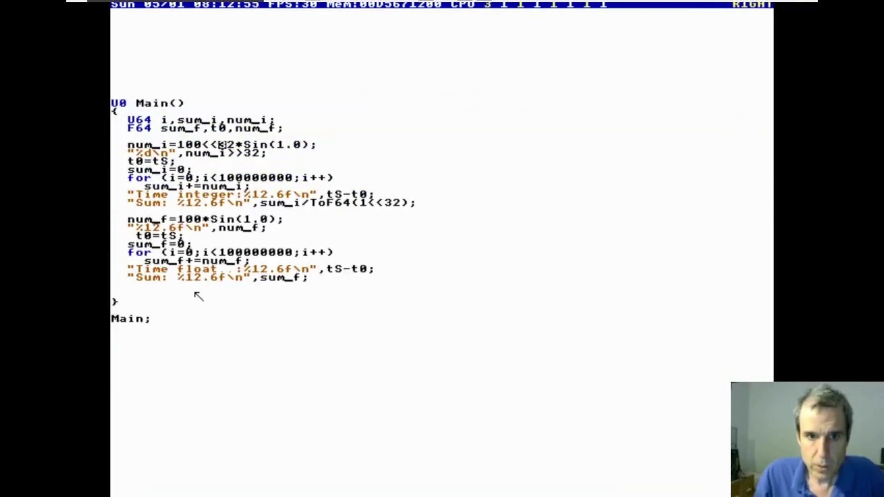
pyautogui.write('/')
pyautogui.write('1<,32')
pyautogui.press('Delete')
pyautogui.press('Delete')
pyautogui.press('Delete')
pyautogui.press('Left')
pyautogui.press('BackSpace')
pyautogui.press('Left')
pyautogui.press('Left')
pyautogui.write('(')
pyautogui.press('Right')
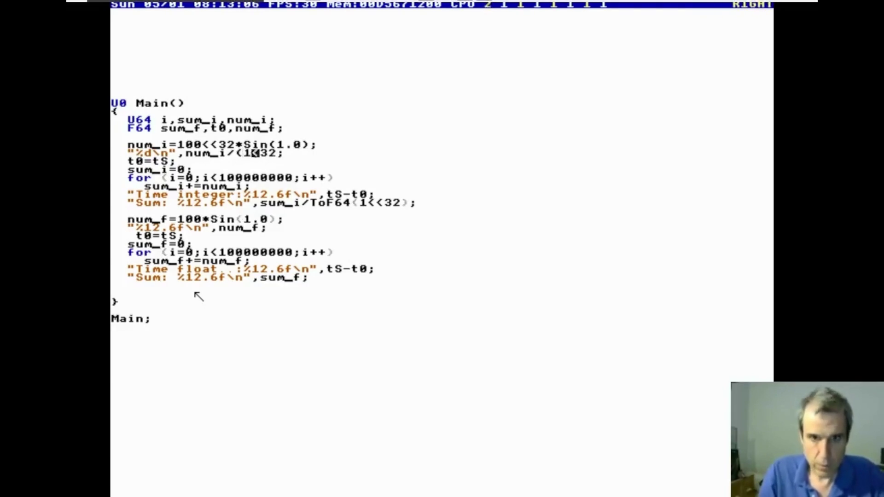
pyautogui.write(')')
pyautogui.press('Left')
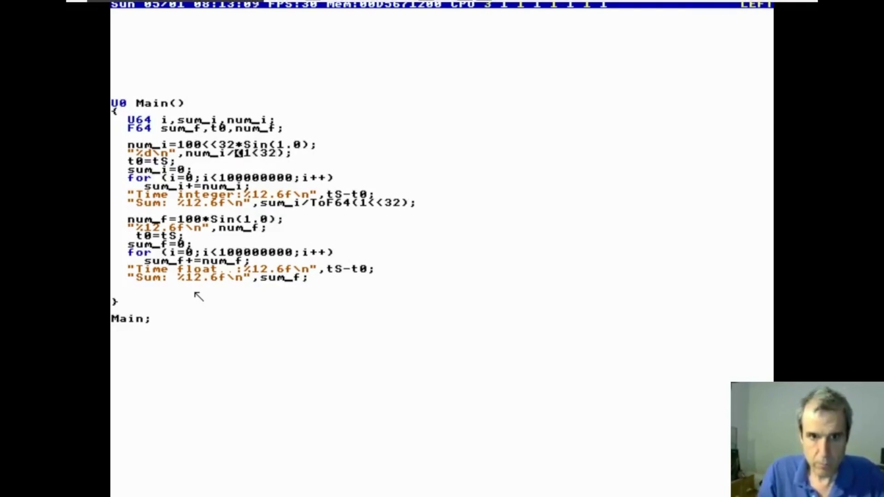
pyautogui.press('Right')
pyautogui.press('Right')
pyautogui.press('Right')
pyautogui.write('<')
pyautogui.press('F5')
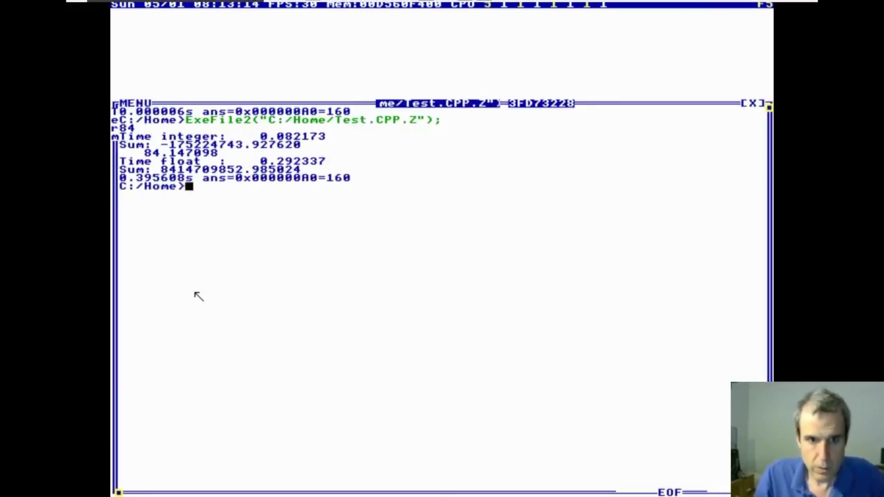
pyautogui.hotkey('shift', 'Escape')
# Change the num_i print format to %12.6f and wrap num_i in ToF64, then run.
pyautogui.press('Left')
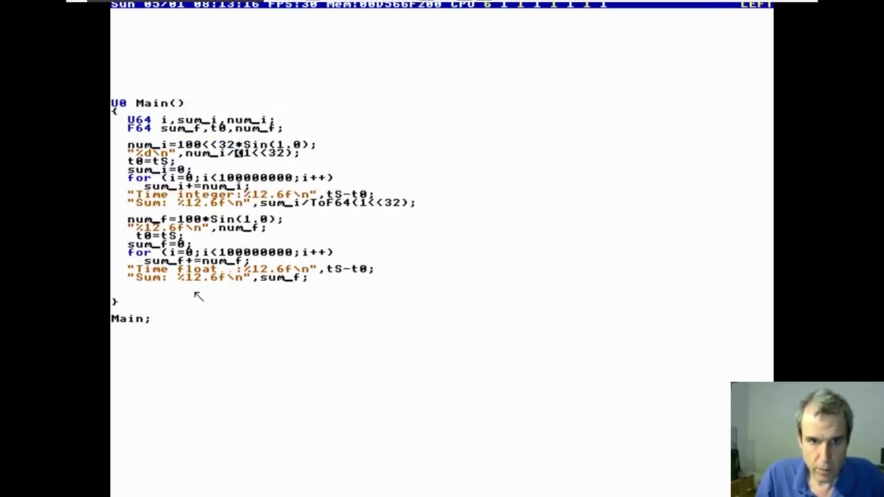
pyautogui.press('Left')
pyautogui.press('Left')
pyautogui.press('Left')
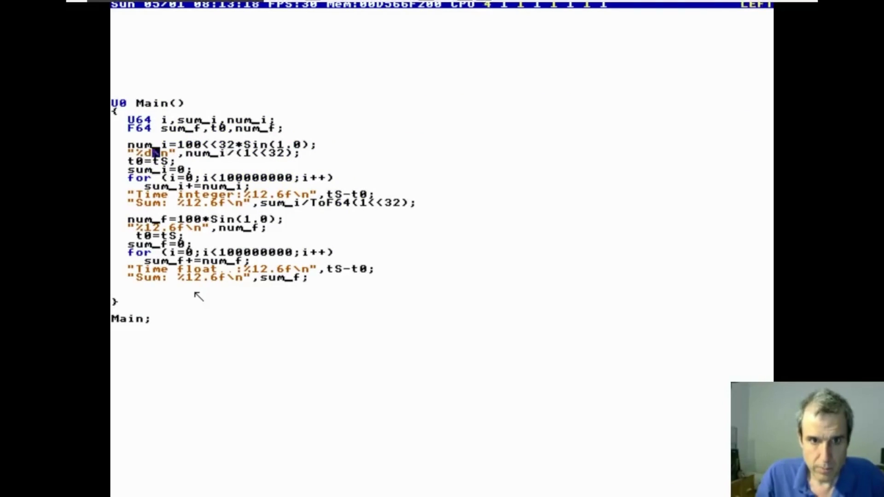
pyautogui.write('12.6')
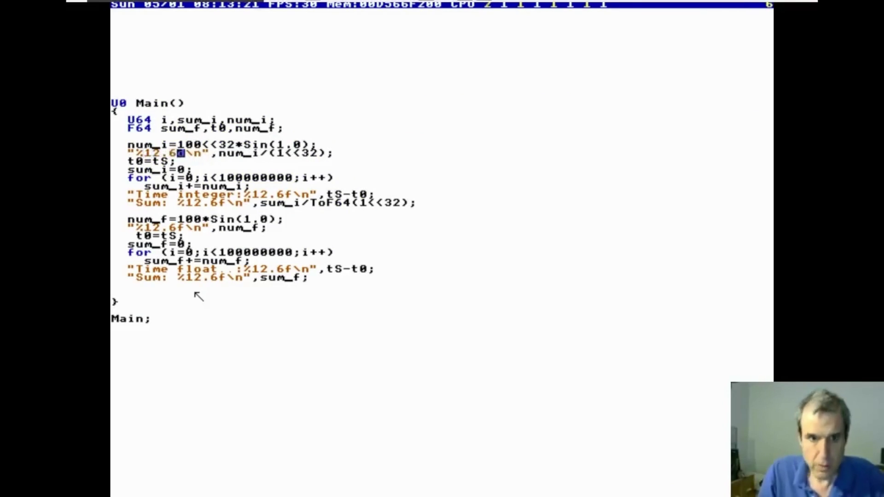
pyautogui.write('f')
pyautogui.press('Delete')
pyautogui.press('Right')
pyautogui.press('Right')
pyautogui.press('Right')
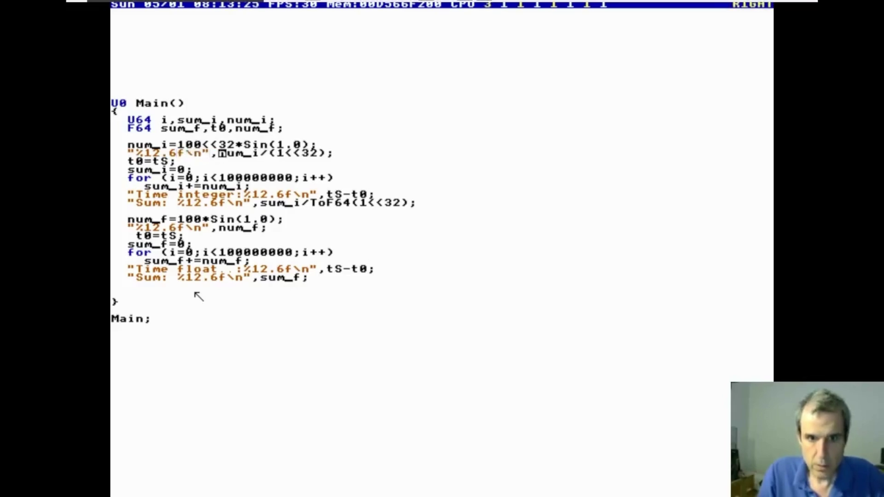
pyautogui.write('ToF6')
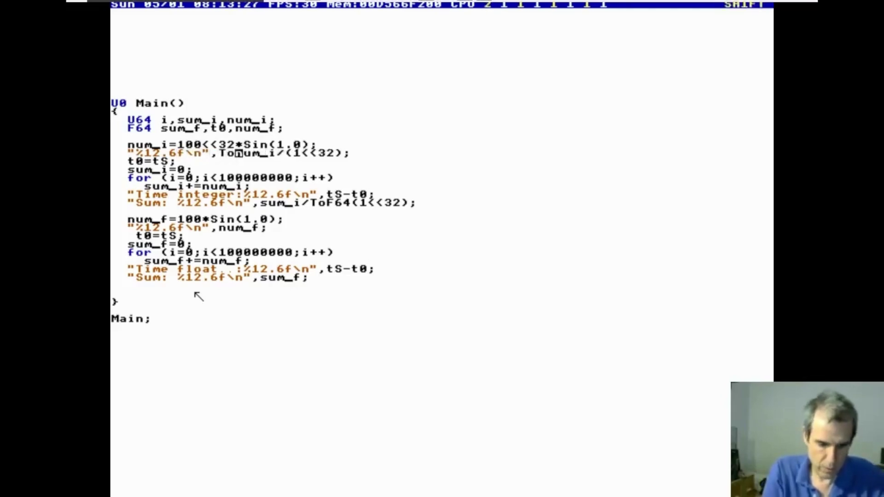
pyautogui.write('4(')
pyautogui.press('End')
pyautogui.press('Left')
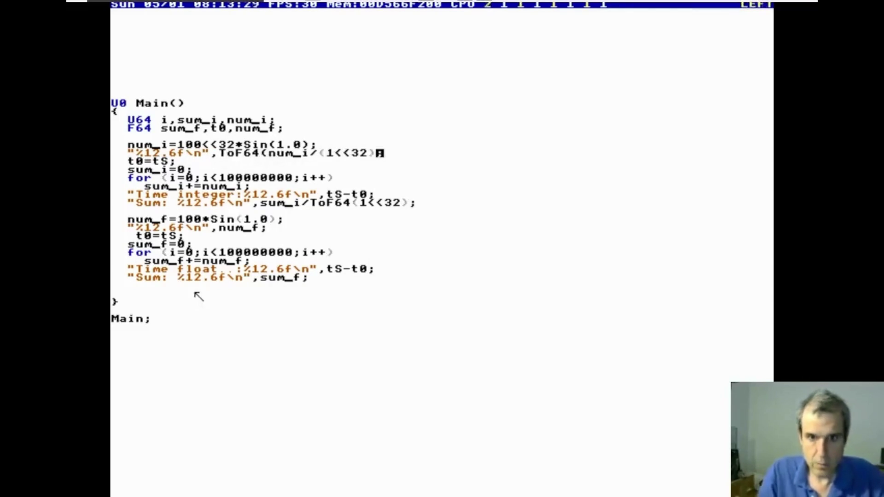
pyautogui.write(')')
pyautogui.press('F5')
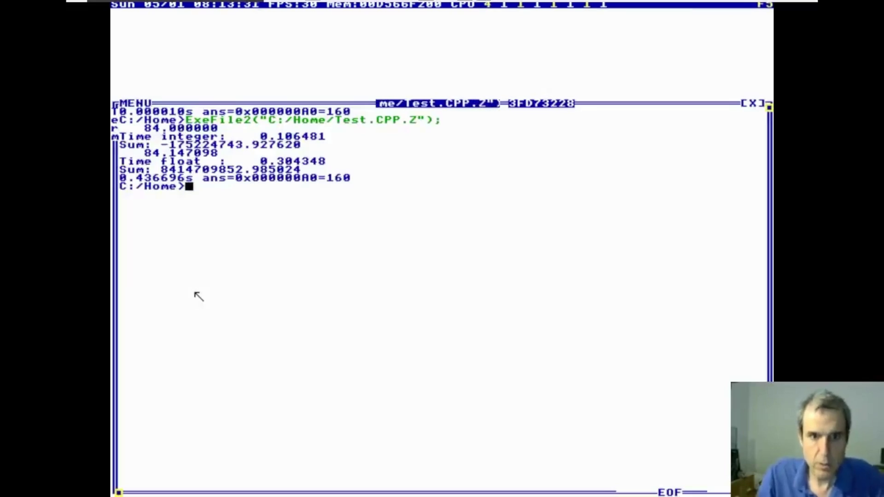
pyautogui.hotkey('shift', 'Escape')
# Move the closing parenthesis to give ToF64(num_i)/(1<<32) and run, showing 84.147098.
pyautogui.press('Left')
pyautogui.press('Left')
pyautogui.press('Left')
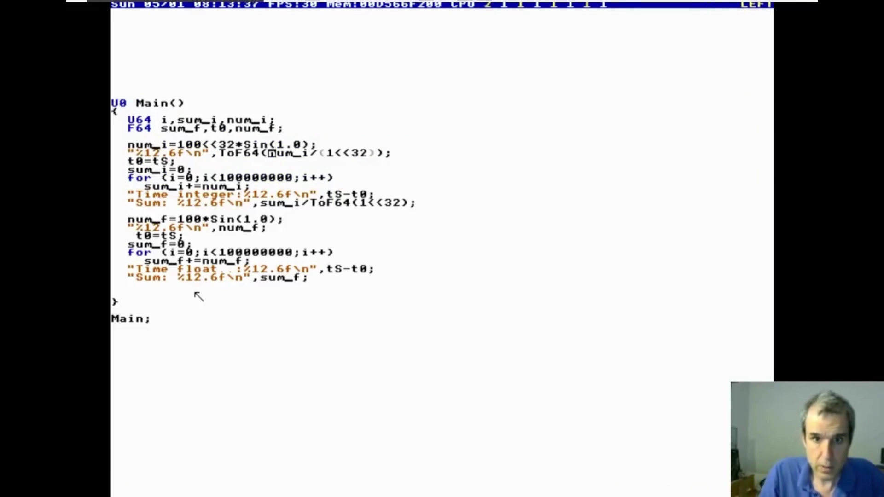
pyautogui.press('Right')
pyautogui.write(')')
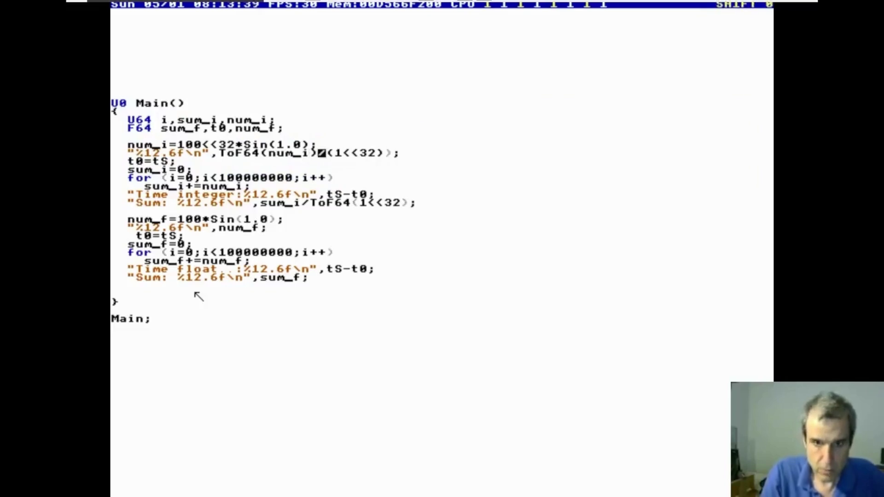
pyautogui.press('Right')
pyautogui.press('Right')
pyautogui.press('Right')
pyautogui.press('Right')
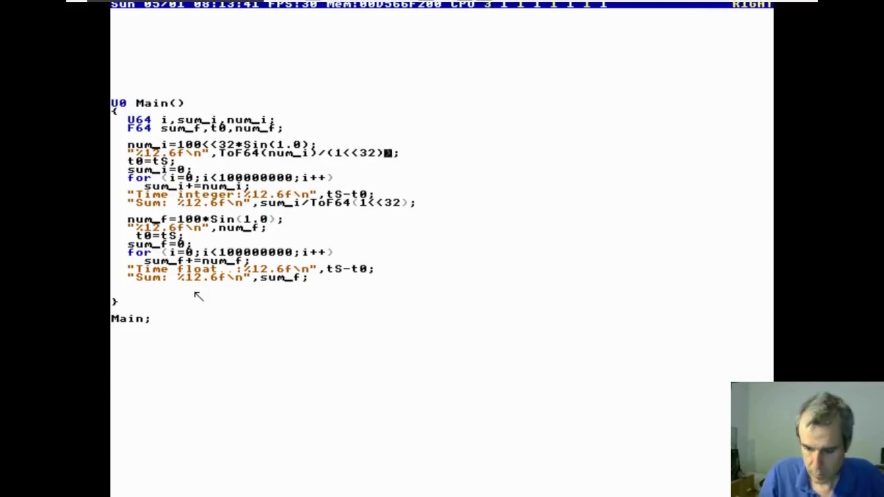
pyautogui.press('F5')
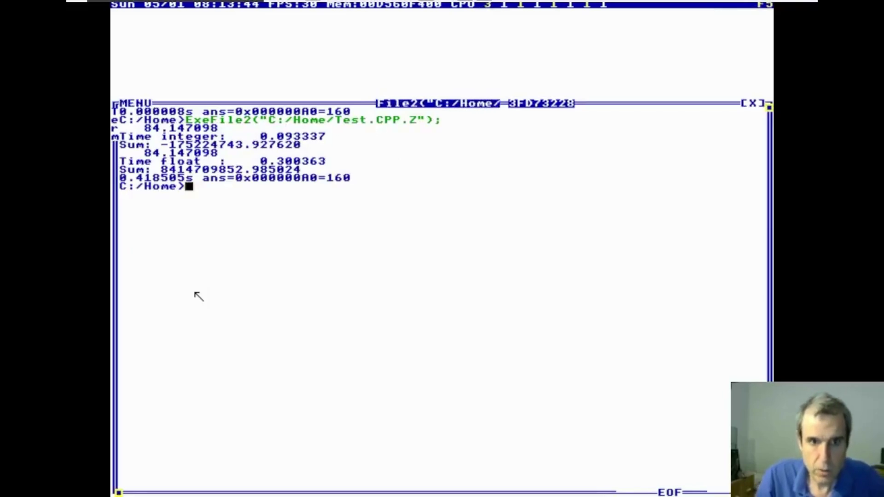
pyautogui.press('Up')
pyautogui.press('Up')
pyautogui.press('Up')
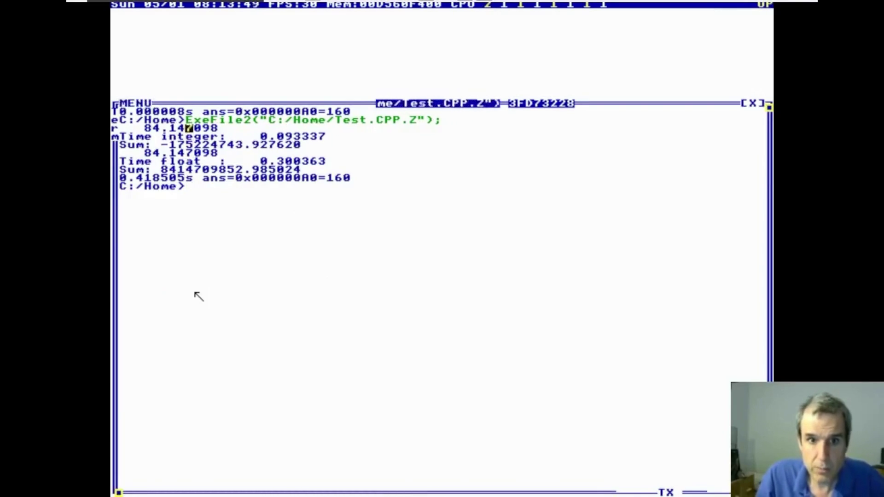
# Return to the Test.CPP.Z source and check the 100000000 loop count.
pyautogui.press('Down')
pyautogui.press('Down')
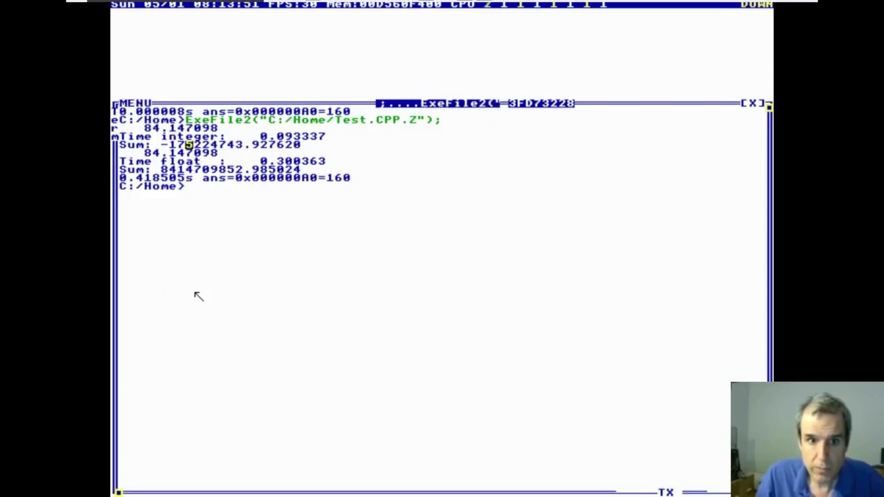
pyautogui.hotkey('shift', 'Escape')
pyautogui.press('Down')
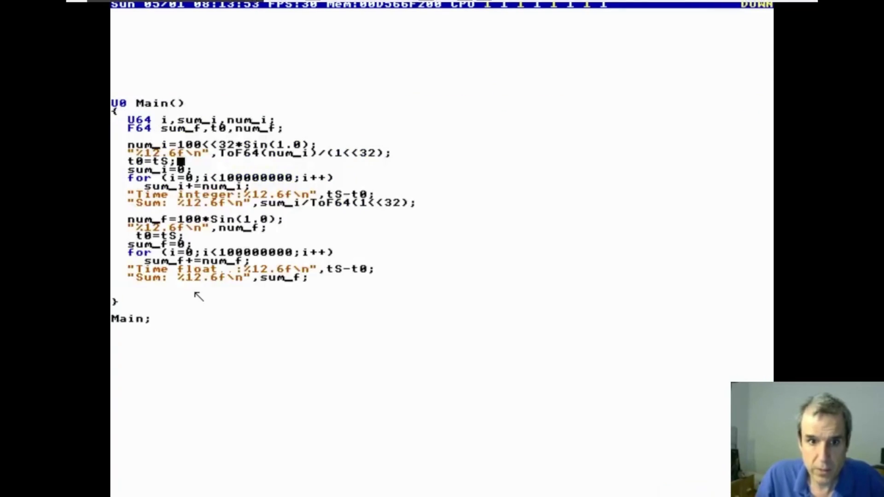
pyautogui.press('Right')
pyautogui.press('Left')
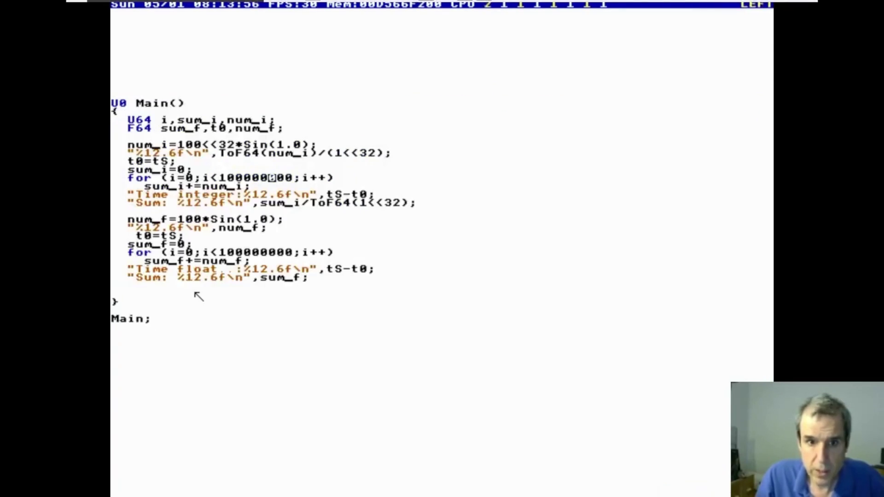
pyautogui.press('Right')
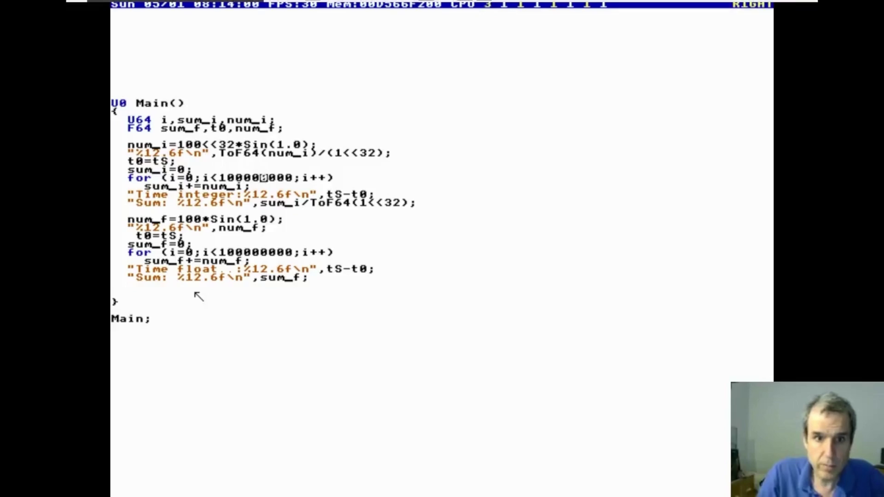
# Change the num_i and num_f multipliers from 100 to 10 and run the program.
pyautogui.press('Up')
pyautogui.press('Right')
pyautogui.press('Right')
pyautogui.press('Right')
pyautogui.press('Up')
pyautogui.press('BackSpace')
pyautogui.press('Down')
pyautogui.press('Down')
pyautogui.press('Down')
pyautogui.press('Down')
pyautogui.press('Right')
pyautogui.press('Right')
pyautogui.press('Right')
pyautogui.press('BackSpace')
pyautogui.press('F5')
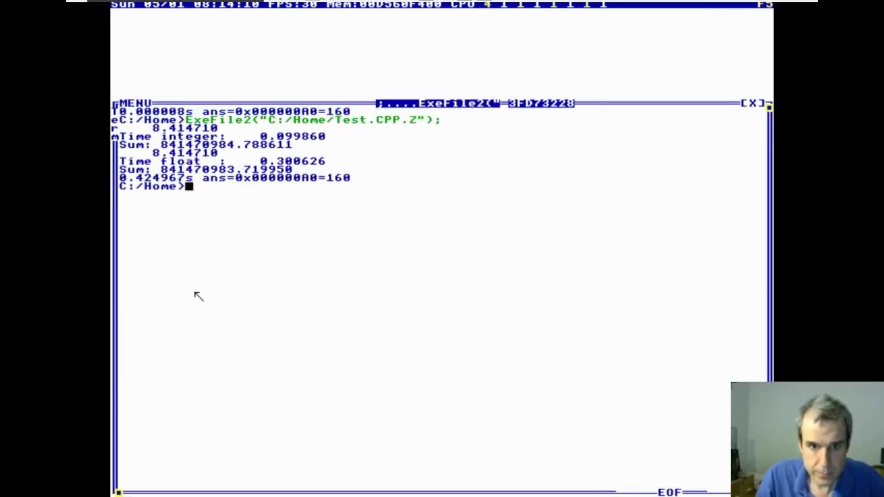
# Delete the num_i and num_f debug printf lines from the source.
pyautogui.hotkey('shift', 'Escape')
pyautogui.press('Up')
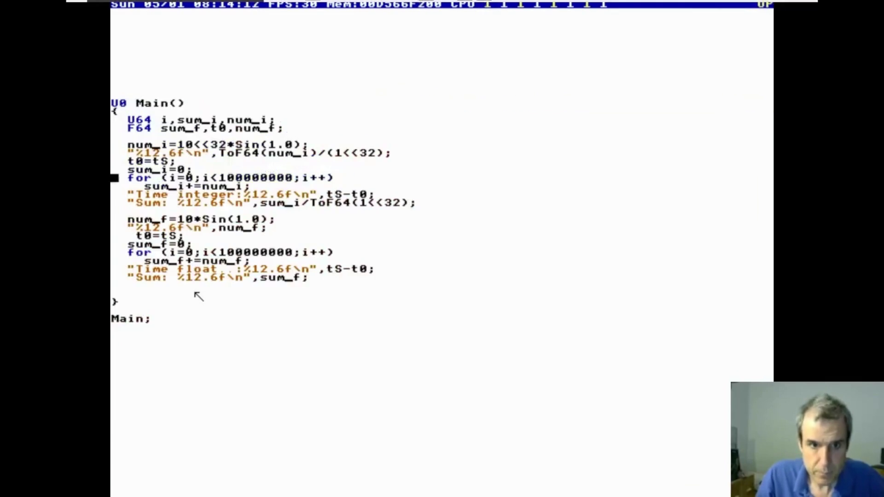
pyautogui.hotkey('shift', 'Up')
pyautogui.press('Delete')
pyautogui.press('Down')
pyautogui.press('Down')
pyautogui.press('Down')
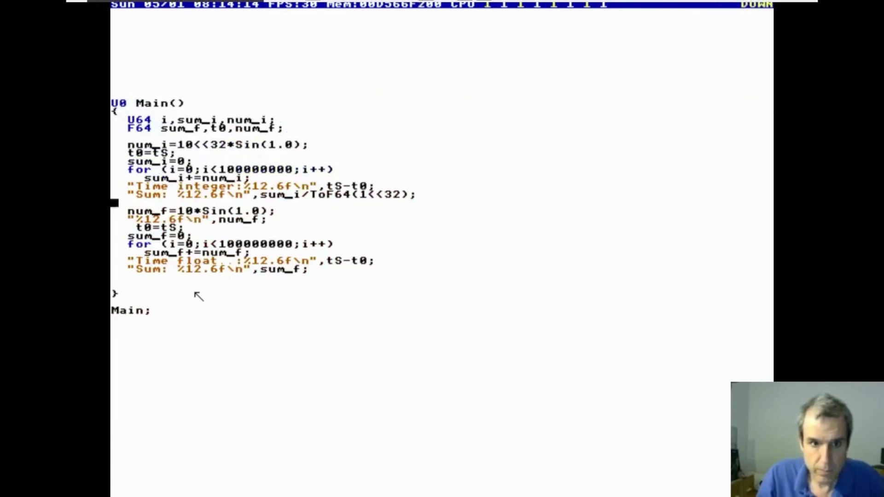
pyautogui.press('Up')
pyautogui.hotkey('shift', 'Up')
pyautogui.hotkey('shift', 'Delete')
# Rerun the cleaned program: integer sum 841470984.788611 versus float 841470983.719950.
pyautogui.press('Right')
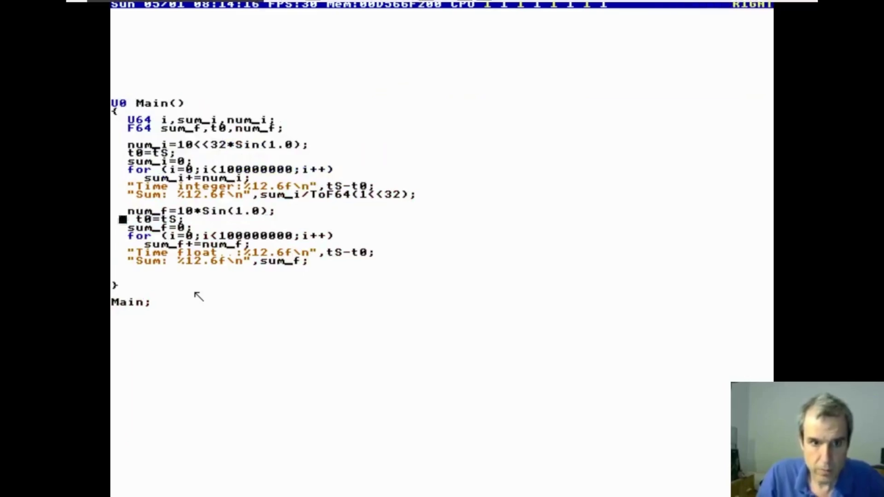
pyautogui.press('Up')
pyautogui.press('Right')
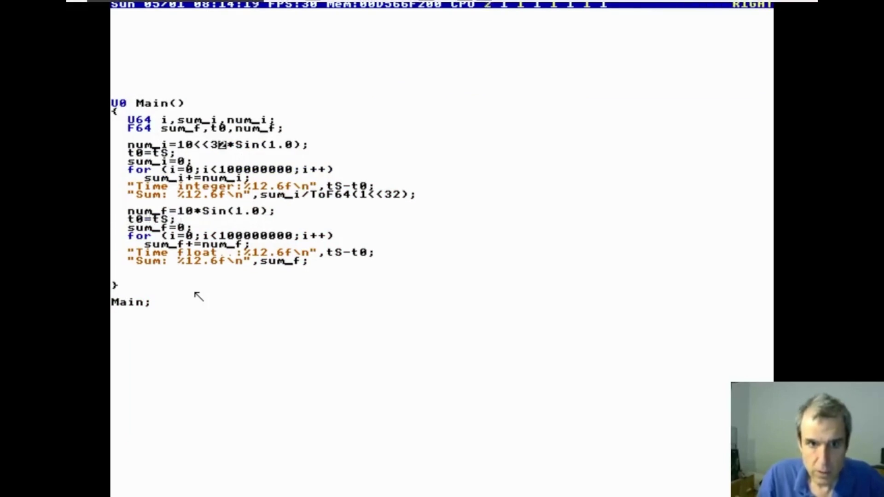
pyautogui.press('Right')
pyautogui.press('Right')
pyautogui.press('Right')
pyautogui.press('Right')
pyautogui.press('Right')
pyautogui.press('Right')
pyautogui.press('Down')
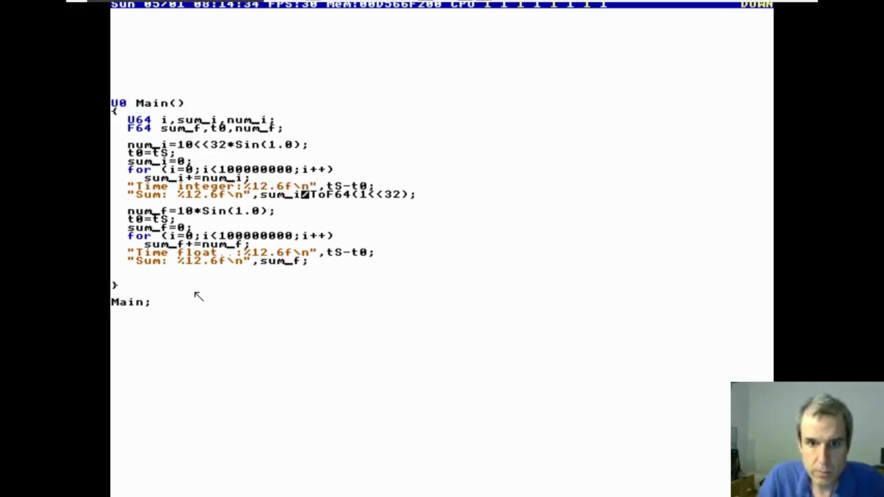
pyautogui.press('F5')
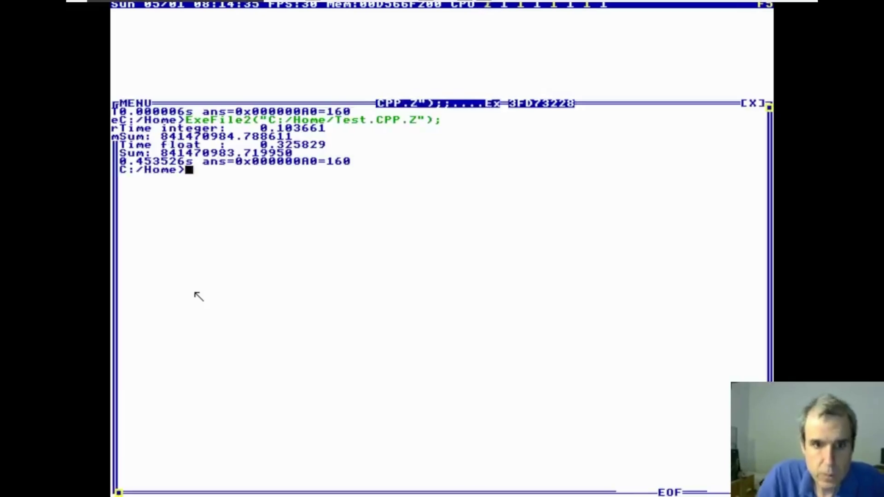
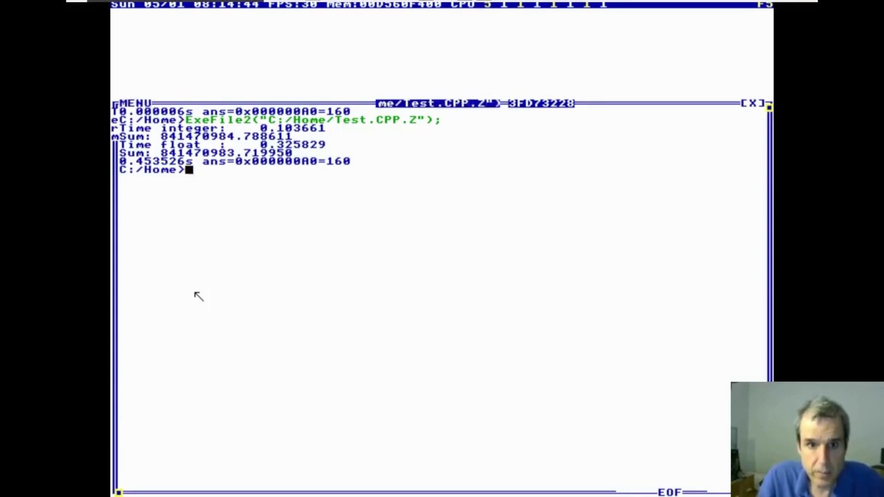
# Close the TempleOS terminal to show Test.CPP.Z, then exit VMware fullscreen and release input.
pyautogui.hotkey('shift', 'Escape')
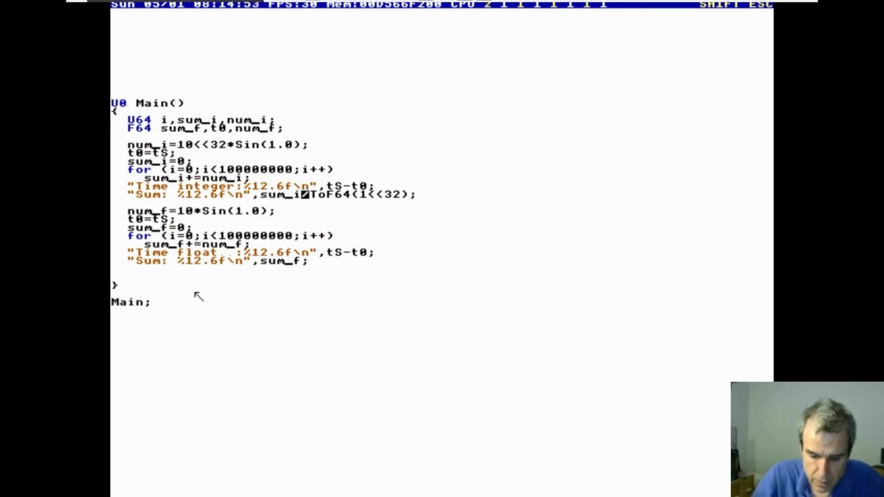
pyautogui.hotkey('ctrl', 'alt', 'Return')
pyautogui.hotkey('ctrl', 'alt')
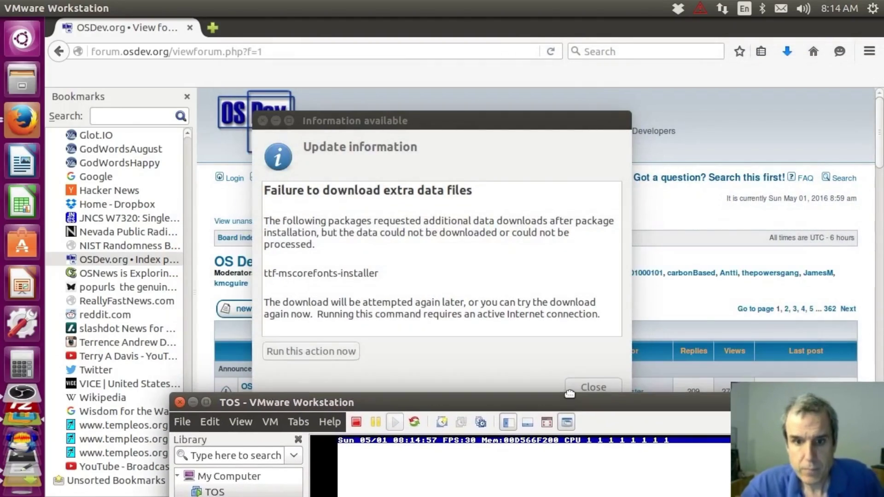
# Retry the failed ttf-mscorefonts-installer data download, authenticating with the administrator password.
pyautogui.click(309, 353)
pyautogui.click(309, 354)
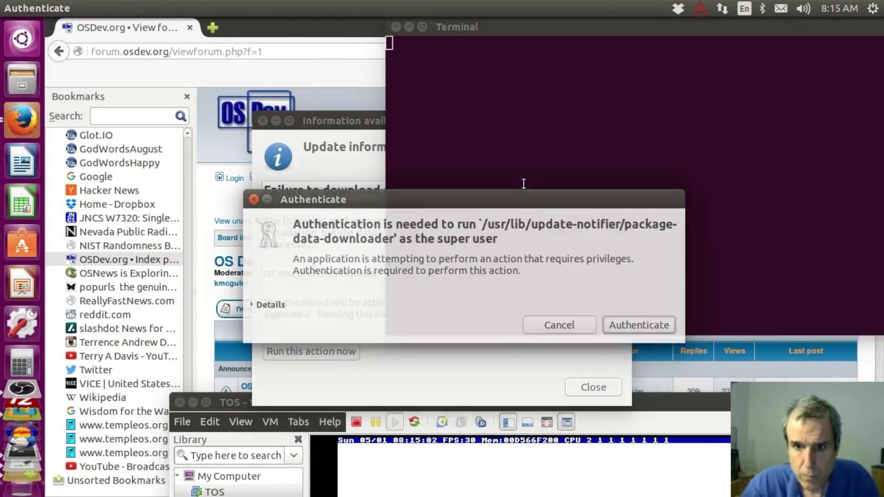
pyautogui.write('••••••')
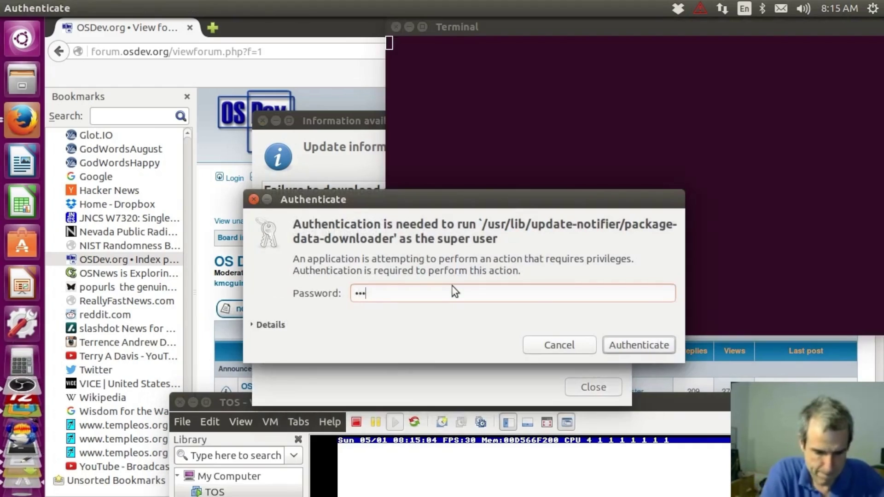
pyautogui.press('BackSpace')
pyautogui.press('BackSpace')
pyautogui.press('BackSpace')
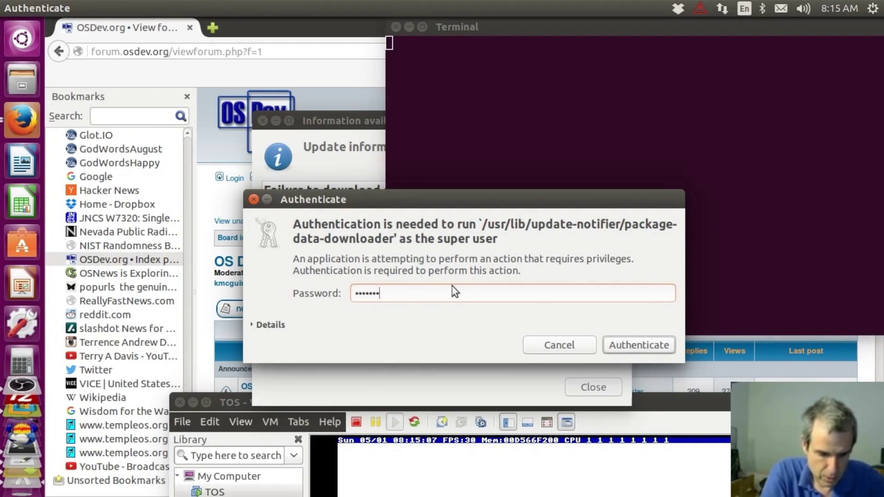
pyautogui.press('Return')
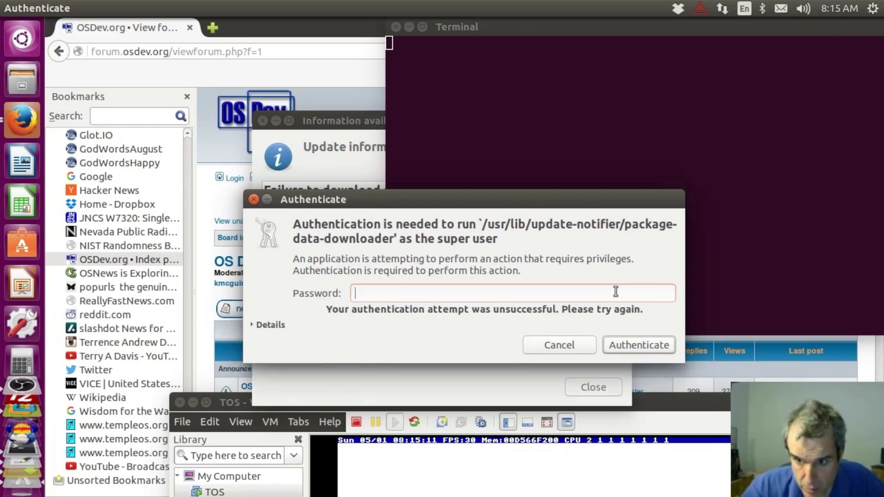
pyautogui.write('••••••••••')
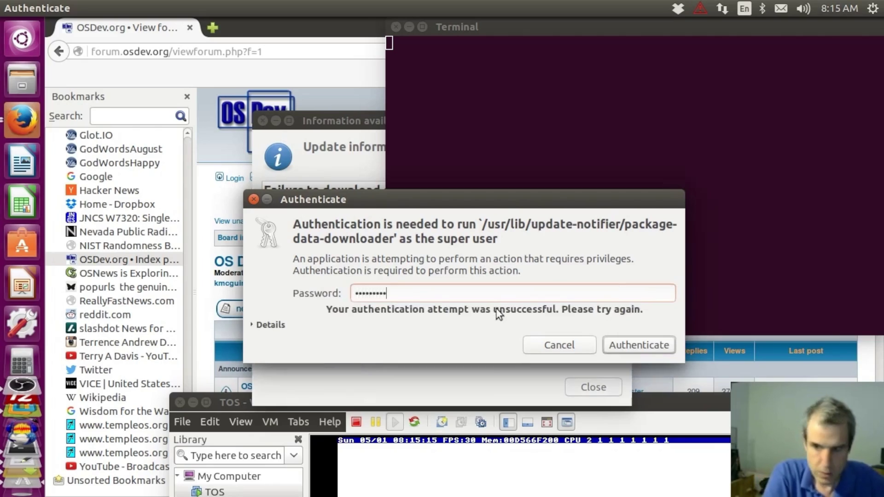
pyautogui.press('Return')
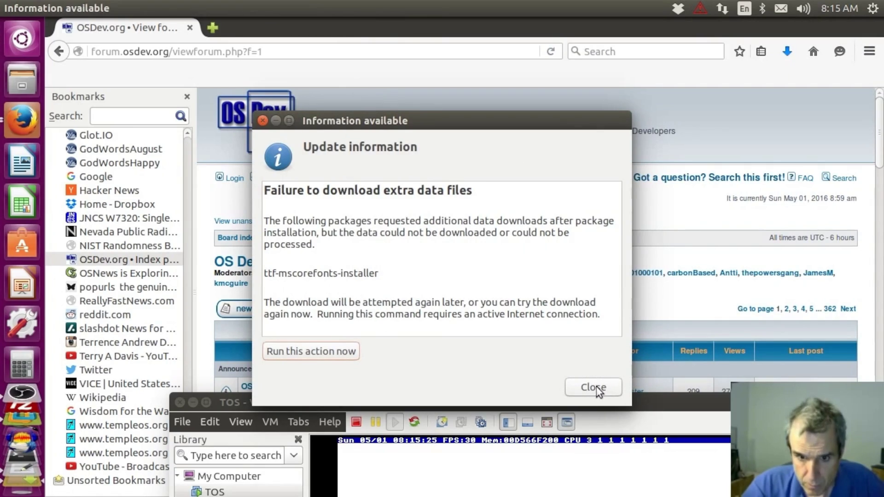
# Close the Update information notice and move the VM window up the screen.
pyautogui.click(598, 391)
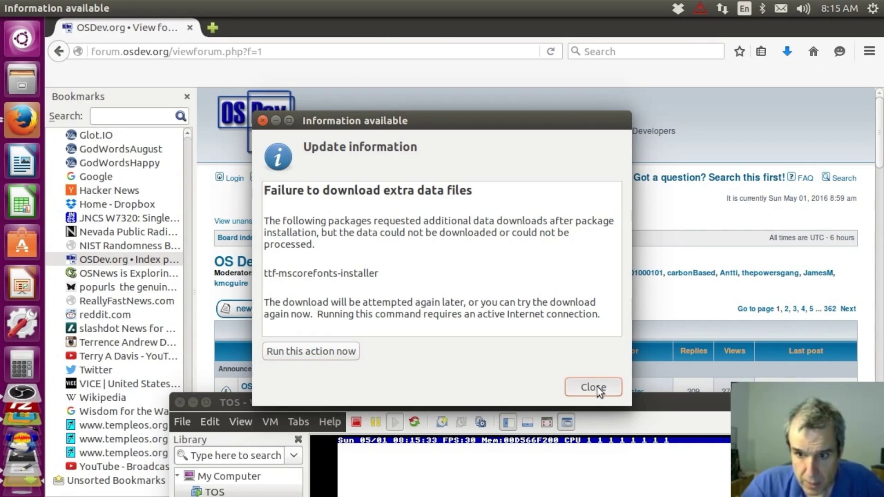
pyautogui.click(597, 391)
pyautogui.moveTo(590, 397)
pyautogui.mouseDown()
pyautogui.moveTo(600, 30)
pyautogui.moveTo(573, 157)
pyautogui.mouseUp()
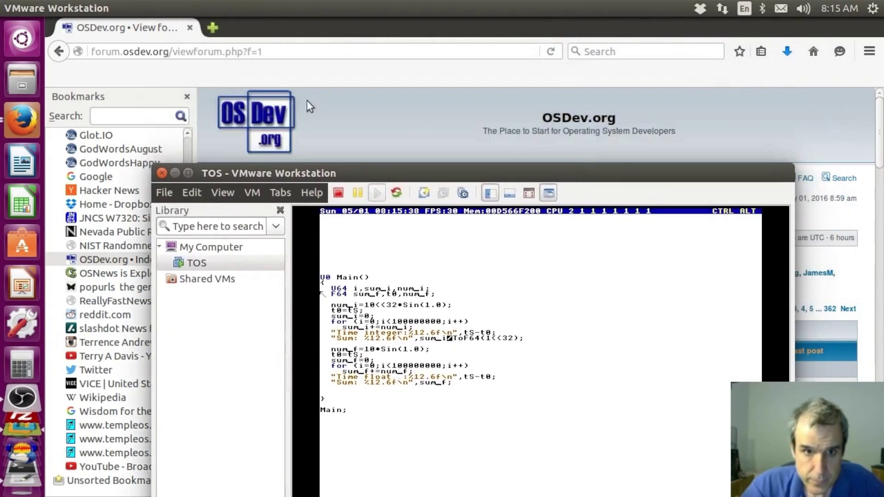
# Close the OSDev forum browser window, leaving the Yahoo Mail window in front.
pyautogui.click(322, 106)
pyautogui.click(190, 28)
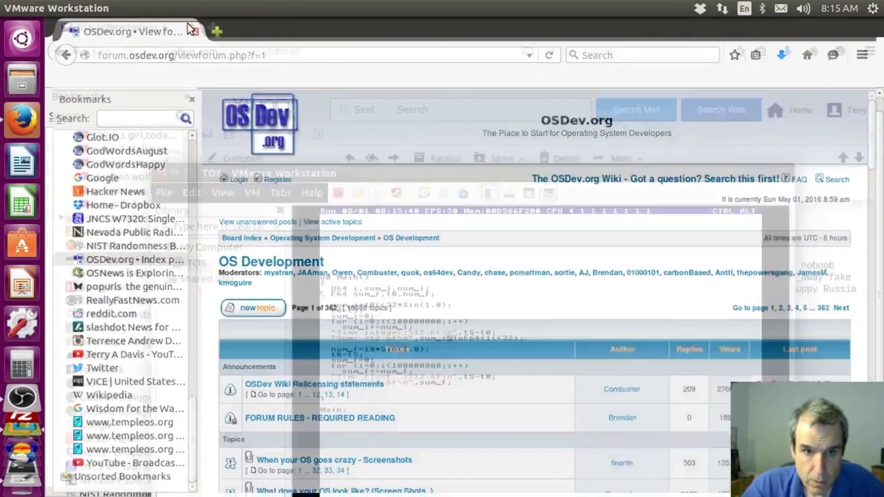
pyautogui.click(258, 147)
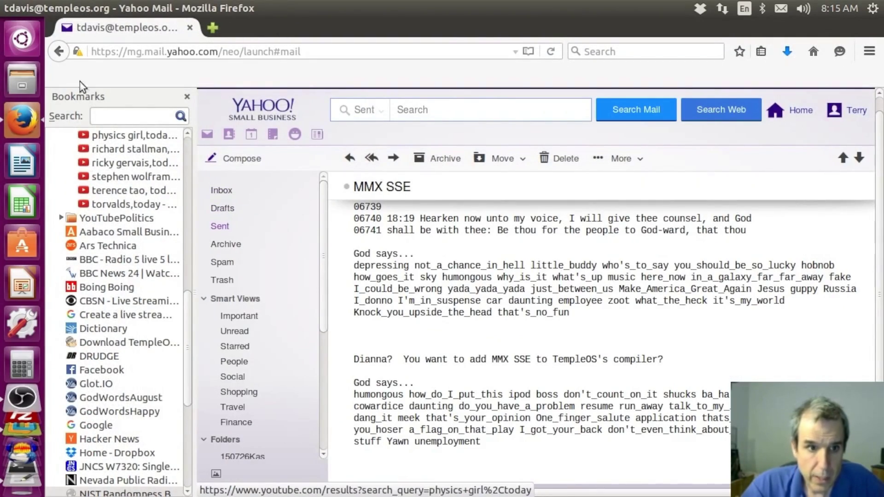
# Open a new Firefox window from the launcher showing the TempleOS home page.
pyautogui.rightClick(29, 119)
pyautogui.click(90, 119)
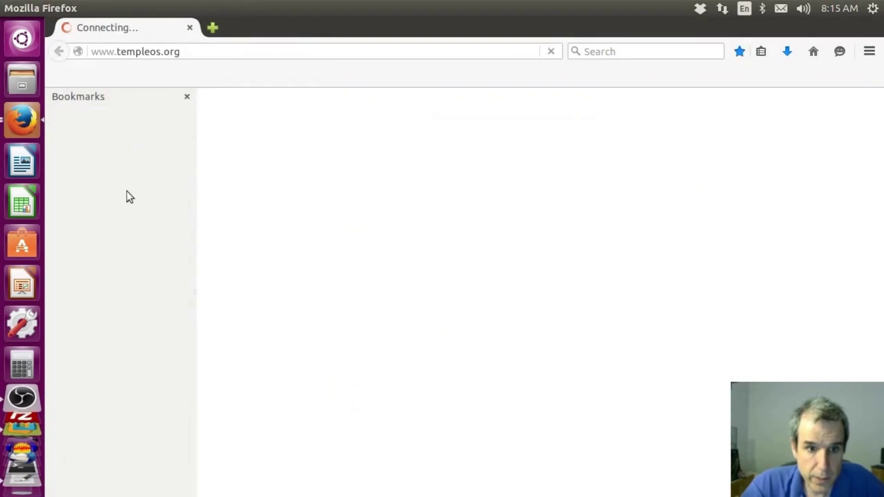
pyautogui.scroll(-5, 155, 341)
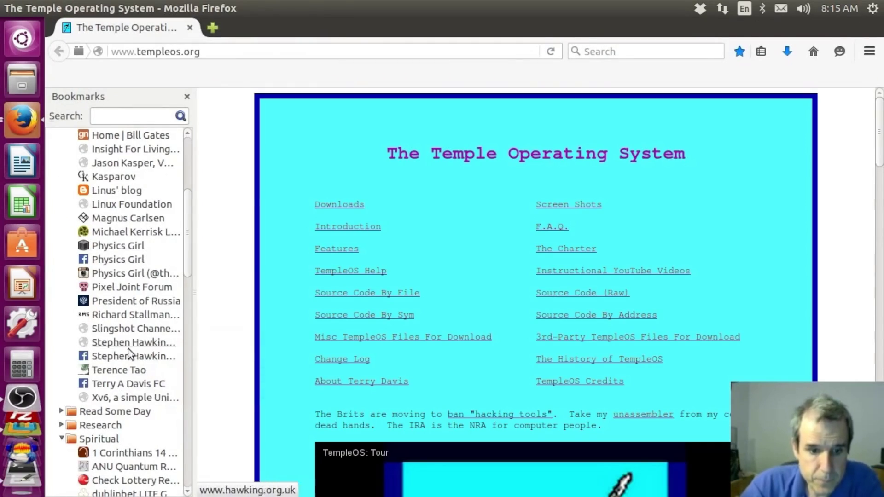
pyautogui.scroll(-8, 133, 345)
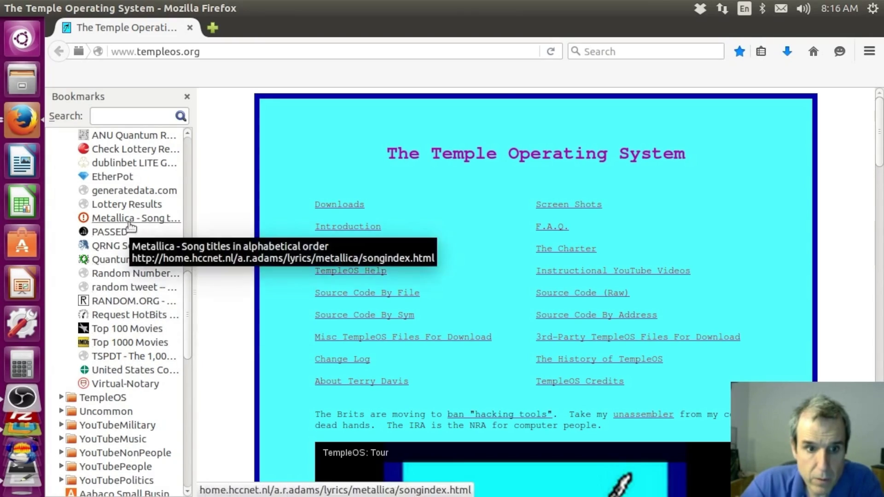
# Get 128 random hexadecimal bytes from HotBits, visiting its main page first.
pyautogui.click(136, 318)
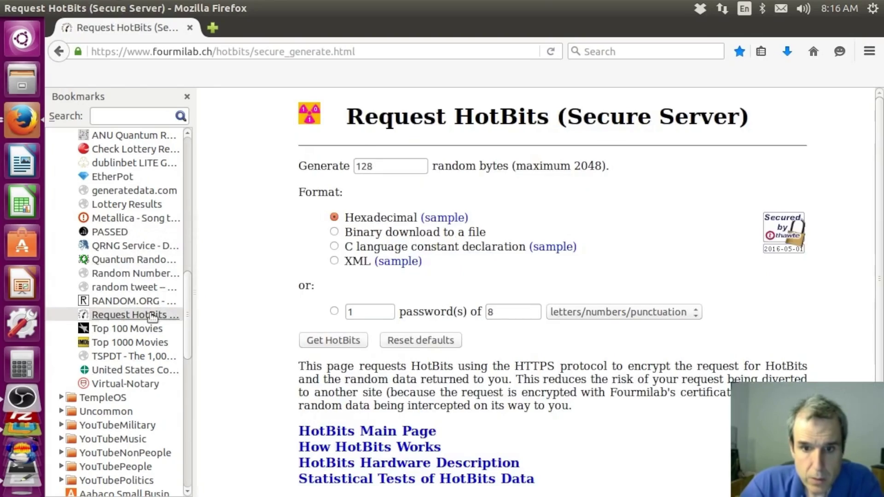
pyautogui.scroll(-1, 386, 359)
pyautogui.click(365, 404)
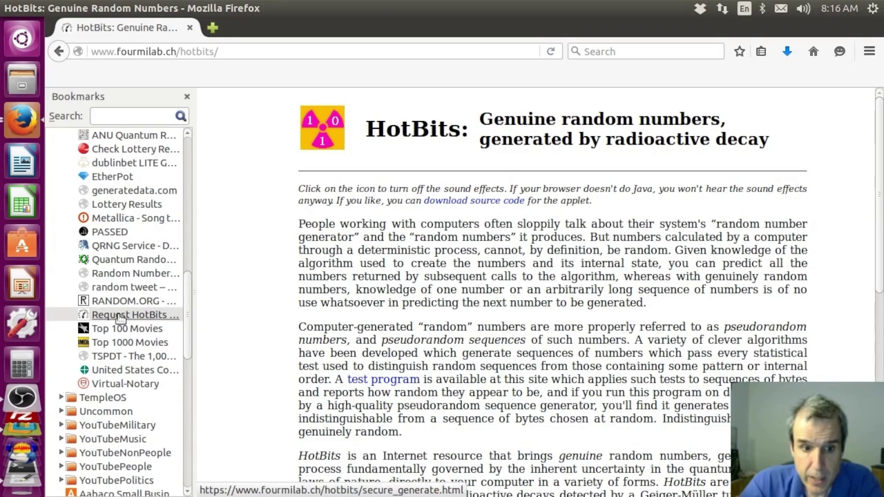
pyautogui.click(120, 317)
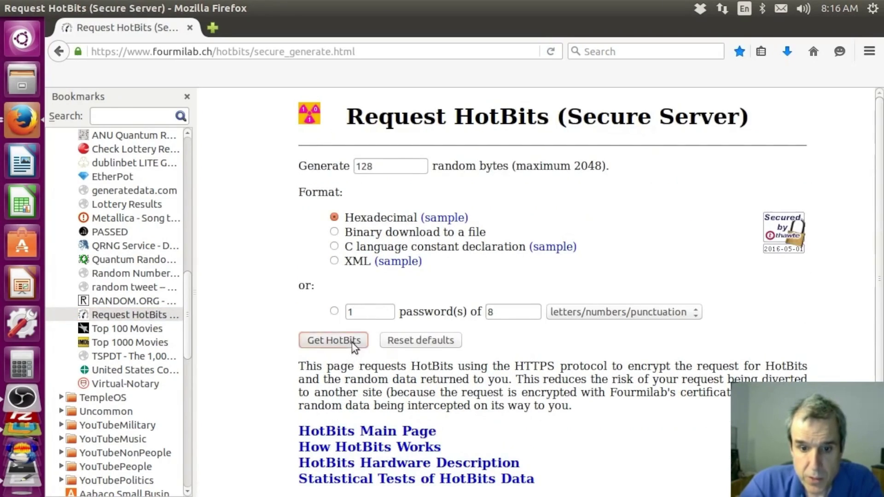
pyautogui.click(354, 345)
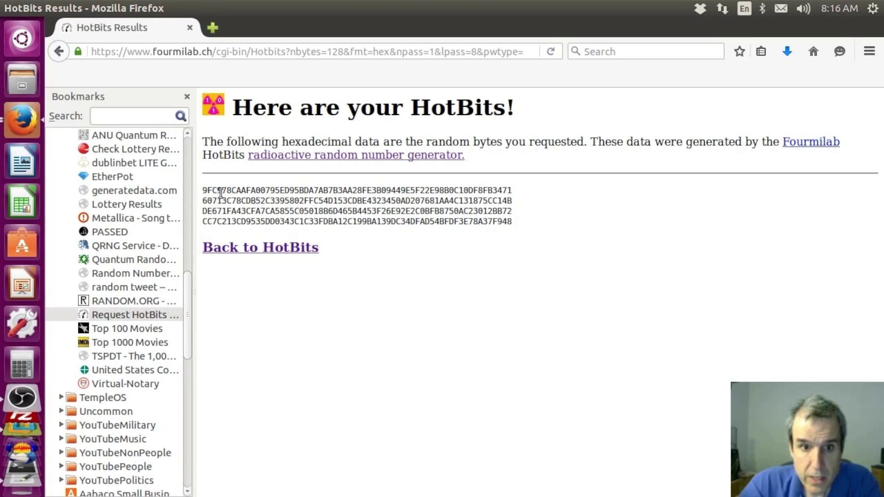
pyautogui.scroll(-5, 22, 258)
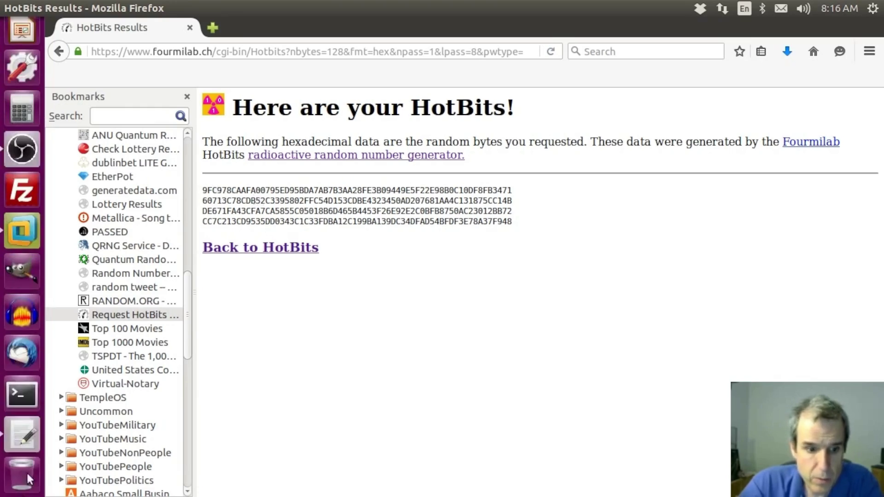
pyautogui.click(25, 433)
# Bring the NumBible.TXT gedit window forward and move it to the screen top.
pyautogui.click(473, 307)
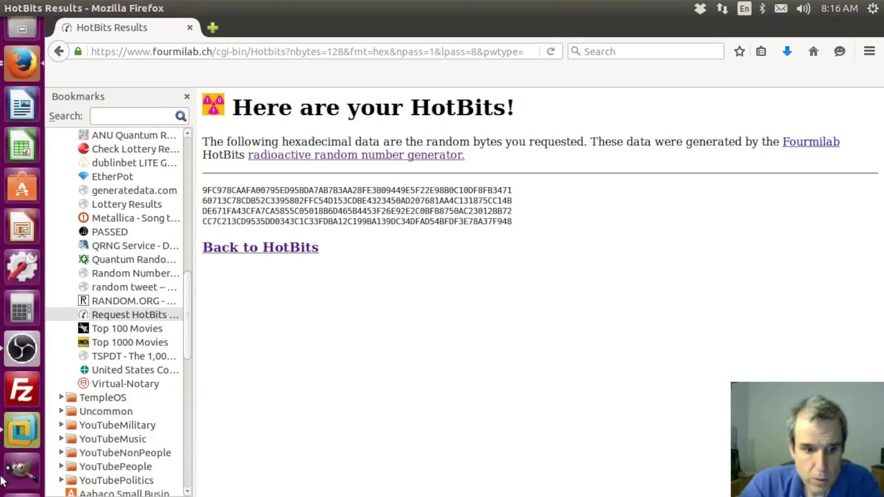
pyautogui.click(23, 435)
pyautogui.moveTo(427, 428); pyautogui.dragTo(460, 67)
# Go to line 99765 in NumBible.TXT and extend the selection over the following verses.
pyautogui.click(112, 8)
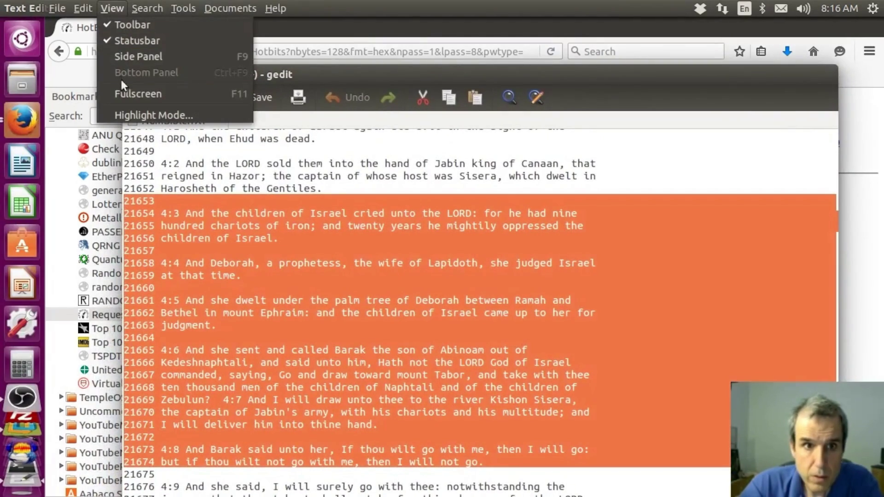
pyautogui.moveTo(152, 11)
pyautogui.click(171, 115)
pyautogui.write('99')
pyautogui.write('765')
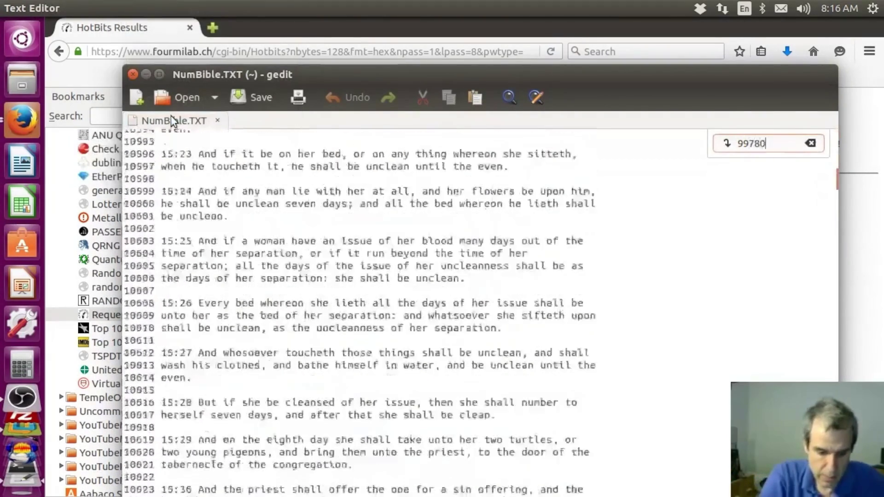
pyautogui.press('Return')
pyautogui.hotkey('shift', 'Down')
pyautogui.hotkey('shift', 'Down')
pyautogui.hotkey('shift', 'Down')
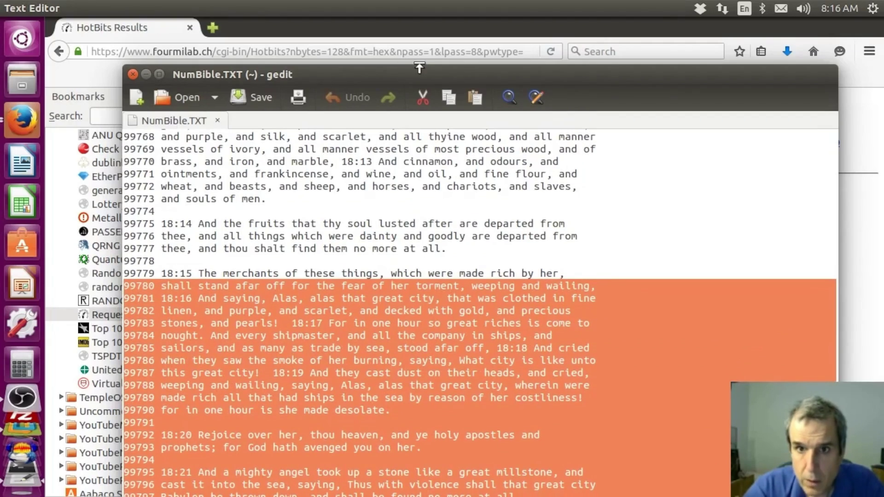
pyautogui.moveTo(419, 70); pyautogui.dragTo(414, 32)
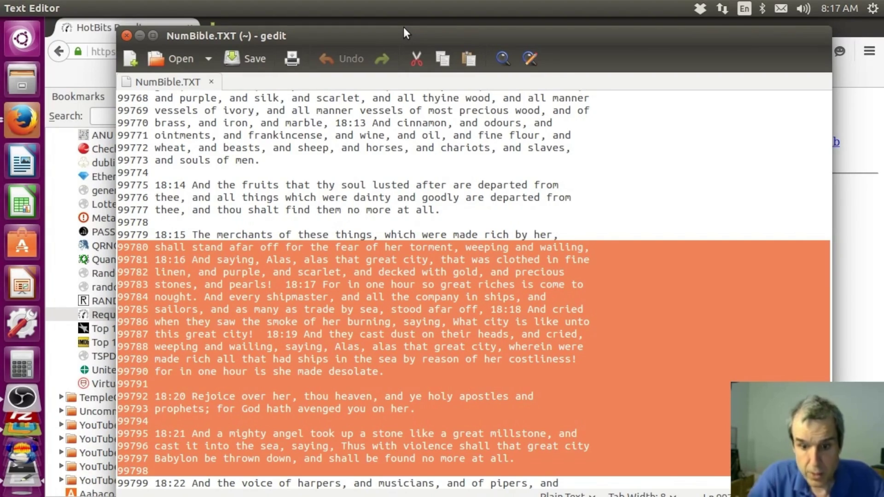
pyautogui.moveTo(481, 35); pyautogui.dragTo(421, 431)
pyautogui.click(421, 395)
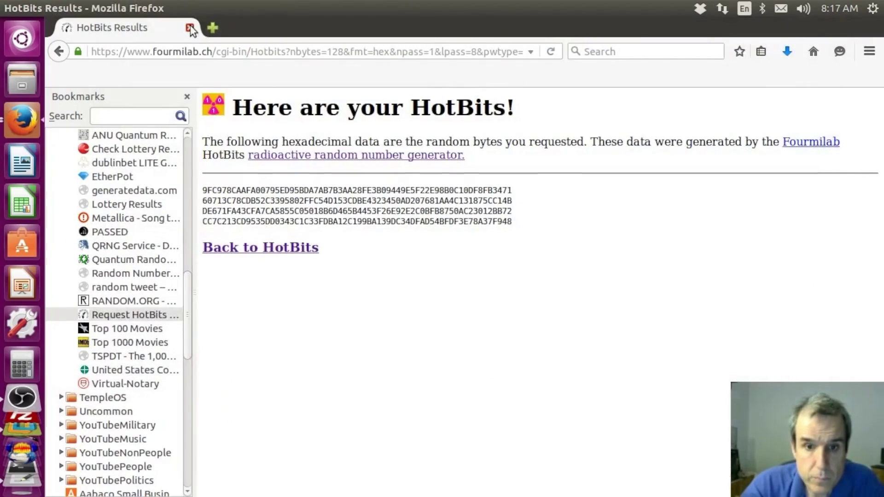
pyautogui.click(189, 28)
pyautogui.rightClick(23, 123)
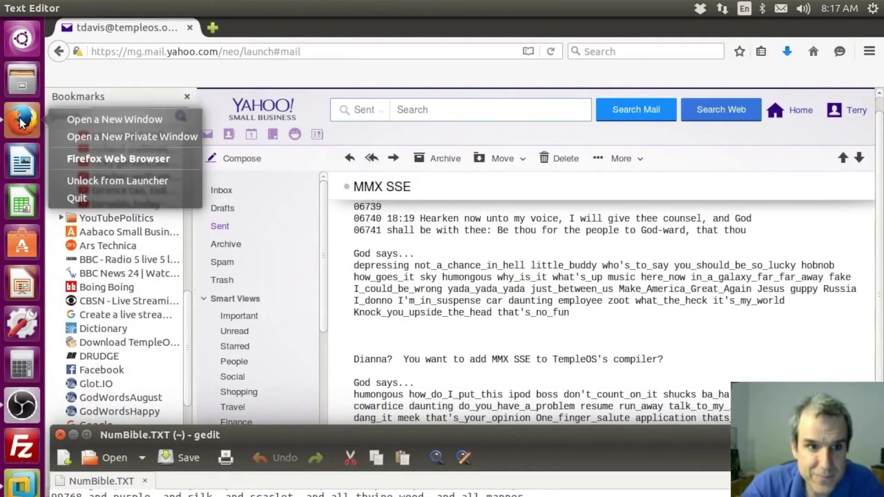
pyautogui.click(89, 121)
pyautogui.scroll(-10, 138, 438)
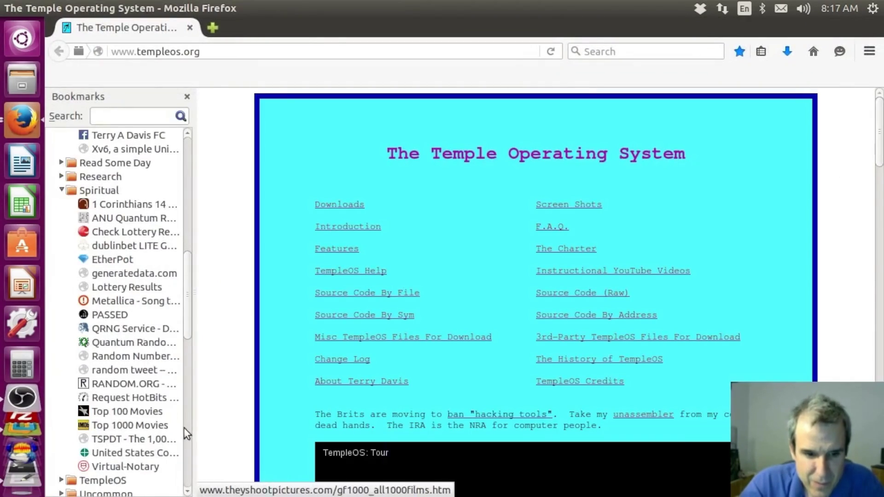
pyautogui.click(106, 190)
pyautogui.scroll(6, 152, 199)
pyautogui.scroll(4, 155, 199)
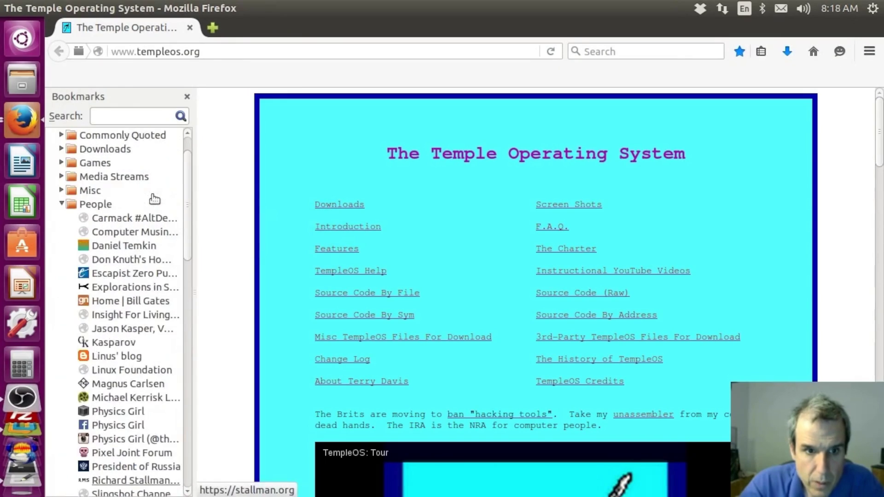
pyautogui.click(105, 205)
pyautogui.scroll(-3, 113, 306)
pyautogui.scroll(-6, 115, 306)
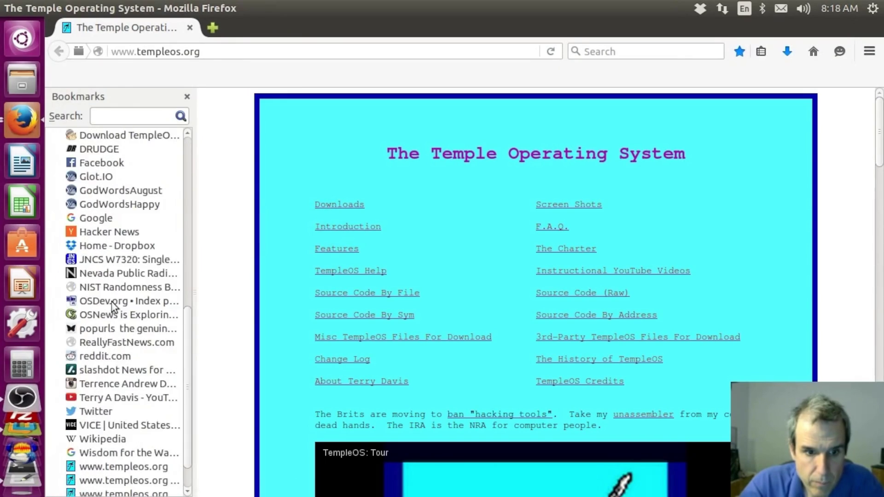
pyautogui.click(122, 357)
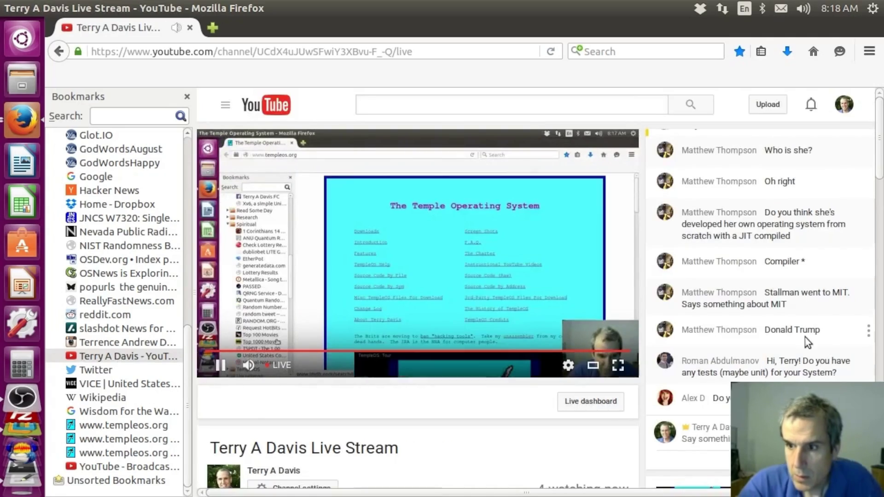
pyautogui.scroll(-2, 798, 343)
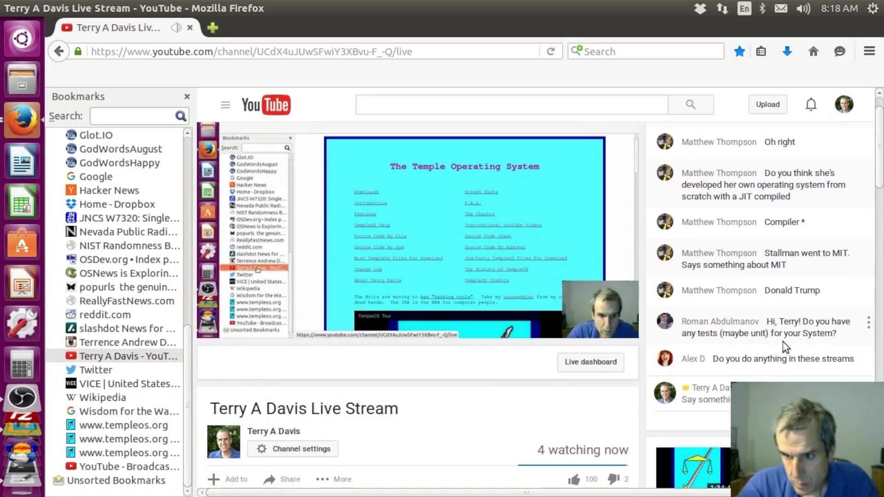
pyautogui.click(22, 472)
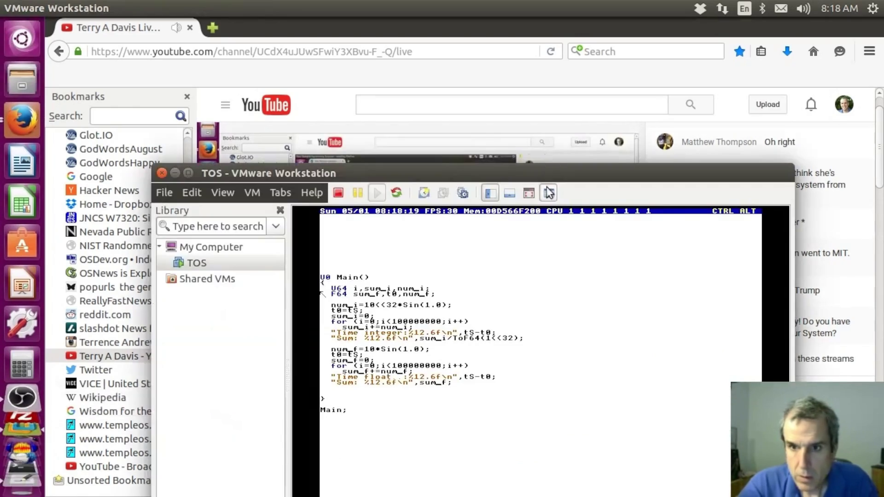
# Close the Main() source and list the /Misc directory via the personal menu.
pyautogui.moveTo(549, 179); pyautogui.dragTo(539, 87)
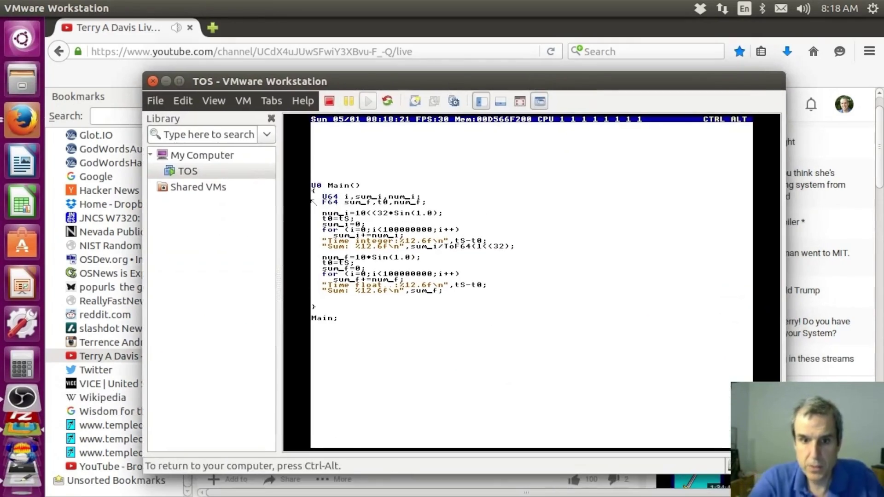
pyautogui.press('Escape')
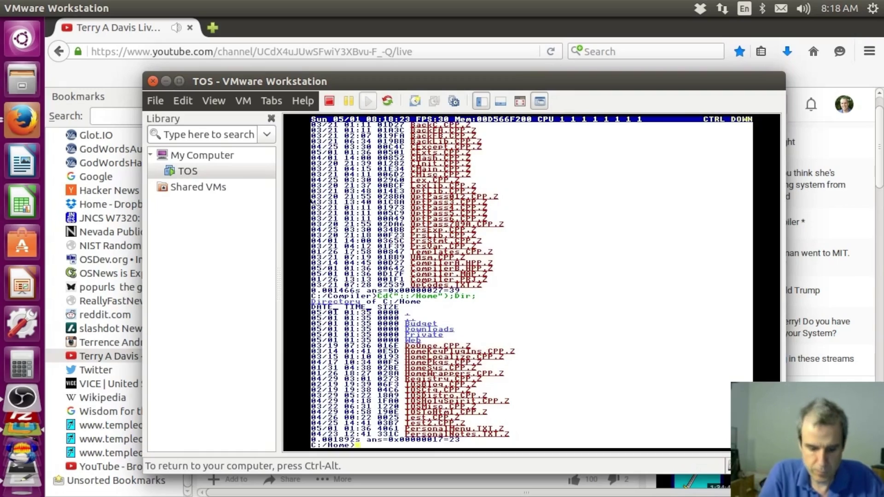
pyautogui.hotkey('ctrl', 'm')
pyautogui.press('Down')
pyautogui.press('Down')
pyautogui.press('Down')
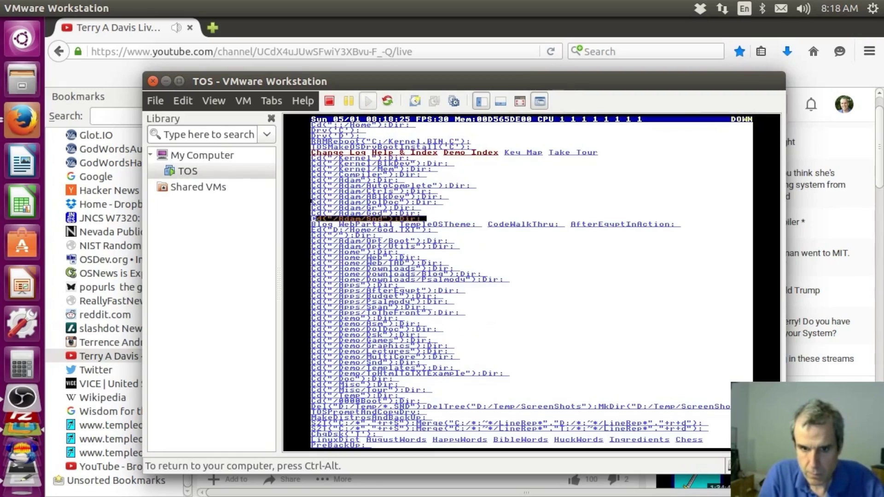
pyautogui.press('Up')
pyautogui.press('Up')
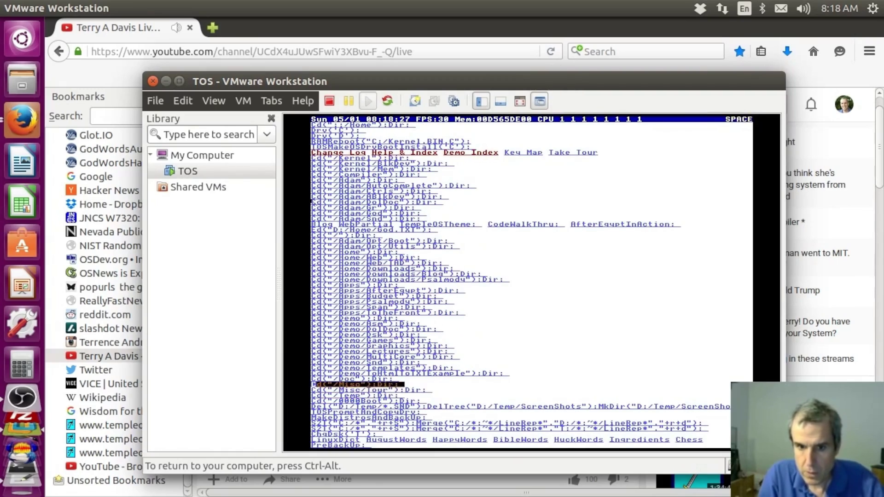
pyautogui.press('space')
pyautogui.press('Right')
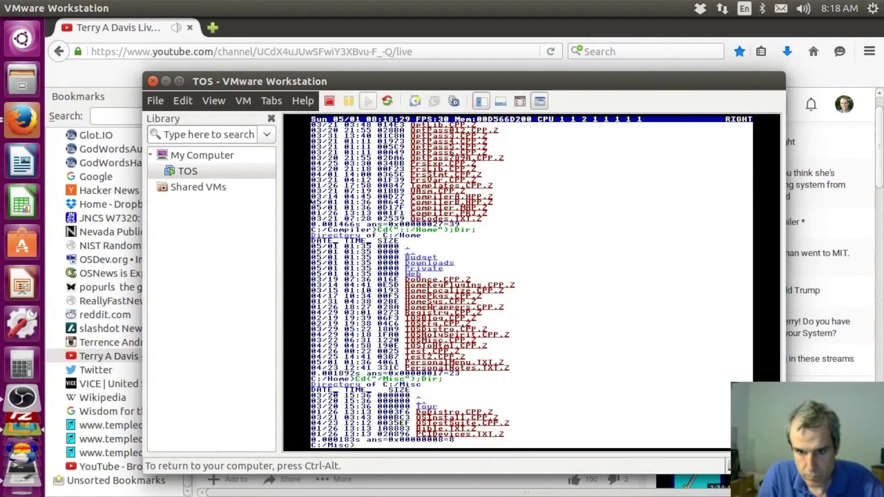
# Run STestSuite.CPP.Z with F5, then release the VM and return to the browser.
pyautogui.click(417, 423)
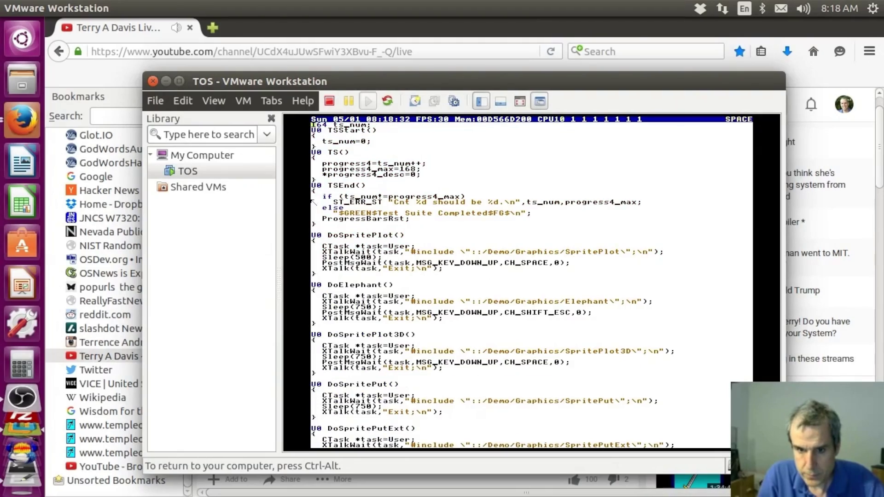
pyautogui.press('F5')
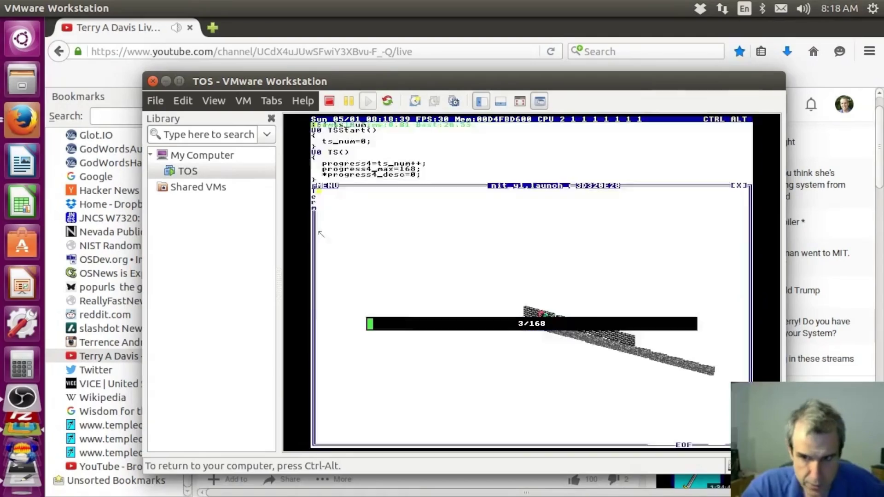
pyautogui.hotkey('ctrl', 'alt')
pyautogui.moveTo(518, 85)
pyautogui.mouseDown()
pyautogui.moveTo(559, 155)
pyautogui.moveTo(556, 319)
pyautogui.mouseUp()
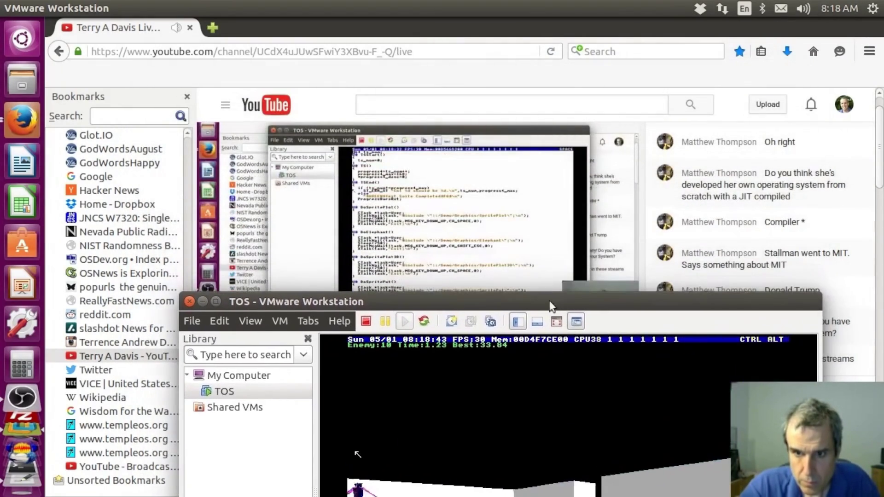
pyautogui.click(504, 101)
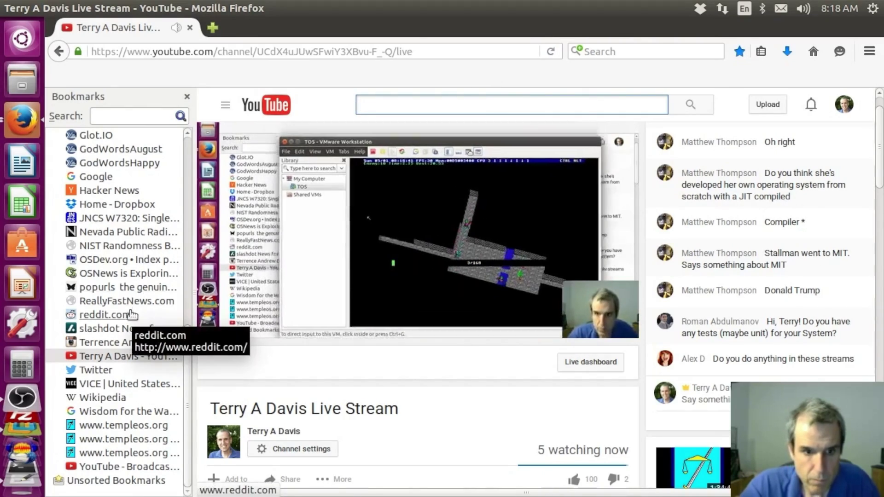
# Expand the Spiritual folder in the Bookmarks sidebar and open RANDOM.ORG.
pyautogui.scroll(5, 152, 179)
pyautogui.scroll(5, 154, 179)
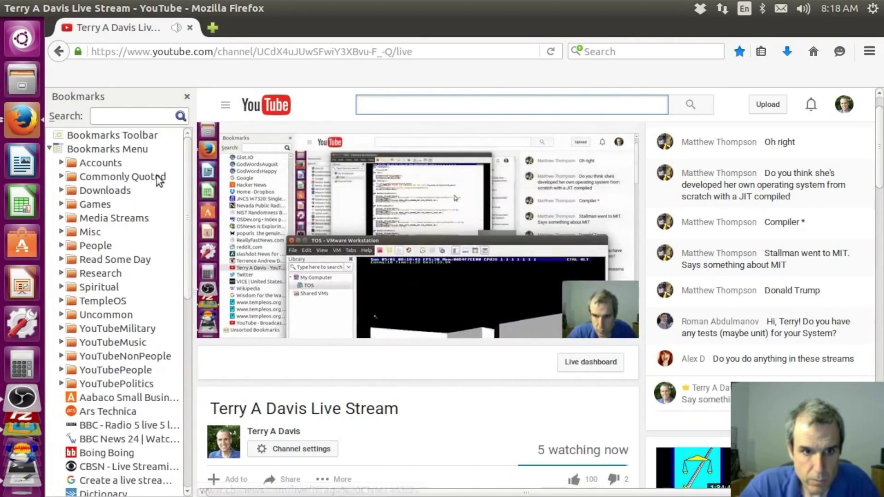
pyautogui.click(99, 288)
pyautogui.scroll(-3, 115, 433)
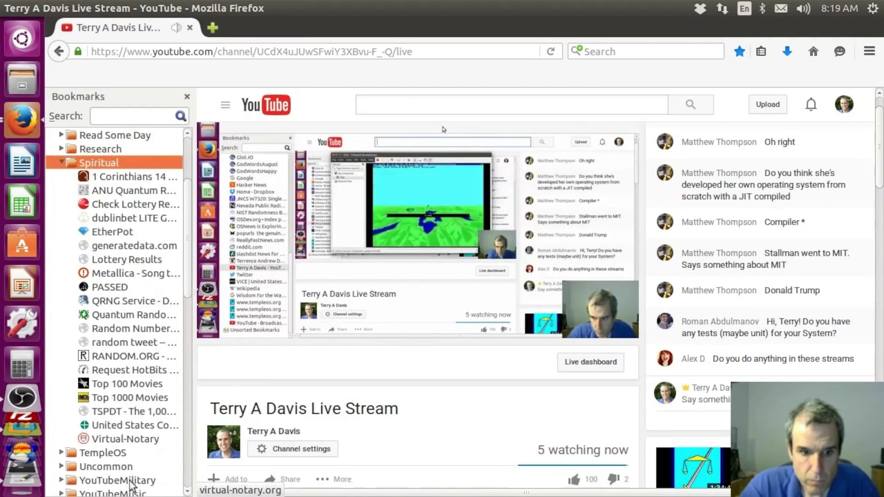
pyautogui.click(120, 357)
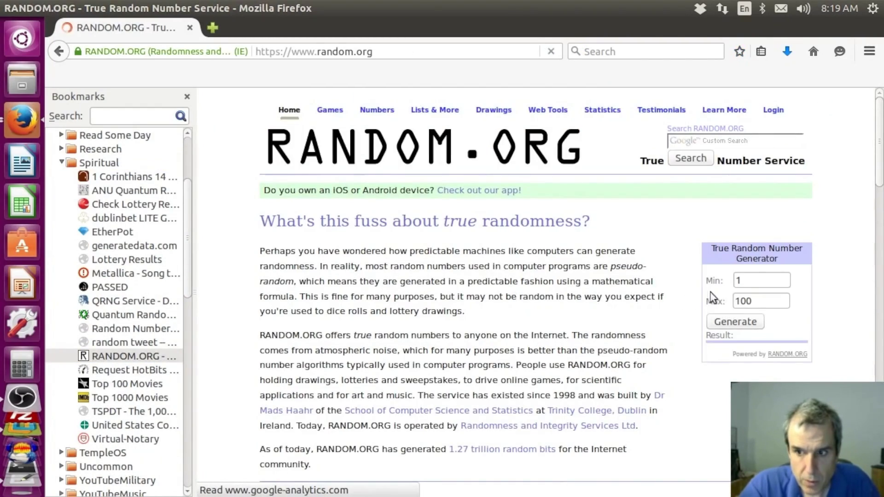
pyautogui.click(757, 297)
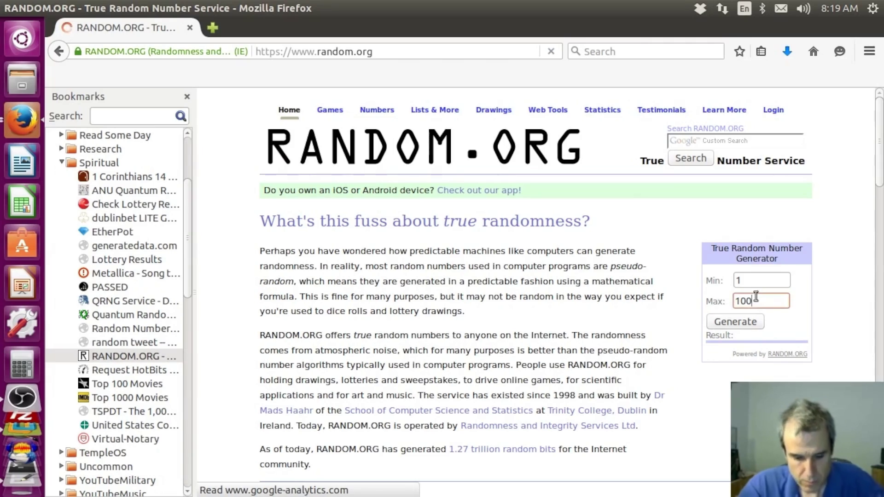
pyautogui.write('000')
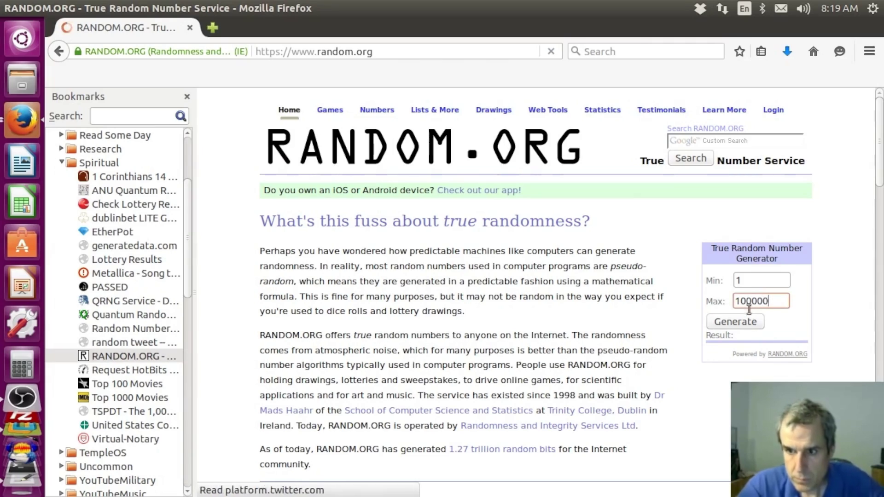
pyautogui.click(746, 325)
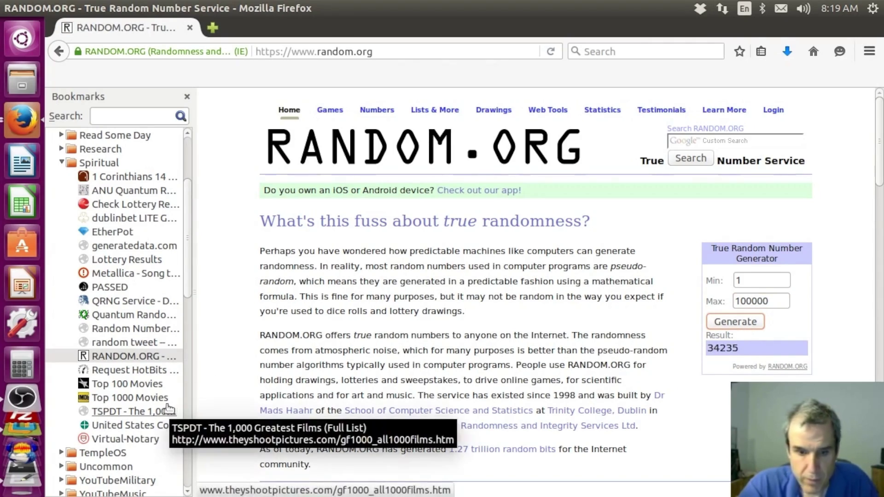
pyautogui.click(20, 438)
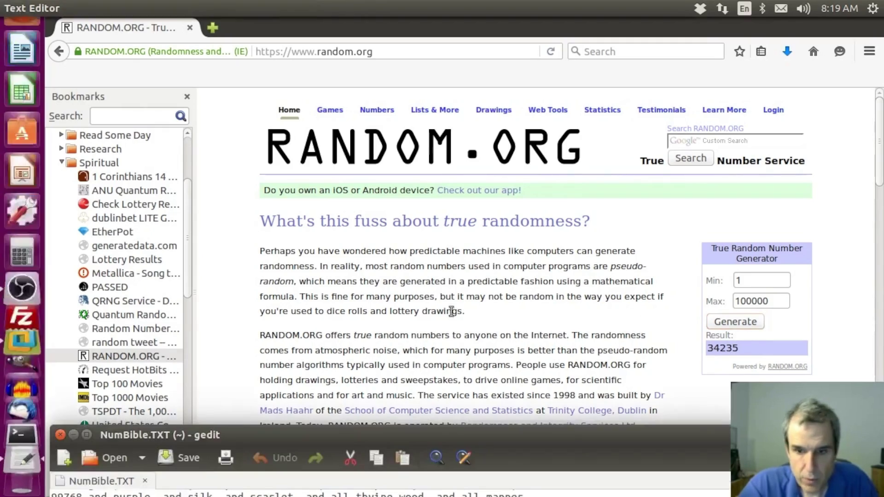
pyautogui.moveTo(441, 430); pyautogui.dragTo(489, 36)
# Go to line 34235 in NumBible.TXT, verse 19:1 on King Hezekiah, then move gedit down.
pyautogui.click(152, 7)
pyautogui.click(174, 123)
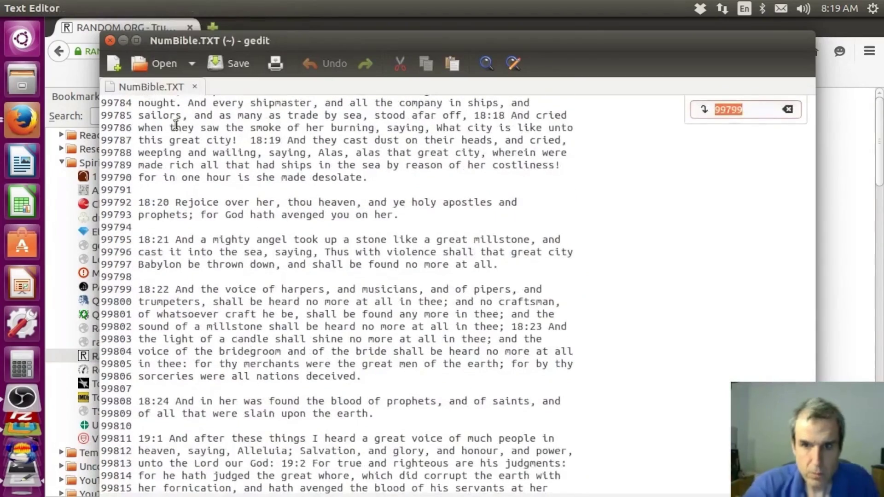
pyautogui.write('342')
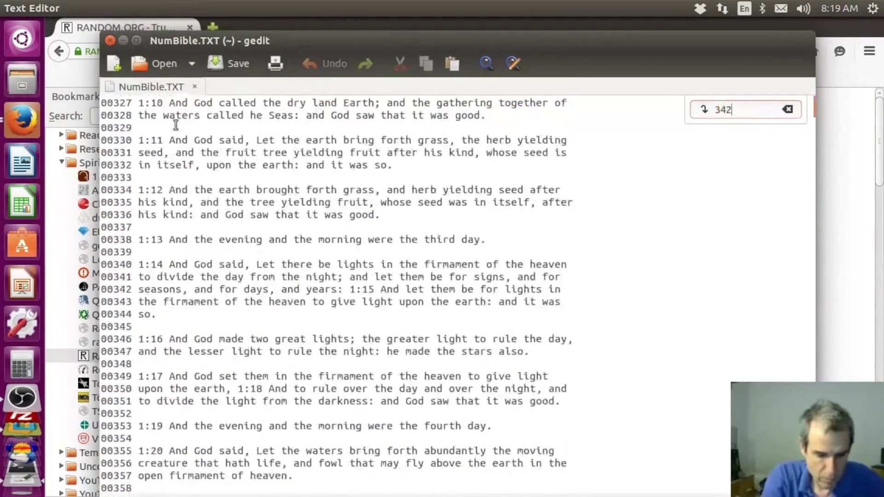
pyautogui.write('35')
pyautogui.press('Return')
pyautogui.hotkey('shift', 'Down')
pyautogui.hotkey('shift', 'Down')
pyautogui.hotkey('shift', 'Down')
pyautogui.hotkey('shift', 'Down')
pyautogui.hotkey('shift', 'Down')
pyautogui.hotkey('shift', 'Down')
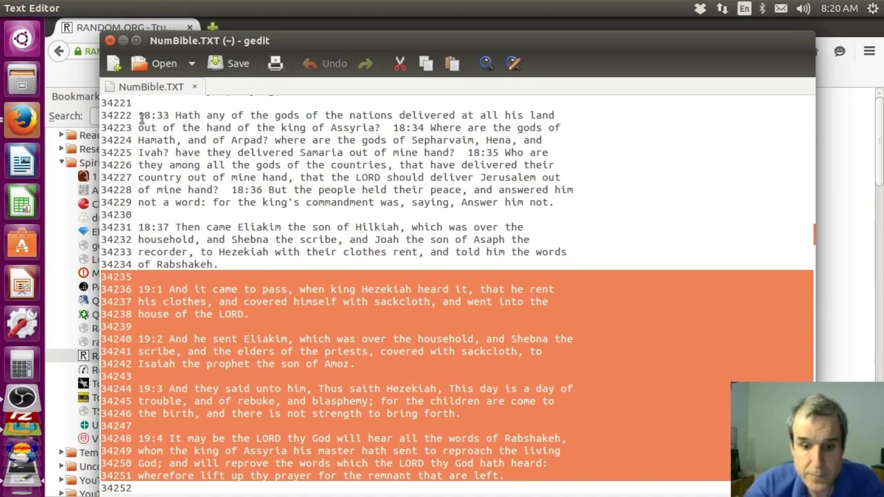
pyautogui.moveTo(419, 40)
pyautogui.mouseDown()
pyautogui.moveTo(436, 243)
pyautogui.moveTo(363, 376)
pyautogui.mouseUp()
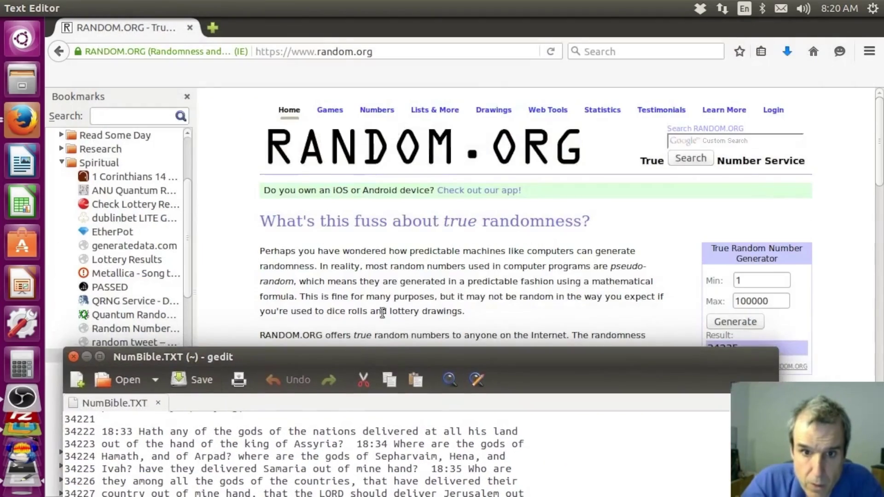
# Run glot.io's GodWordsHappy snippet for fresh random words, then open Hacker News.
pyautogui.click(229, 234)
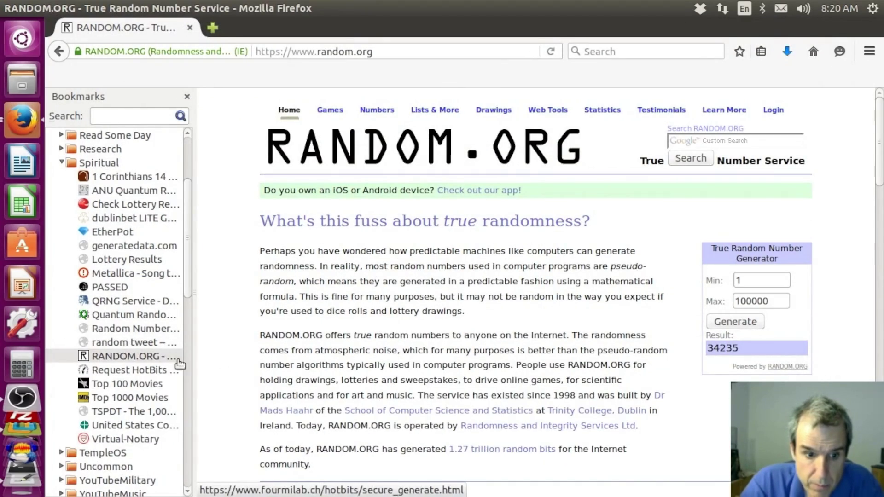
pyautogui.scroll(-10, 118, 346)
pyautogui.scroll(-2, 138, 331)
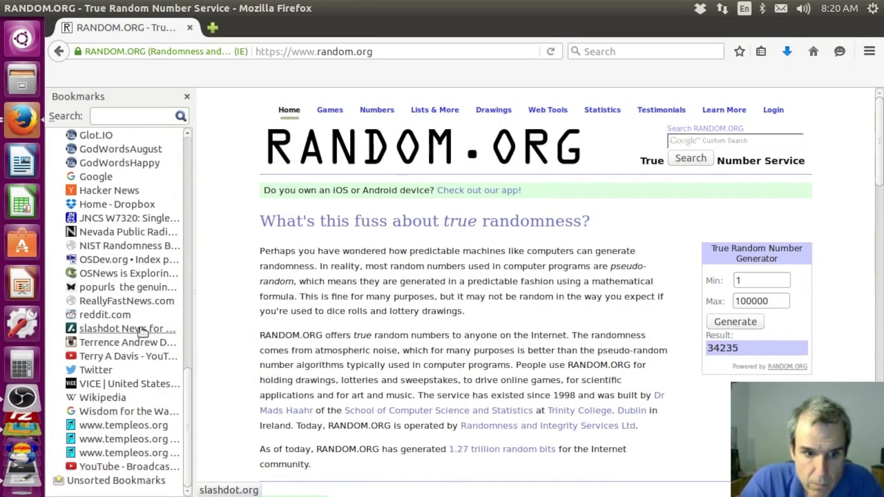
pyautogui.click(123, 166)
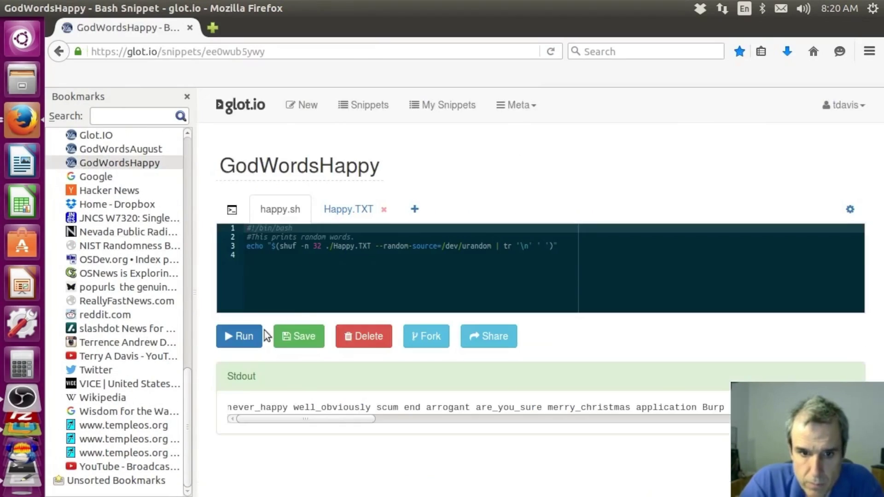
pyautogui.click(246, 338)
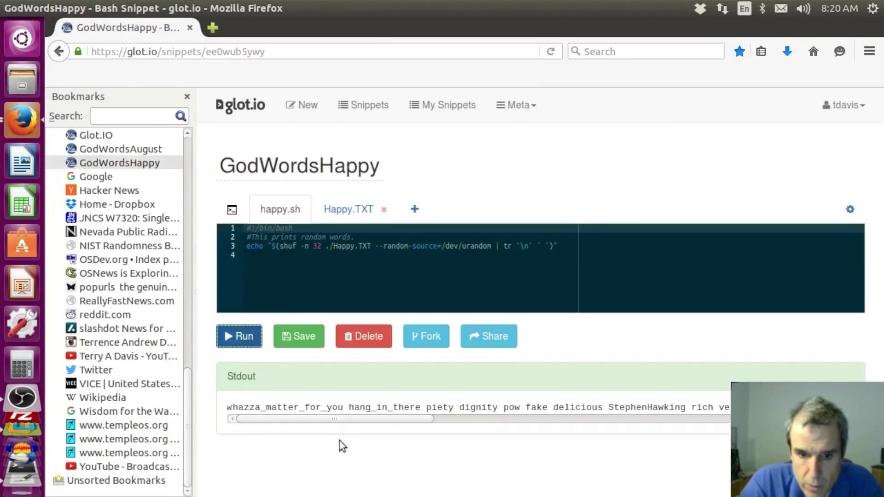
pyautogui.moveTo(344, 416); pyautogui.dragTo(756, 421)
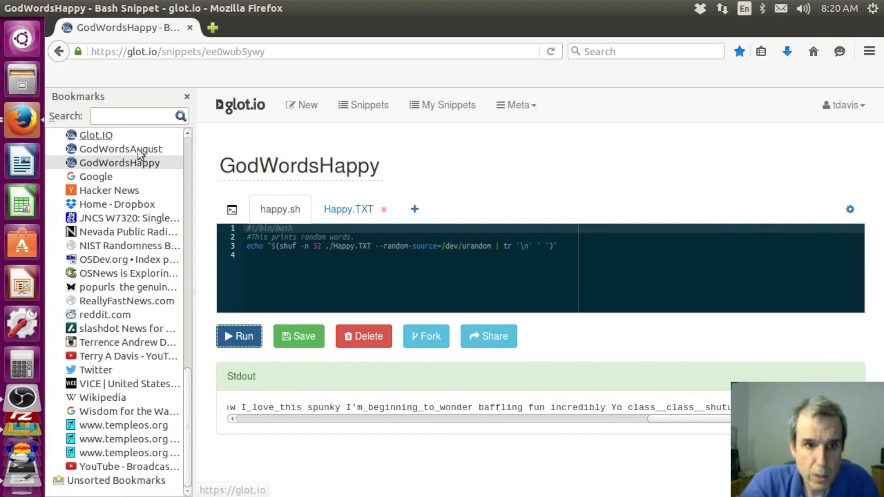
pyautogui.click(106, 189)
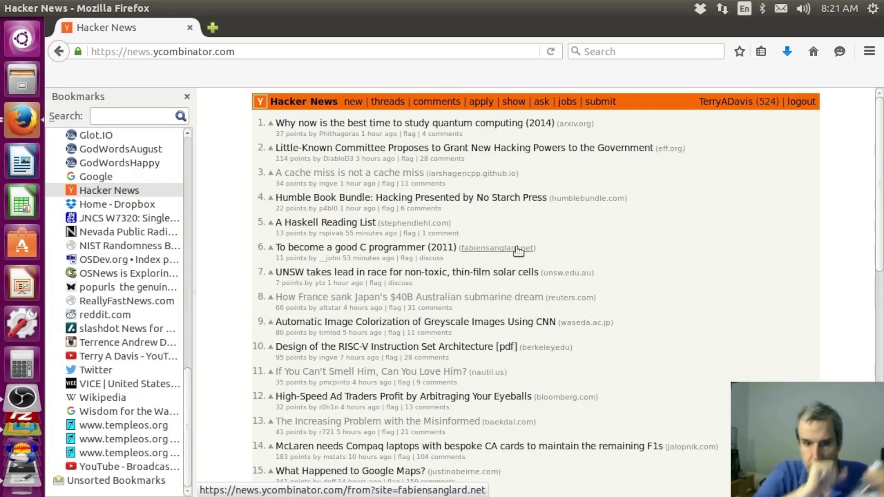
# Scroll to the bottom of Hacker News's first page and load the second page of stories.
pyautogui.scroll(-5, 620, 276)
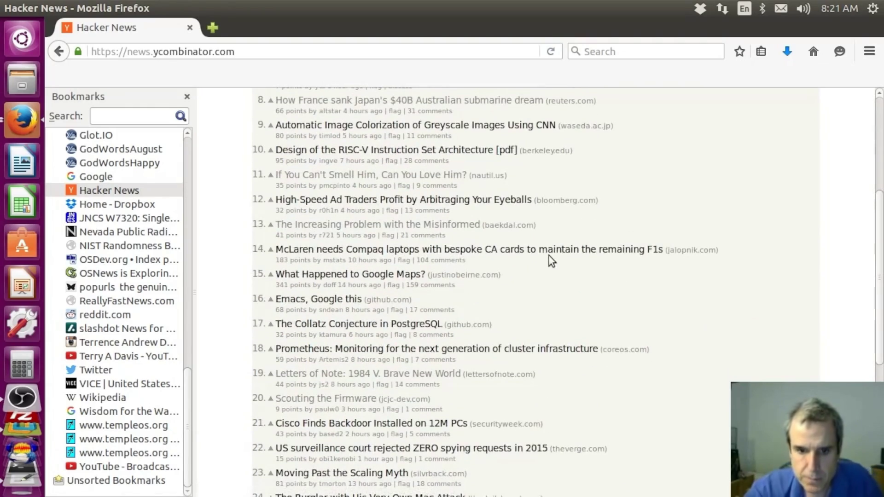
pyautogui.scroll(-1, 552, 261)
pyautogui.scroll(-3, 553, 261)
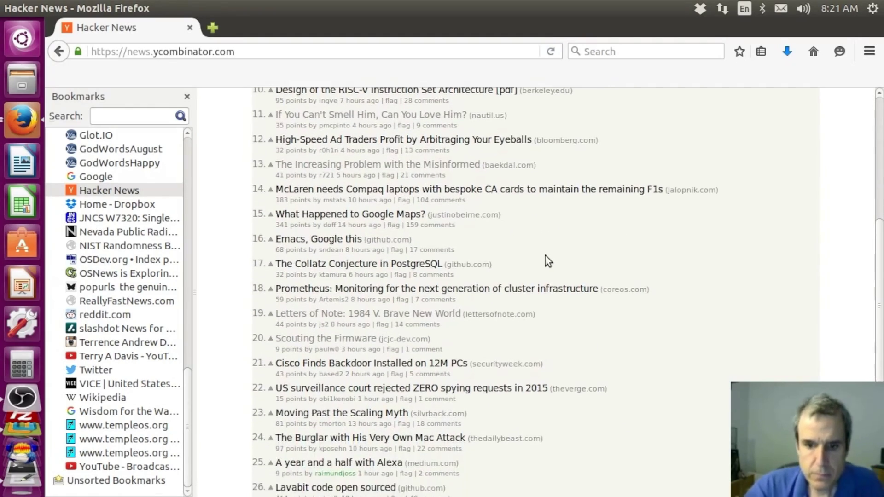
pyautogui.scroll(-2, 476, 326)
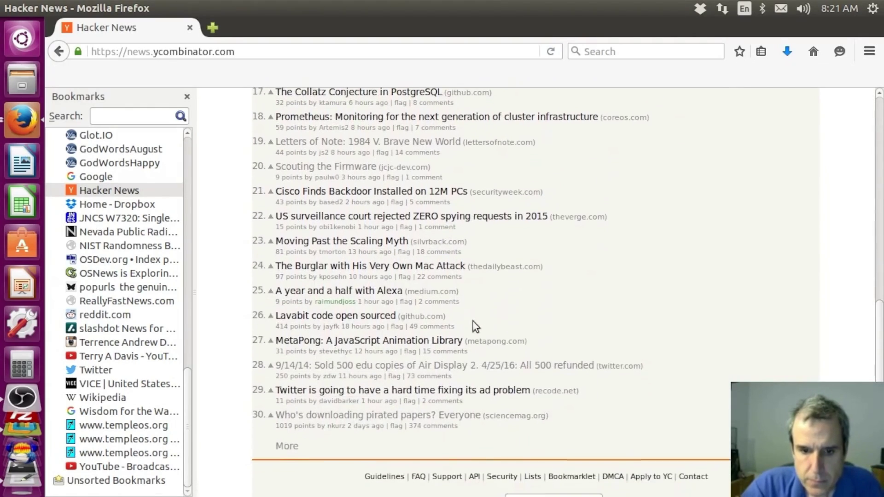
pyautogui.click(288, 445)
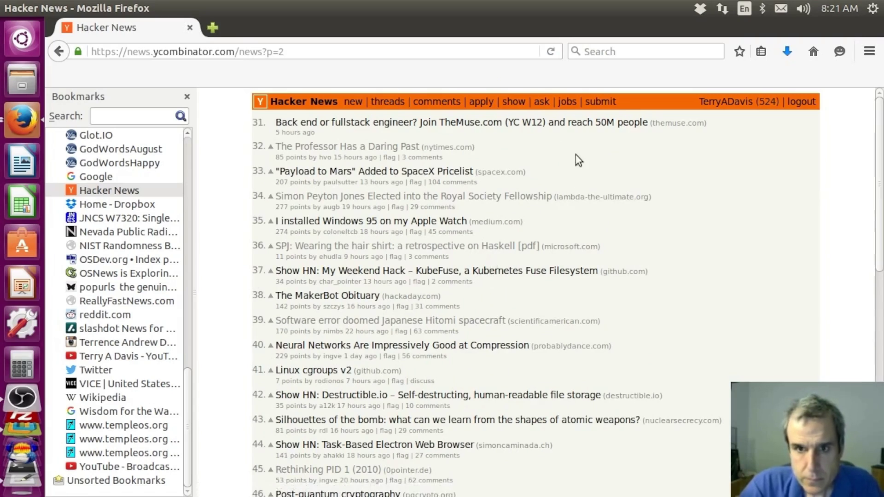
# Read down the second page to item 60 and the footer, then go to Slashdot.
pyautogui.scroll(-1, 555, 157)
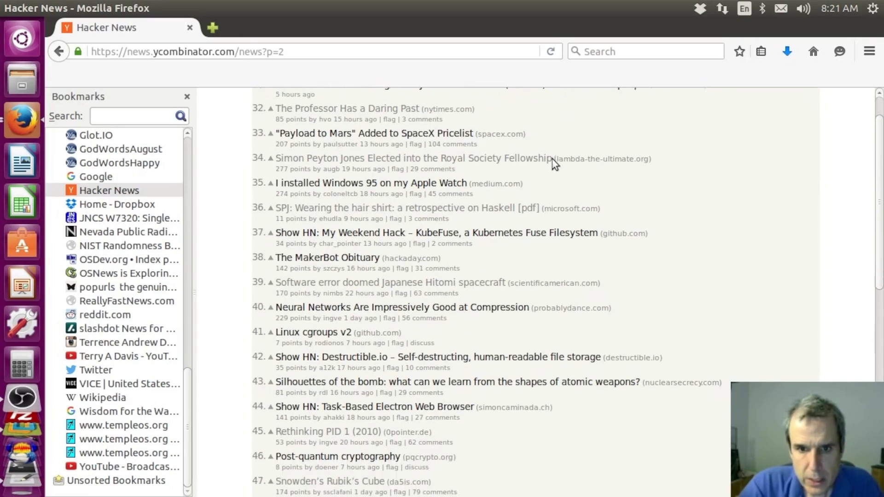
pyautogui.scroll(-2, 464, 188)
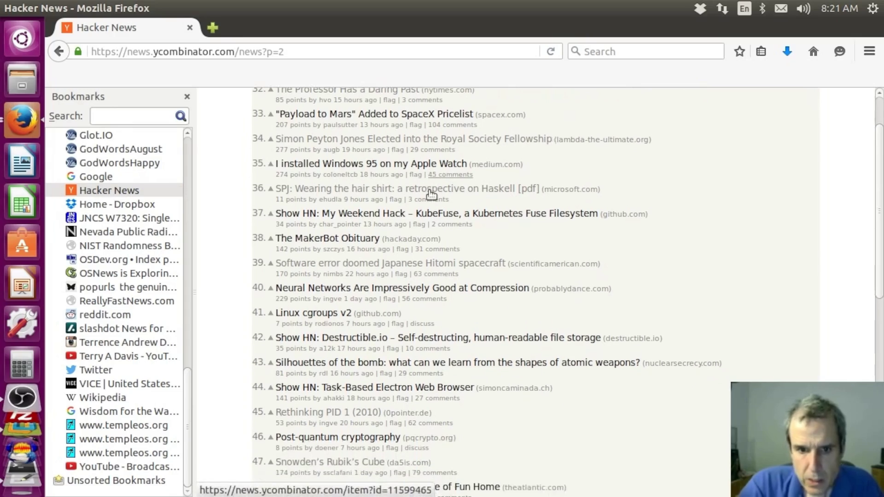
pyautogui.scroll(-3, 436, 194)
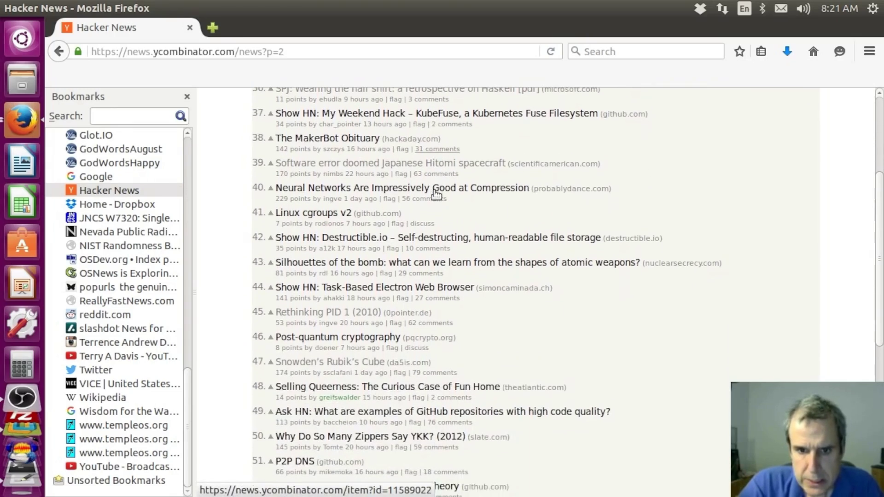
pyautogui.scroll(-2, 436, 194)
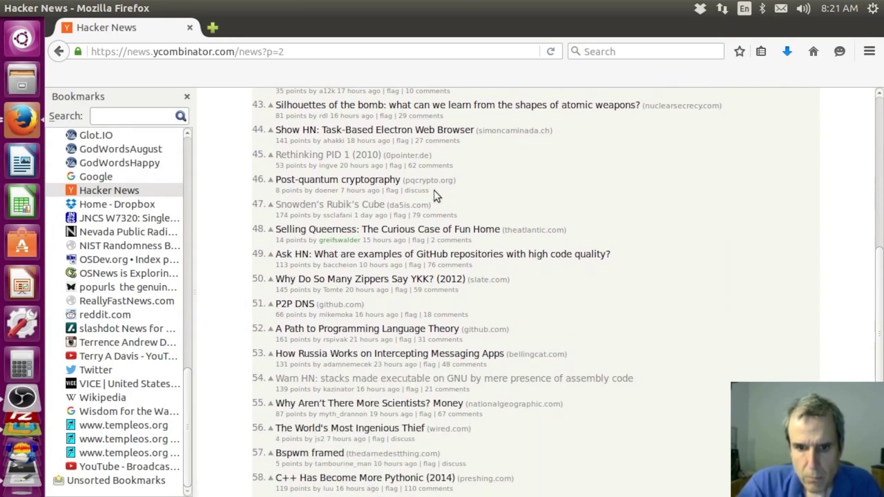
pyautogui.scroll(-3, 436, 196)
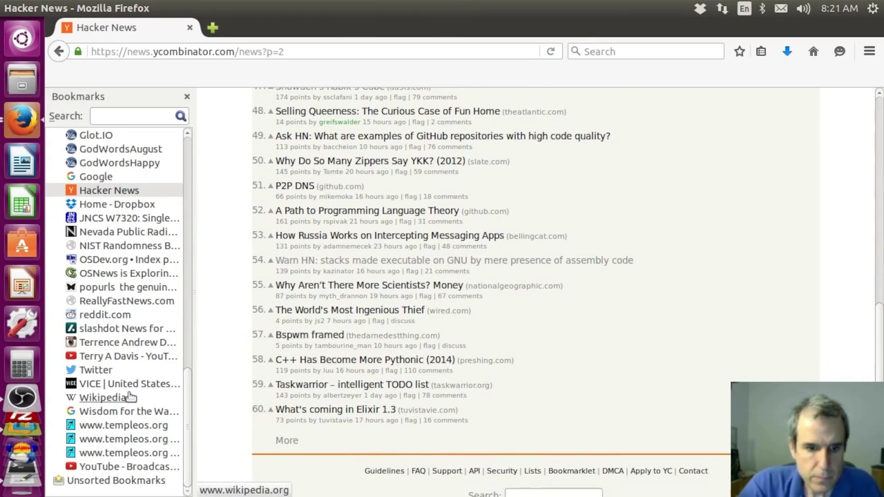
pyautogui.click(106, 330)
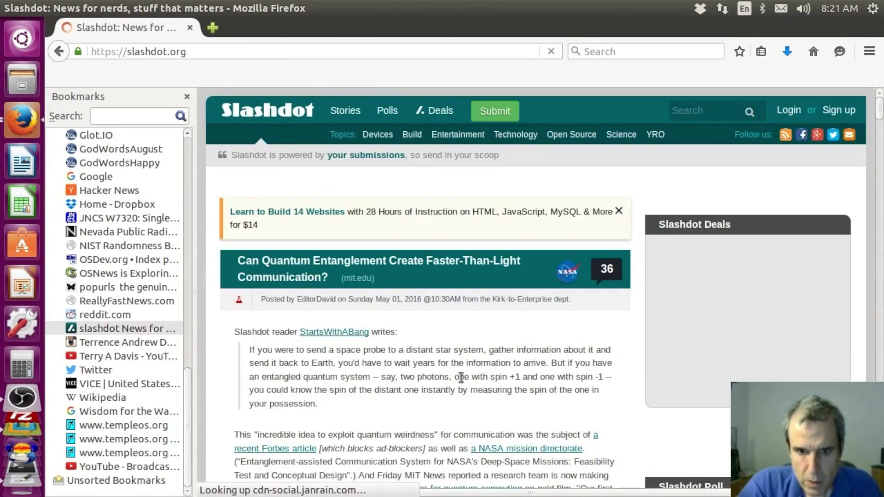
# Skim past Slashdot's first front-page story, then switch to the Twitter home feed.
pyautogui.scroll(-6, 451, 380)
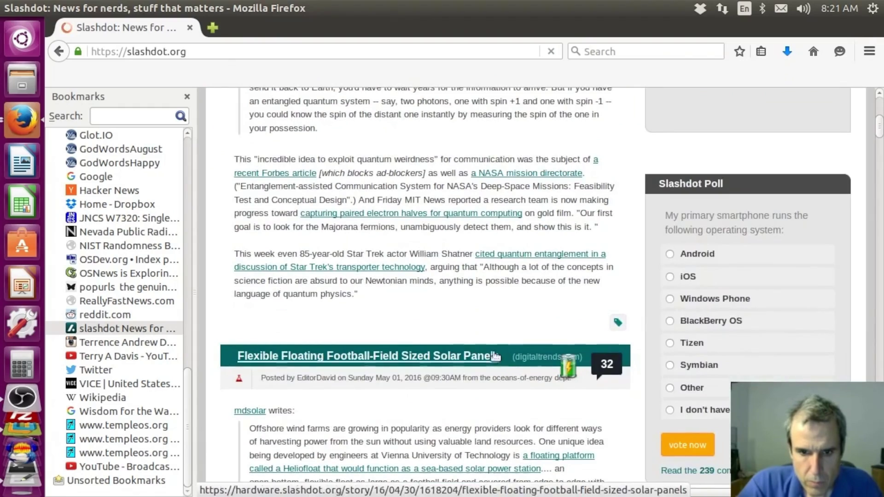
pyautogui.click(76, 369)
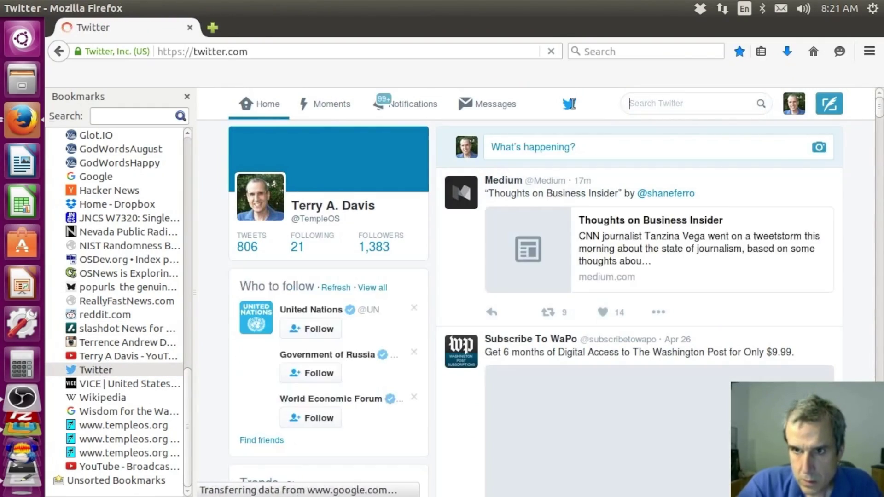
# Rerun the recent Twitter search for 'physics girl' and glance over the results.
pyautogui.click(636, 103)
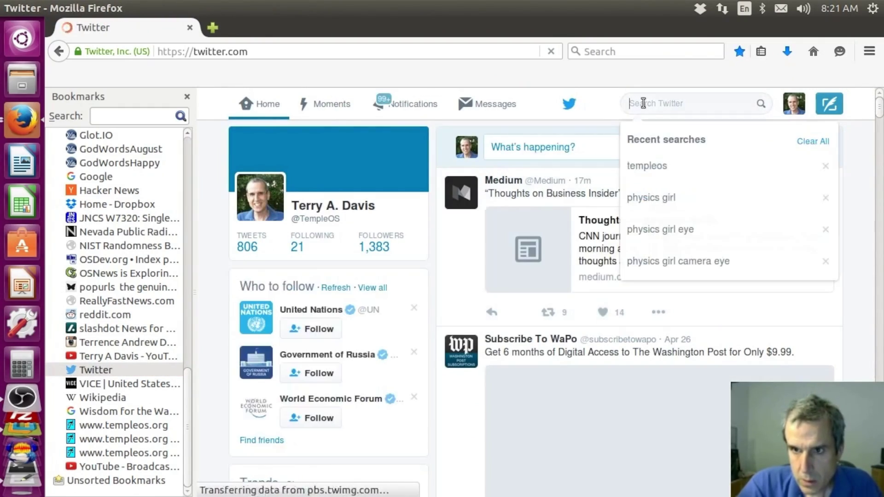
pyautogui.click(667, 199)
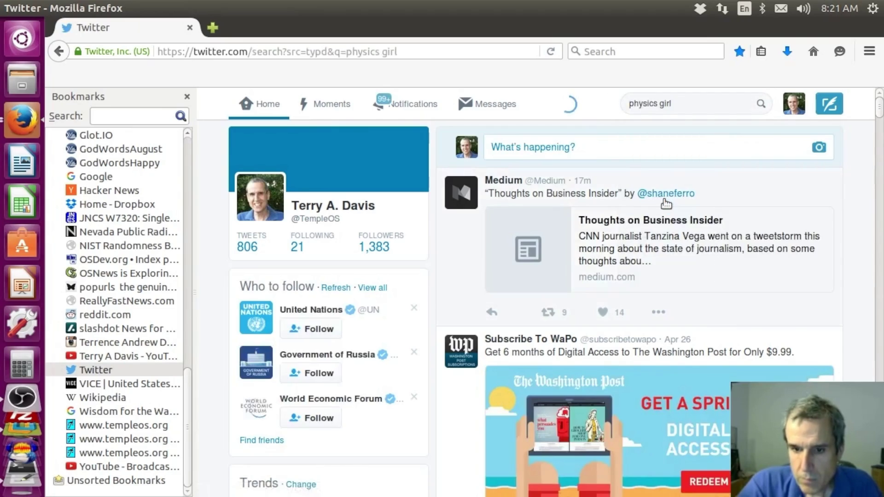
pyautogui.scroll(-5, 671, 205)
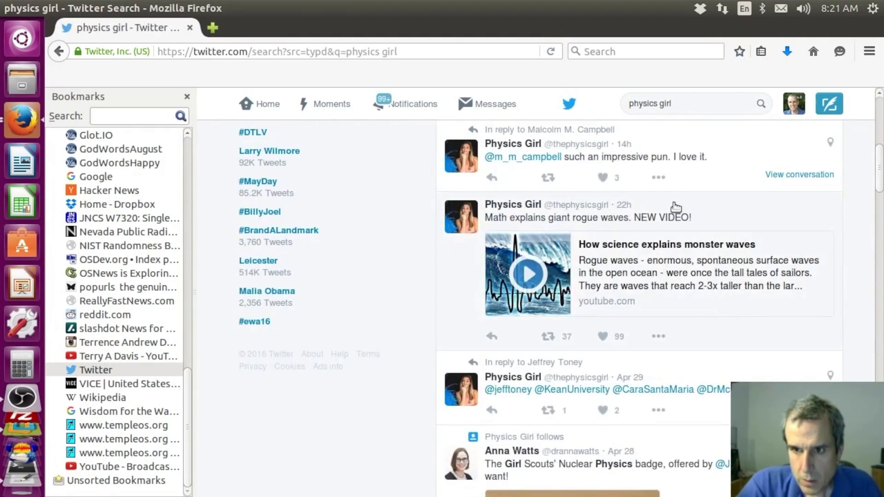
pyautogui.scroll(7, 184, 203)
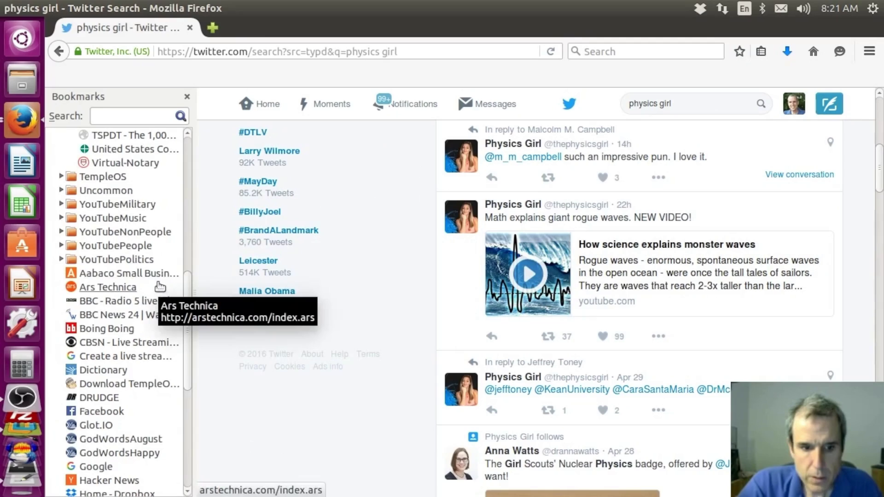
# Expand the YouTubePeople bookmark folder and open the 'physics girl,today' YouTube search.
pyautogui.click(129, 245)
pyautogui.scroll(-3, 142, 413)
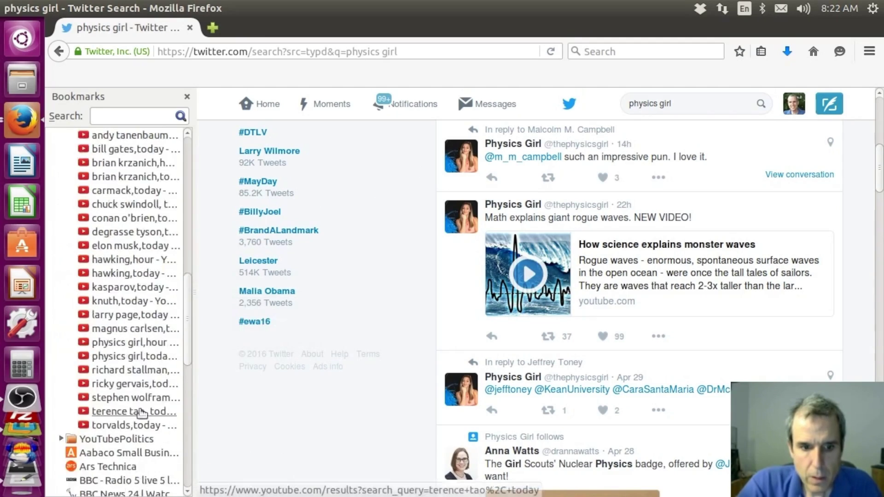
pyautogui.scroll(-1, 142, 413)
pyautogui.click(140, 316)
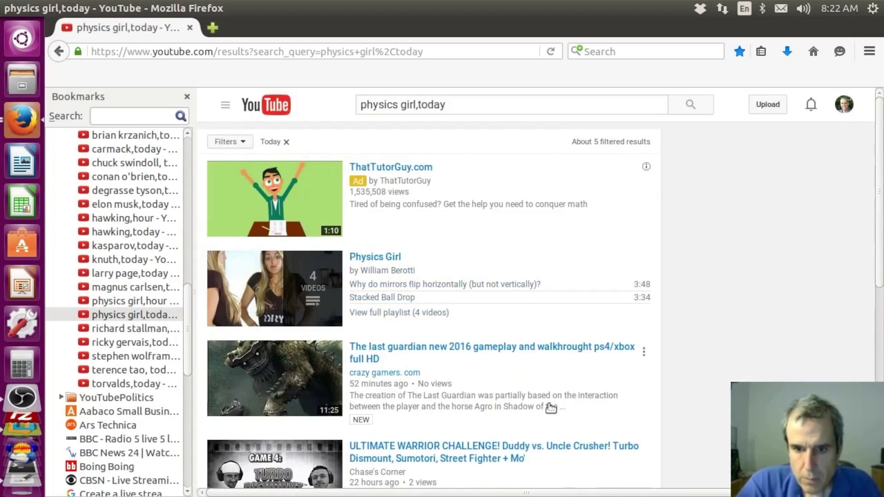
# Watch the ULTIMATE WARRIOR CHALLENGE video from the 'physics girl,today' results, then return to them.
pyautogui.scroll(-3, 551, 408)
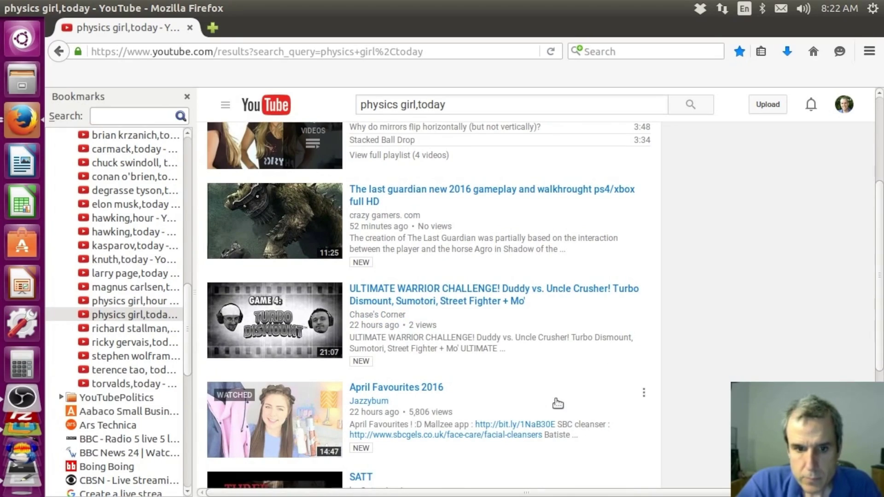
pyautogui.scroll(-4, 549, 390)
pyautogui.scroll(4, 568, 383)
pyautogui.click(421, 257)
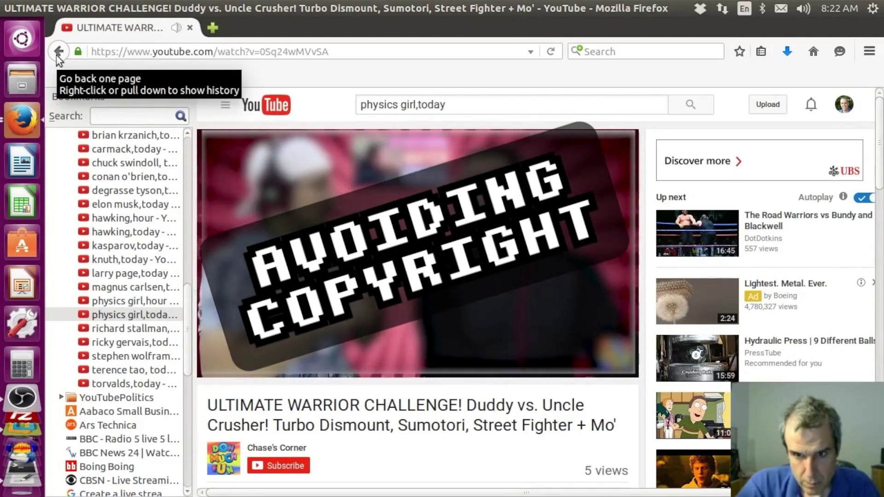
pyautogui.click(58, 51)
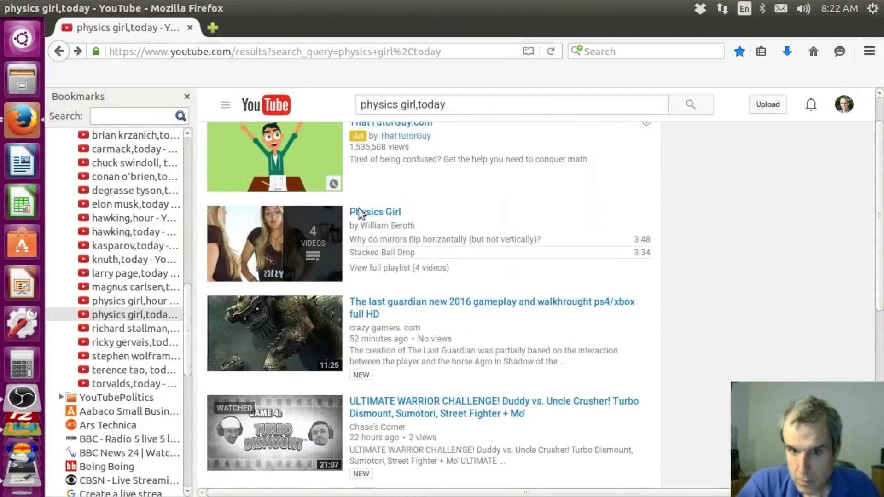
# Watch The last guardian gameplay video, then return to the results list.
pyautogui.click(473, 303)
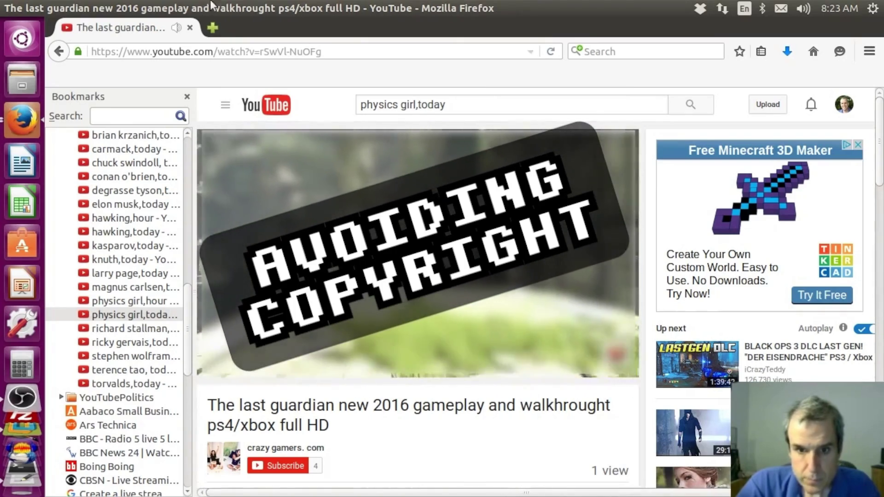
pyautogui.click(57, 52)
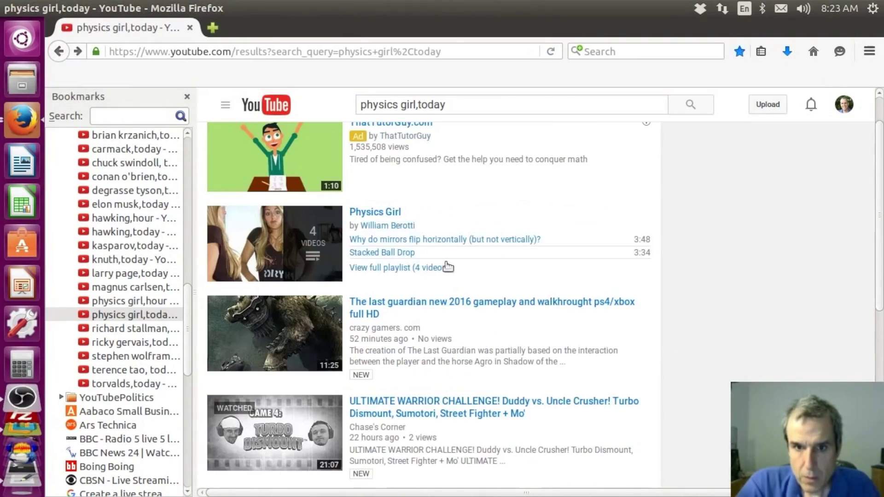
pyautogui.scroll(-4, 523, 286)
pyautogui.scroll(-2, 528, 288)
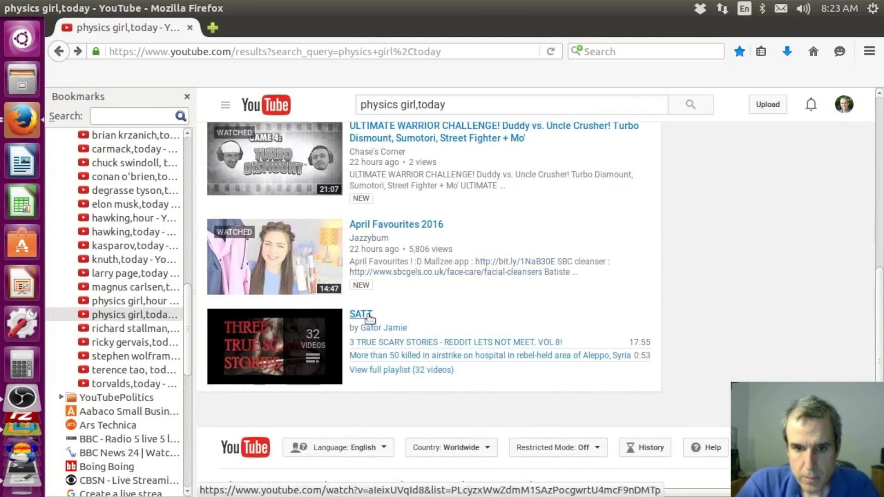
# Play the SATT playlist's 3 TRUE SCARY STORIES video, then return to the results.
pyautogui.click(366, 315)
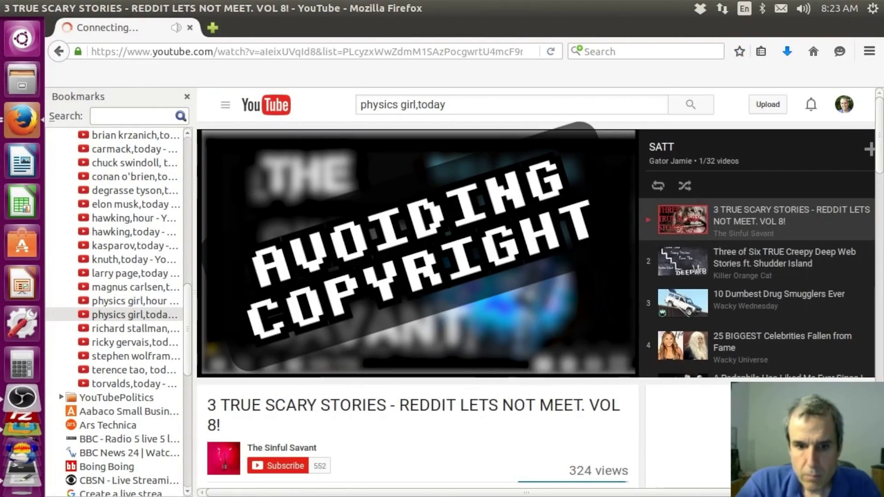
pyautogui.scroll(-1, 366, 315)
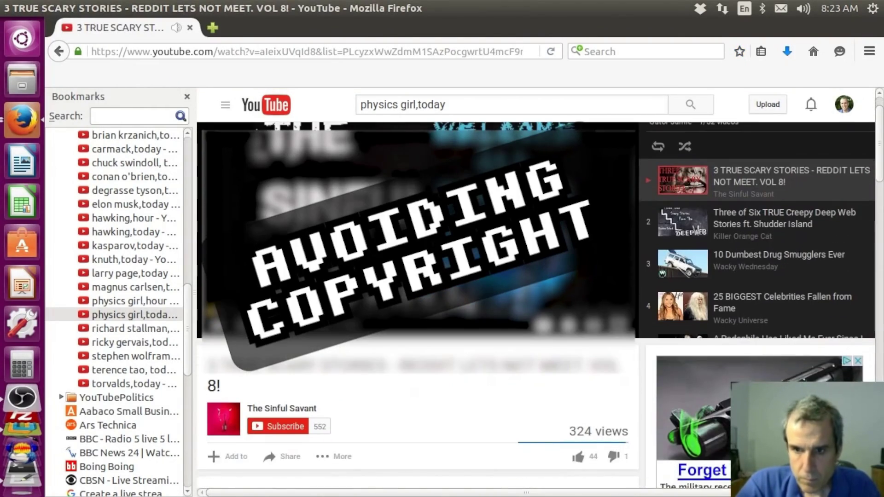
pyautogui.scroll(1, 366, 315)
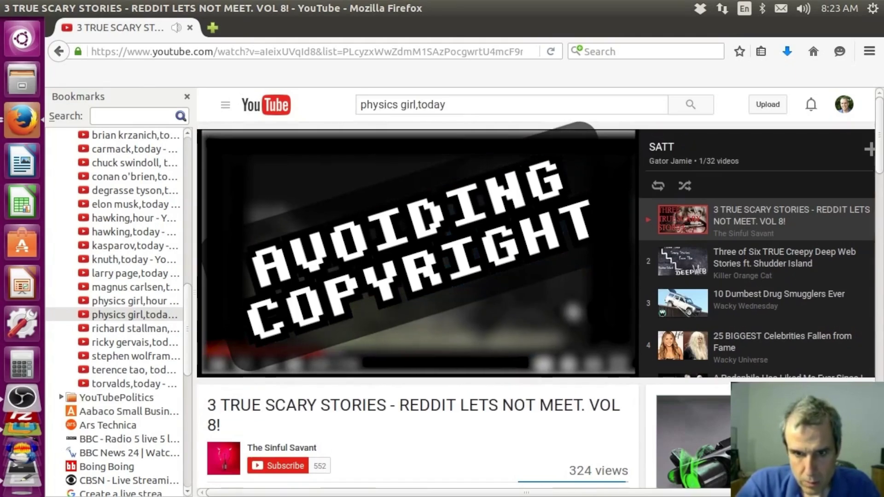
pyautogui.click(59, 51)
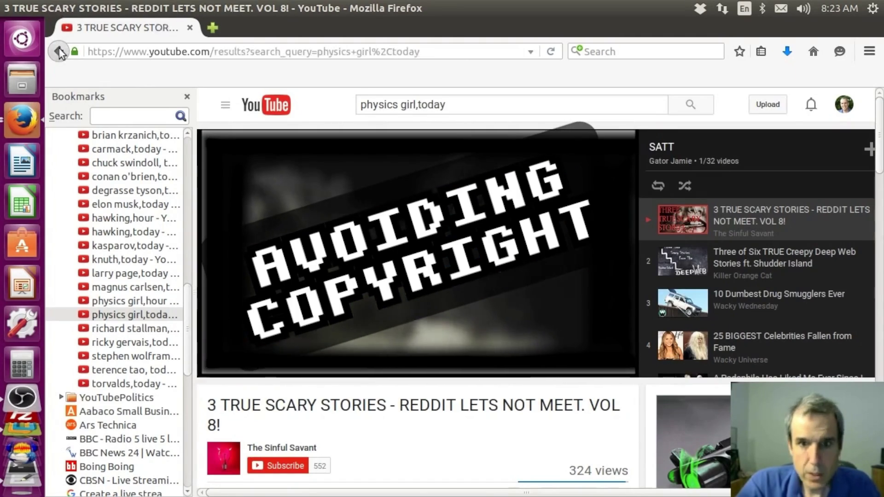
# Look over the results again, then load the GodWordsHappy snippet.
pyautogui.scroll(-5, 481, 417)
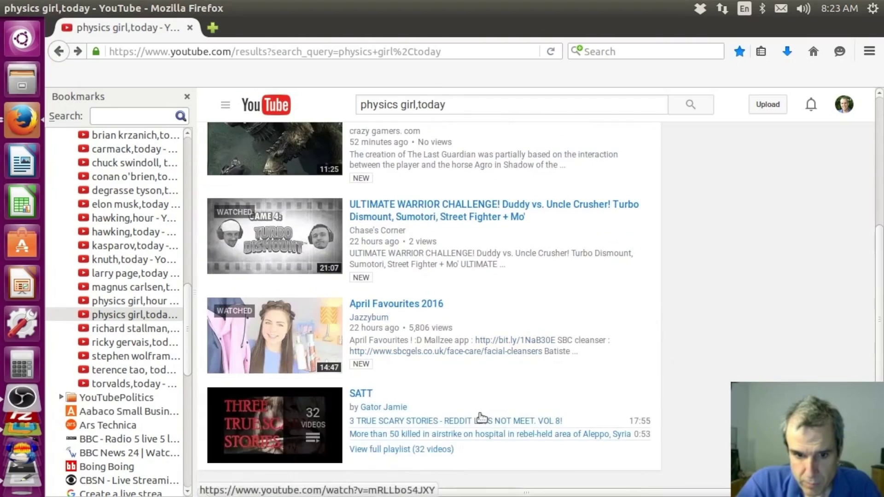
pyautogui.scroll(5, 481, 417)
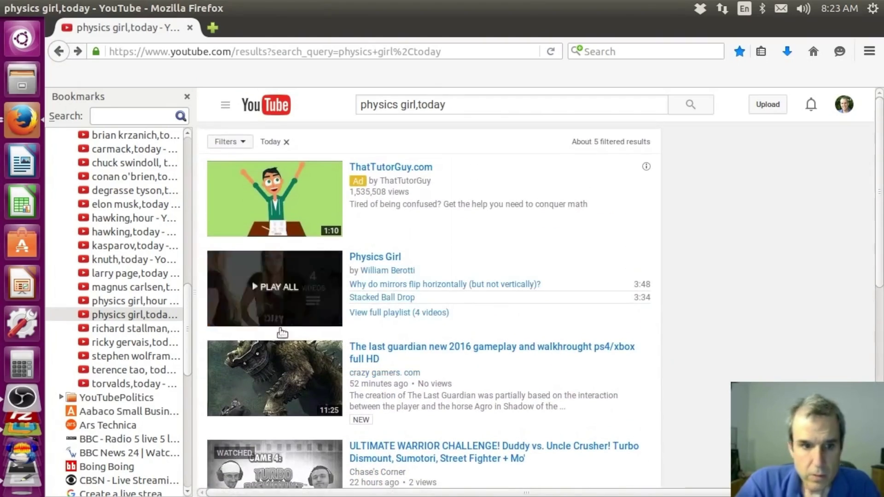
pyautogui.scroll(8, 108, 337)
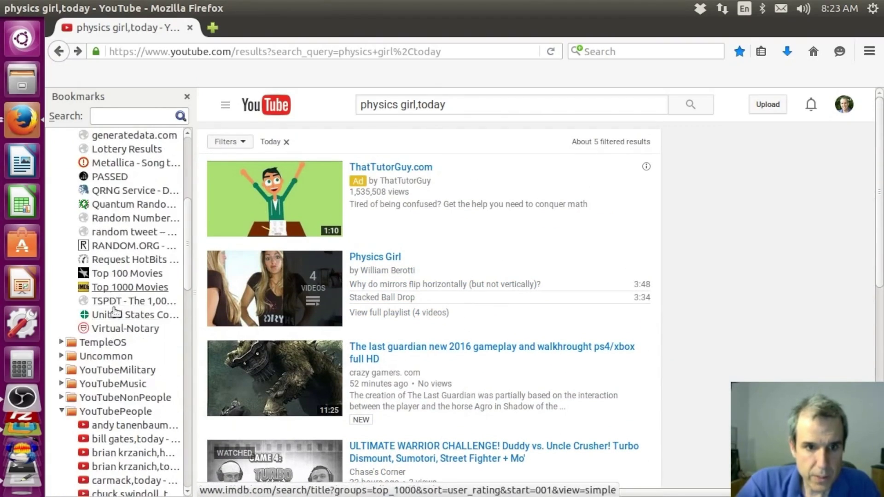
pyautogui.scroll(-10, 111, 302)
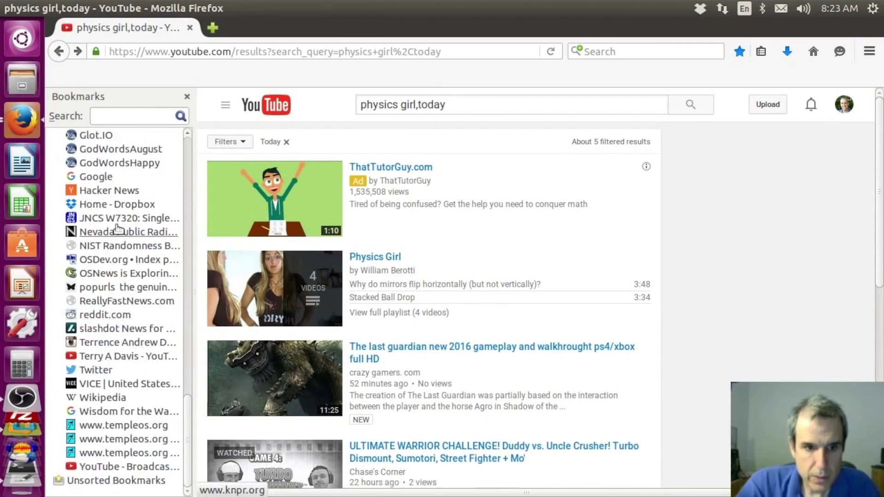
pyautogui.click(103, 164)
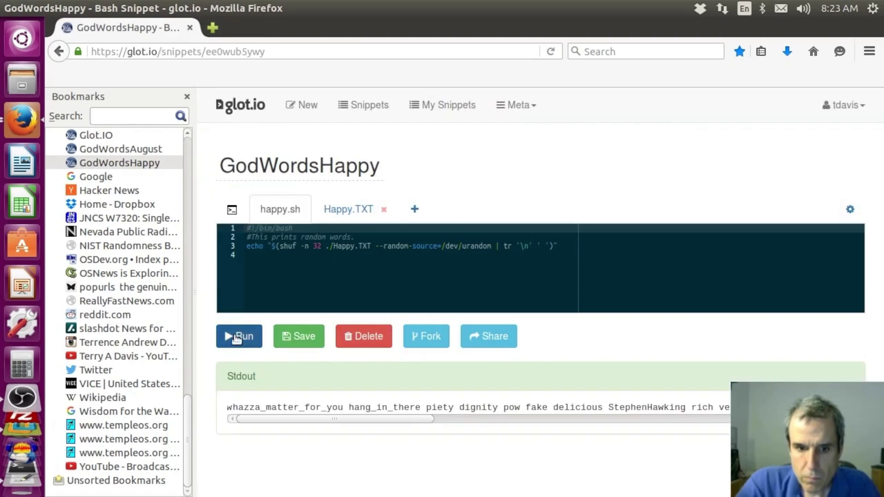
# Run GodWordsHappy and read its random words in Stdout, then go to Reddit's front page.
pyautogui.click(237, 339)
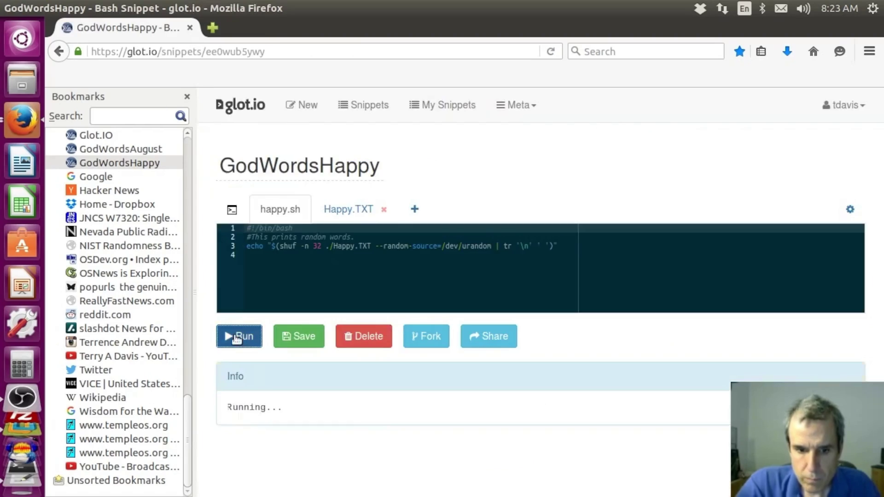
pyautogui.moveTo(283, 421); pyautogui.dragTo(738, 420)
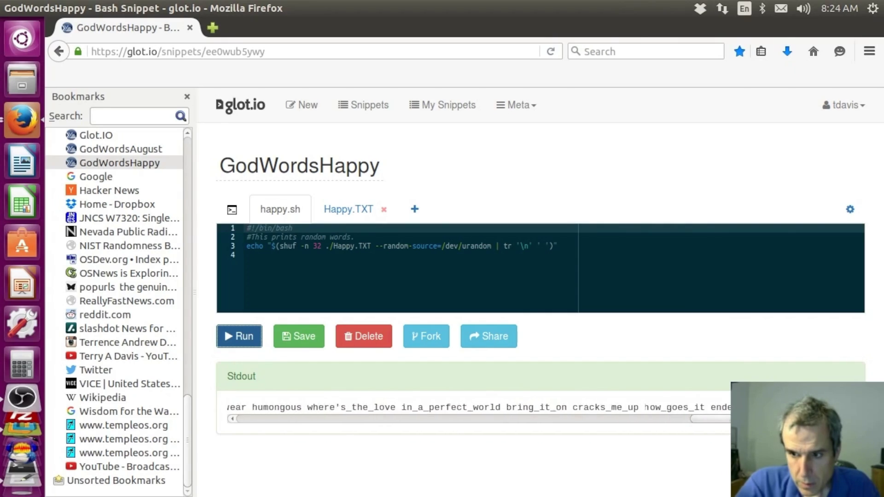
pyautogui.click(98, 315)
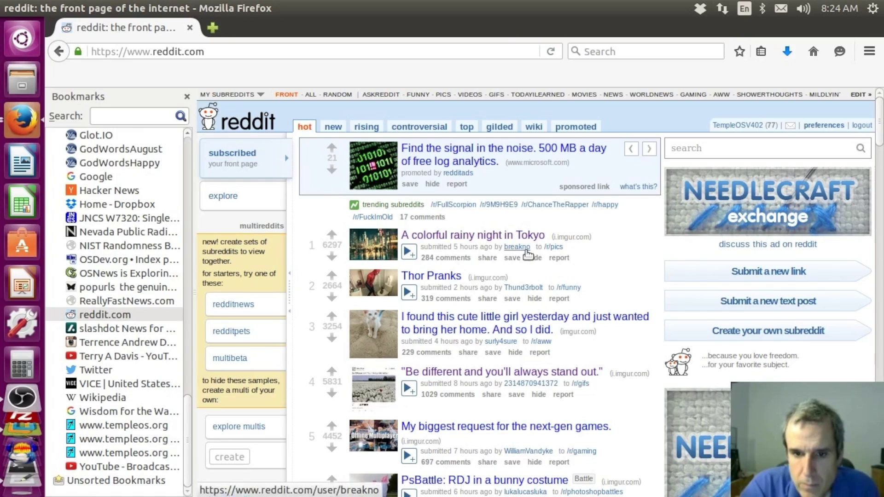
pyautogui.scroll(-5, 528, 253)
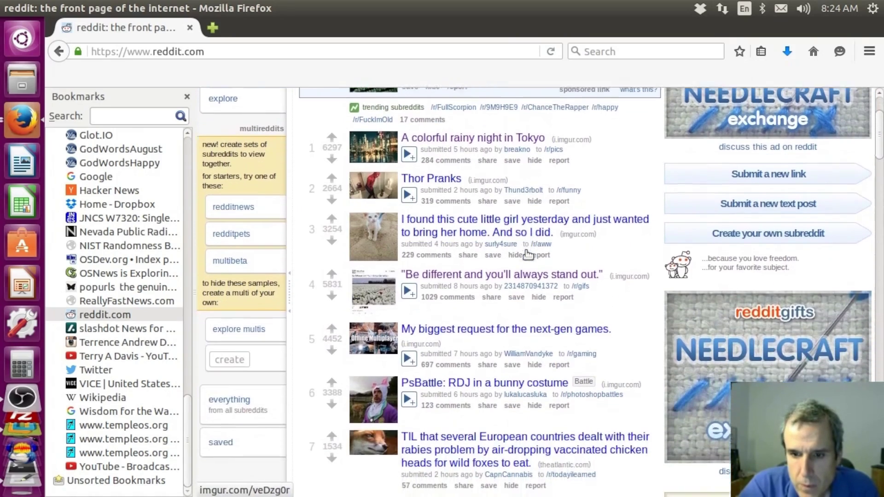
pyautogui.scroll(-10, 527, 253)
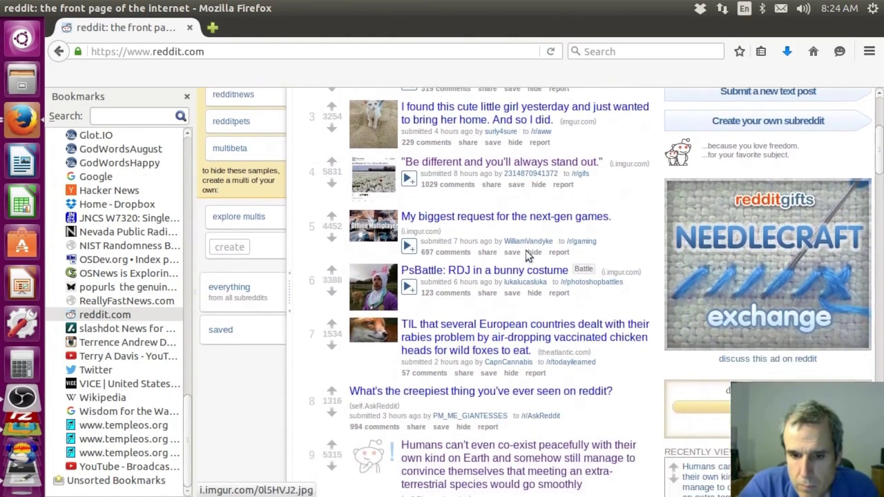
pyautogui.scroll(-8, 528, 255)
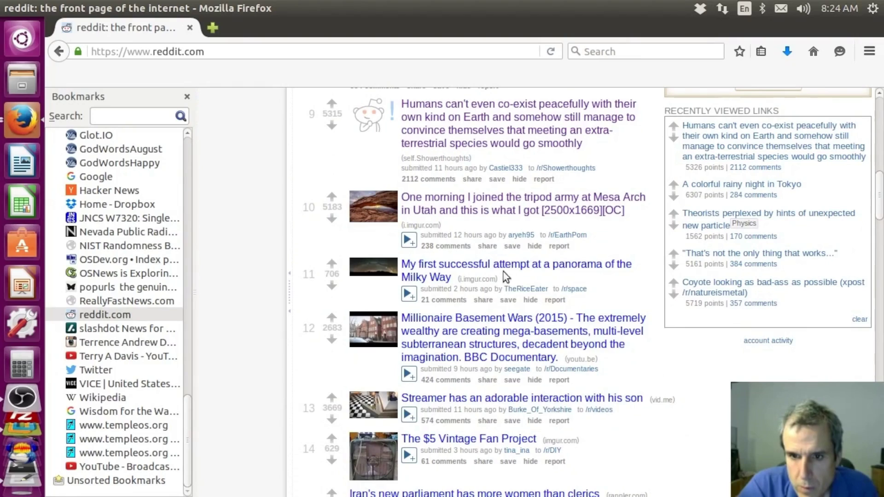
pyautogui.click(505, 268)
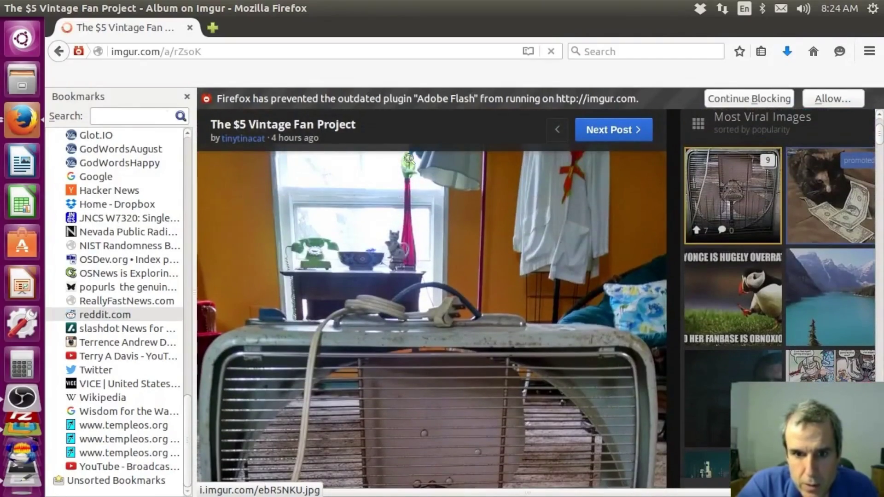
pyautogui.click(57, 52)
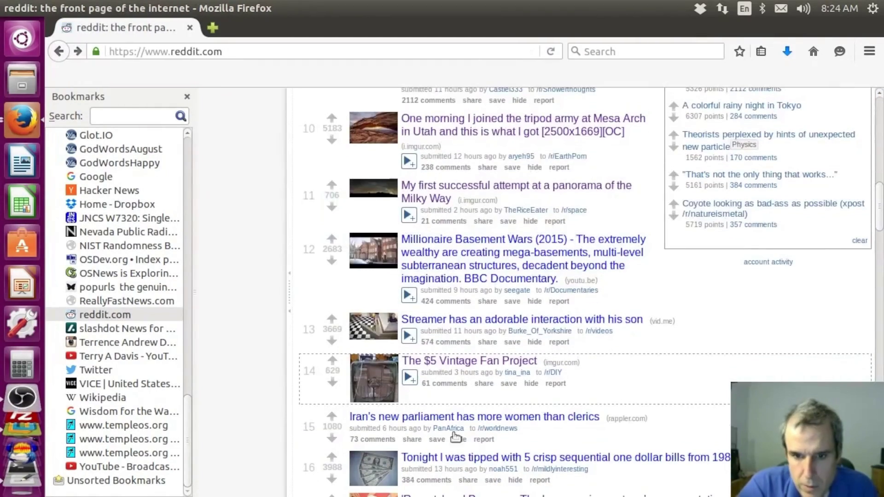
pyautogui.scroll(-5, 514, 444)
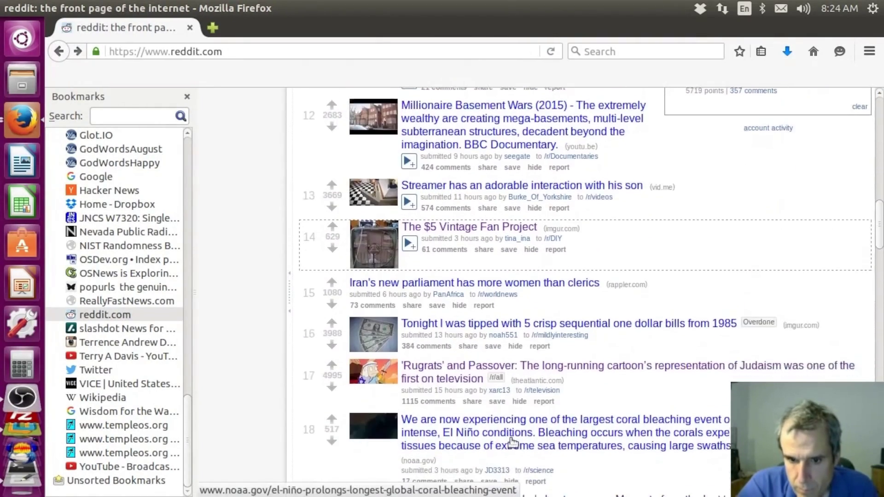
pyautogui.scroll(-4, 514, 442)
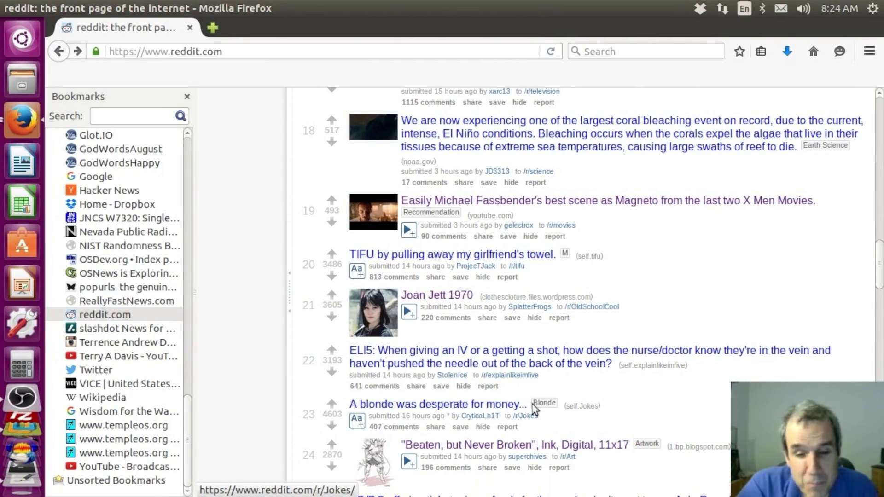
pyautogui.scroll(-4, 533, 406)
pyautogui.scroll(-5, 534, 406)
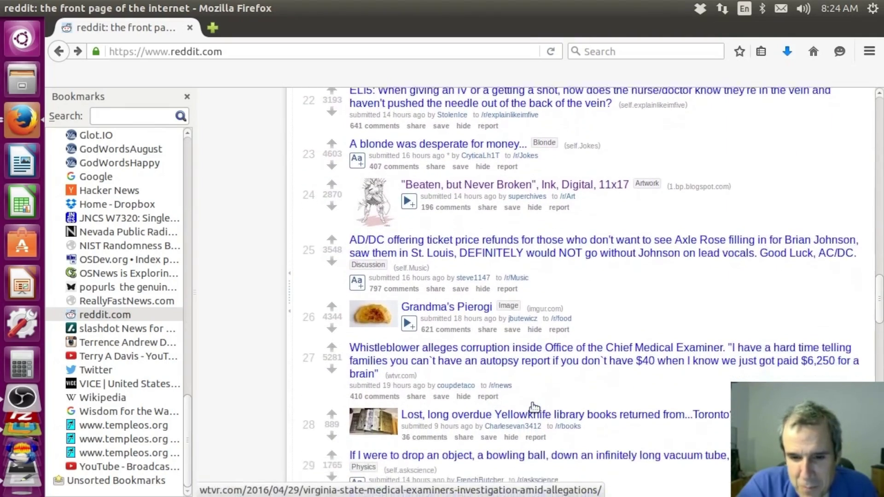
pyautogui.scroll(-5, 534, 407)
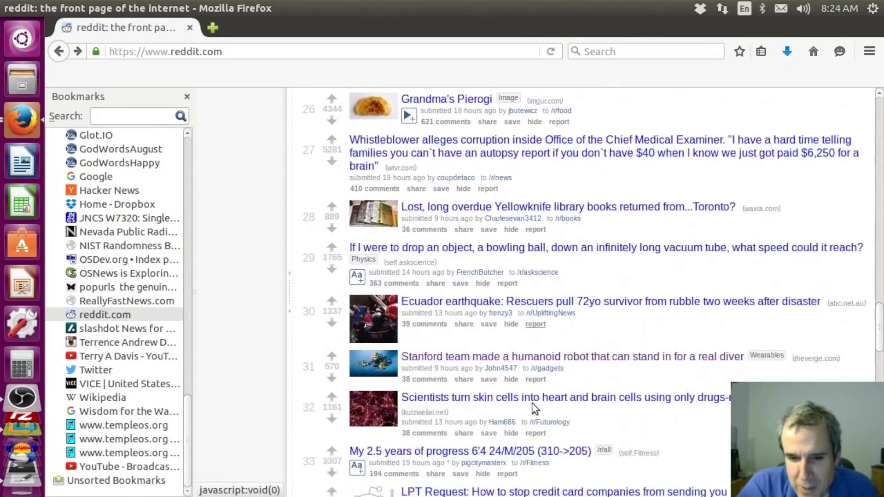
pyautogui.scroll(-4, 535, 407)
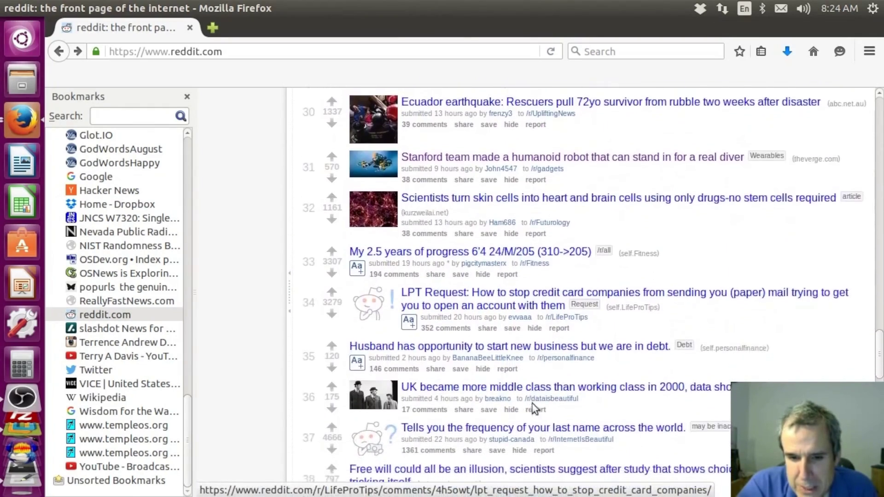
pyautogui.scroll(-4, 534, 407)
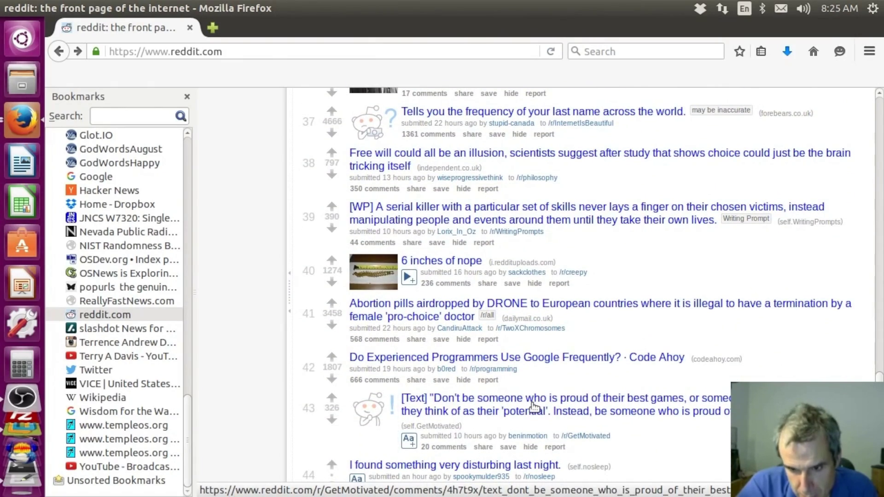
pyautogui.scroll(-4, 533, 406)
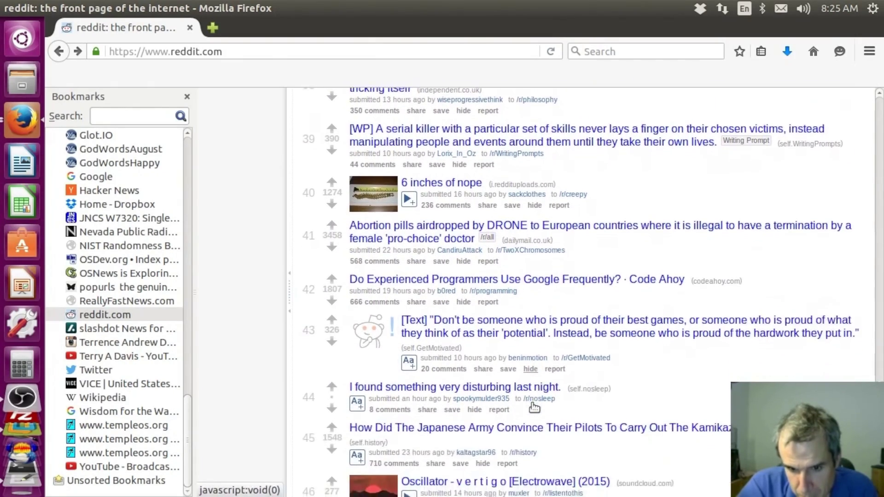
pyautogui.scroll(-5, 535, 408)
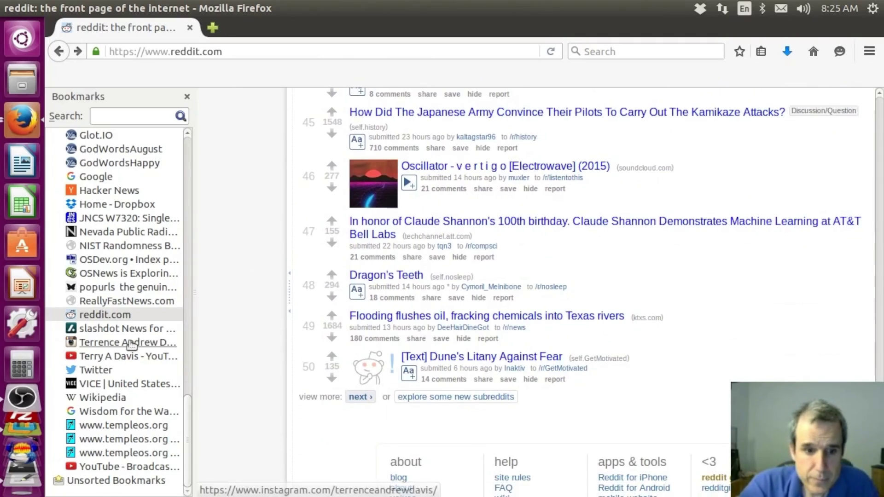
pyautogui.click(119, 332)
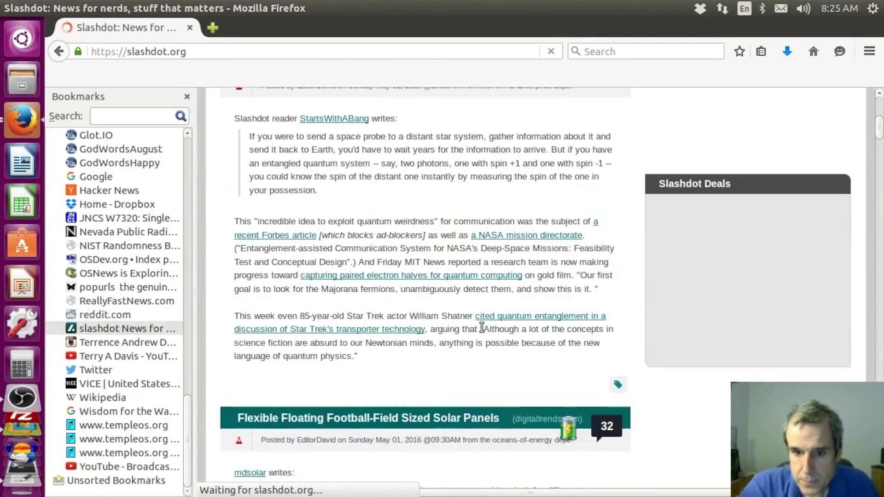
# Open the OSDev.org forum index and its OS Development board.
pyautogui.scroll(6, 482, 327)
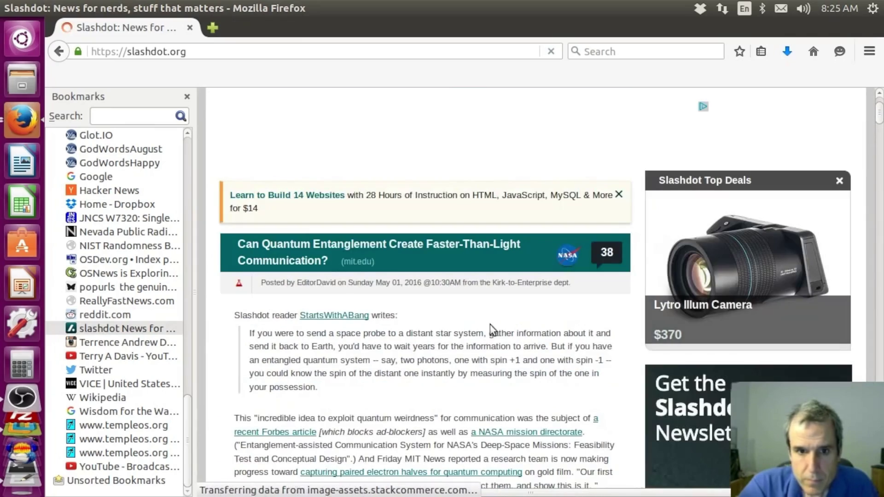
pyautogui.click(105, 262)
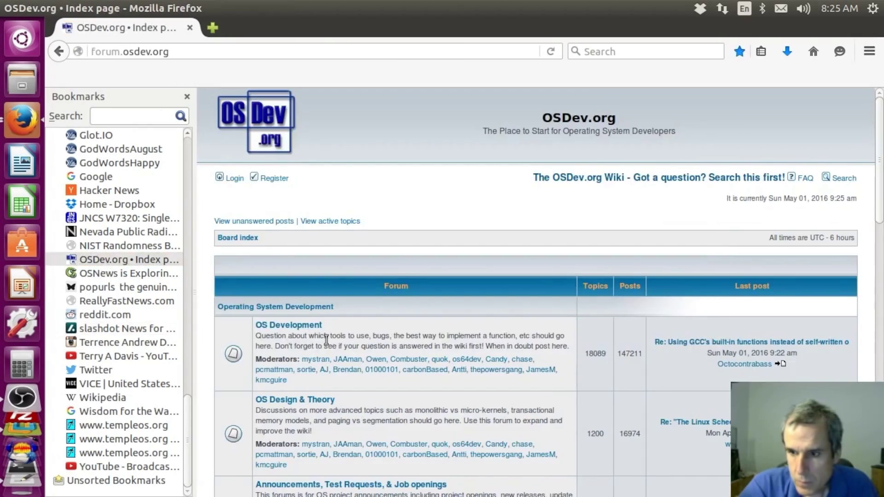
pyautogui.scroll(-2, 357, 347)
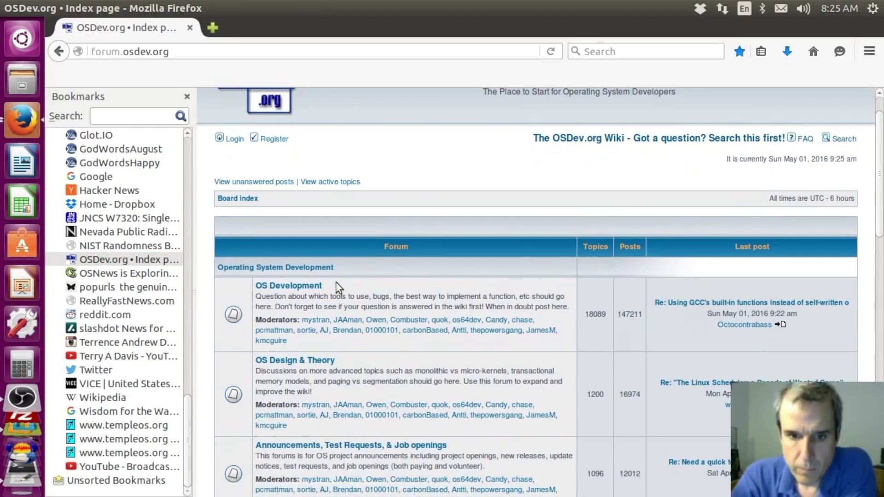
pyautogui.click(317, 287)
# Read through the thread about GCC's built-in functions.
pyautogui.scroll(-3, 368, 424)
pyautogui.scroll(-3, 368, 425)
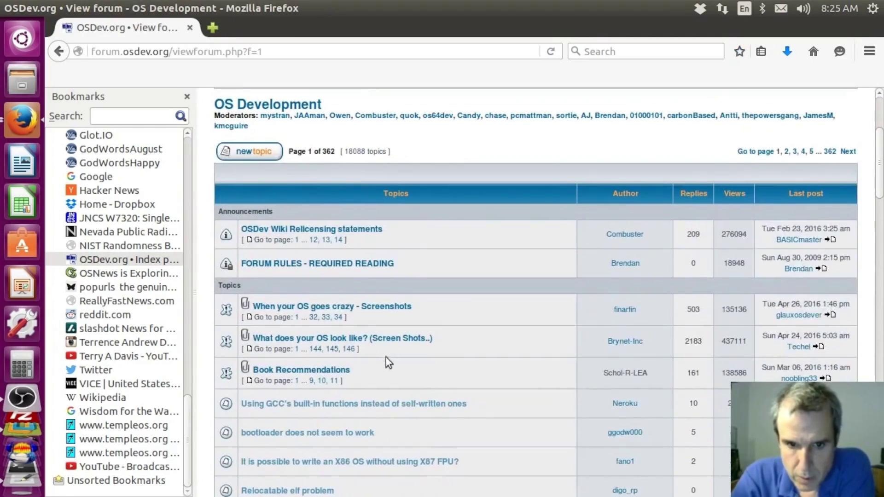
pyautogui.click(379, 404)
pyautogui.scroll(-10, 535, 403)
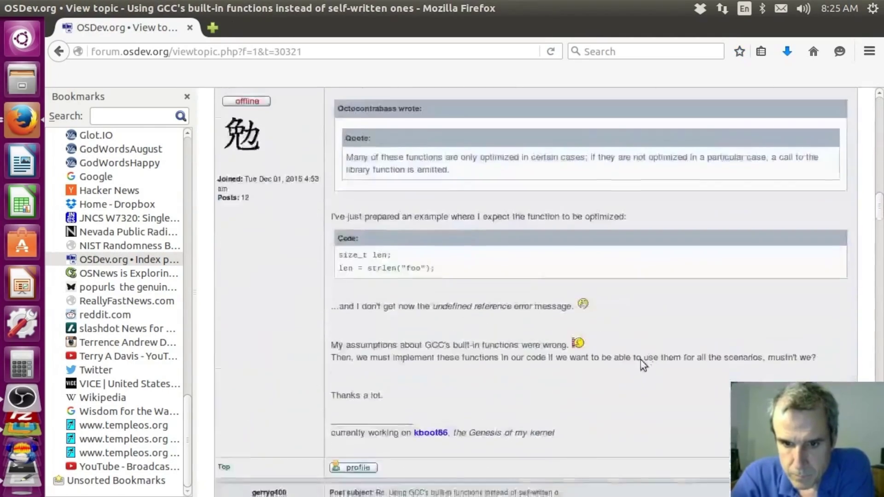
pyautogui.scroll(-20, 648, 365)
pyautogui.scroll(-15, 714, 380)
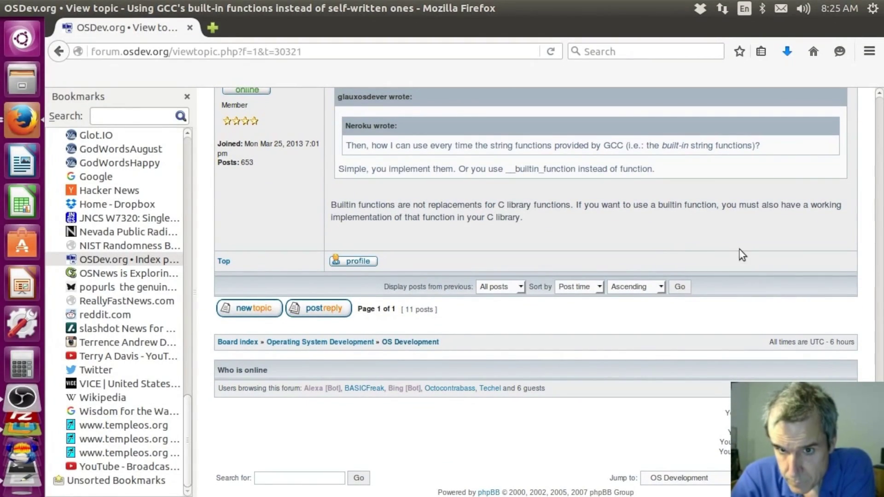
pyautogui.scroll(5, 740, 250)
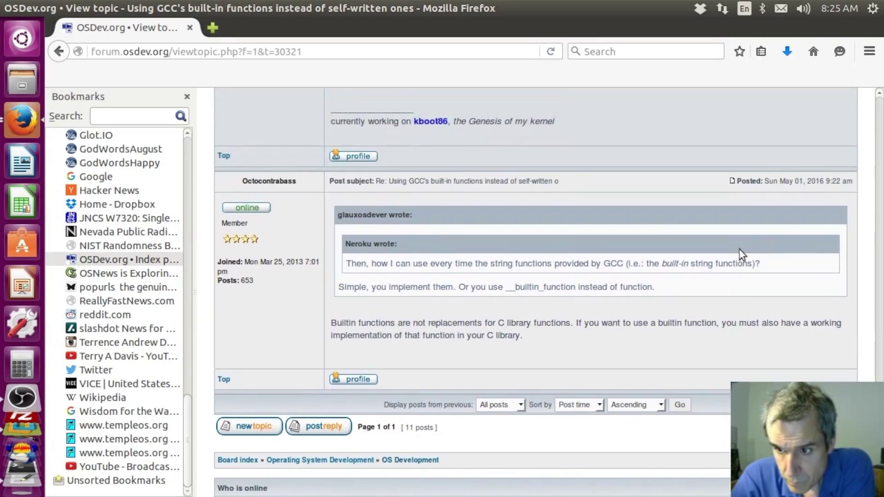
pyautogui.scroll(6, 735, 278)
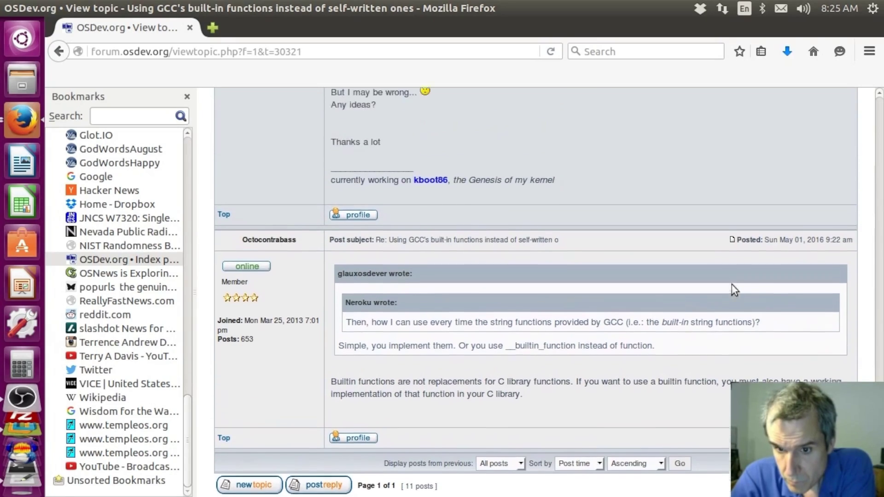
pyautogui.scroll(14, 735, 285)
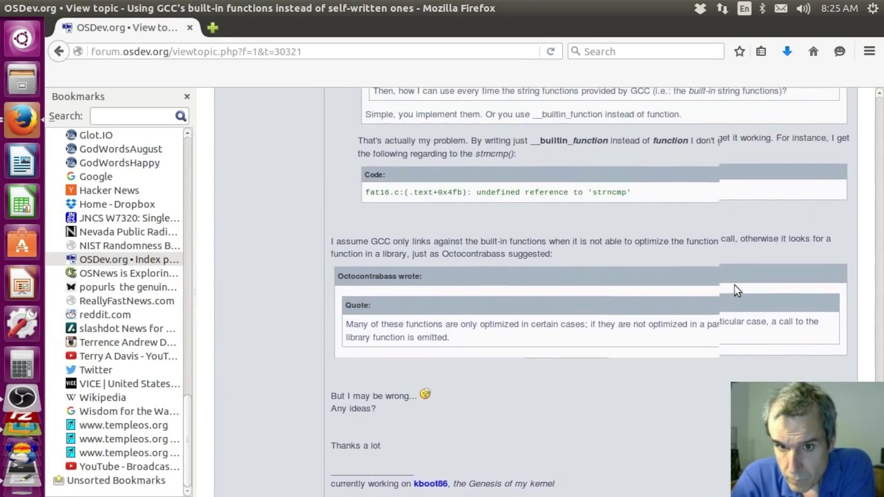
pyautogui.scroll(7, 734, 285)
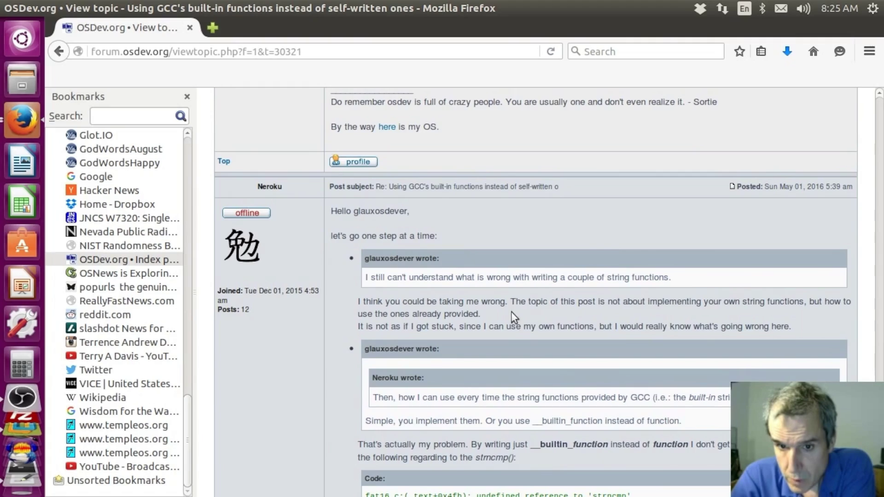
# Go back to the OS Development topic list and open 'bootloader does not seem to work'.
pyautogui.rightClick(511, 311)
pyautogui.click(519, 322)
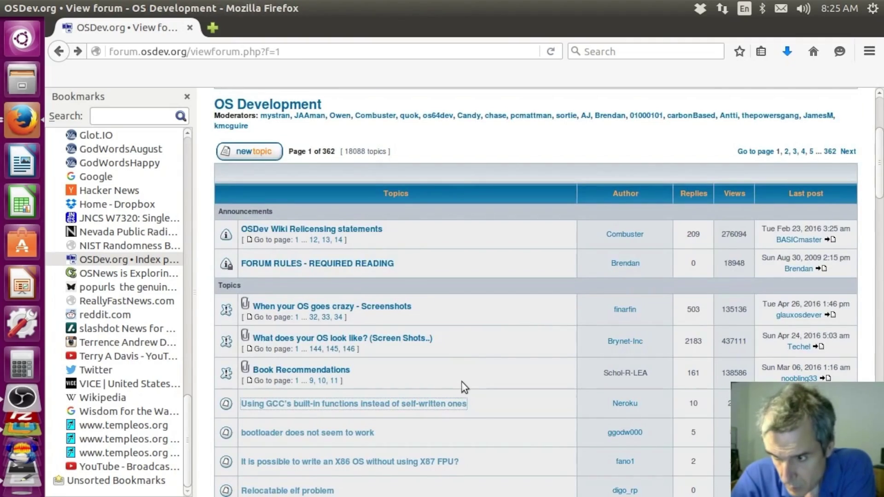
pyautogui.scroll(-3, 442, 387)
pyautogui.click(368, 357)
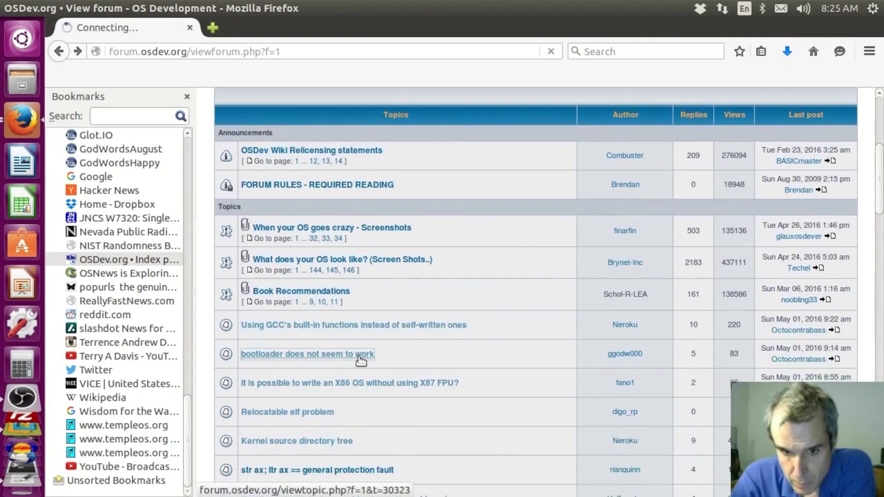
# Read down through the 'bootloader does not seem to work' thread to its last reply.
pyautogui.scroll(-15, 691, 286)
pyautogui.scroll(-20, 687, 306)
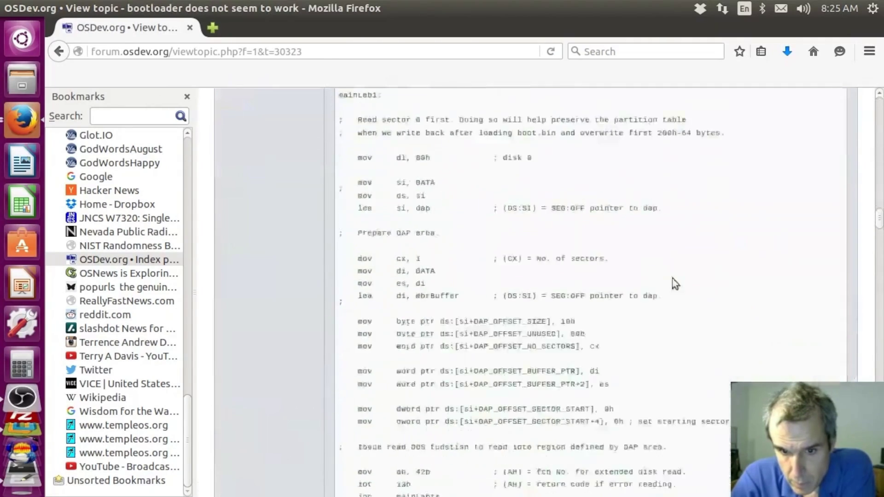
pyautogui.scroll(-20, 697, 212)
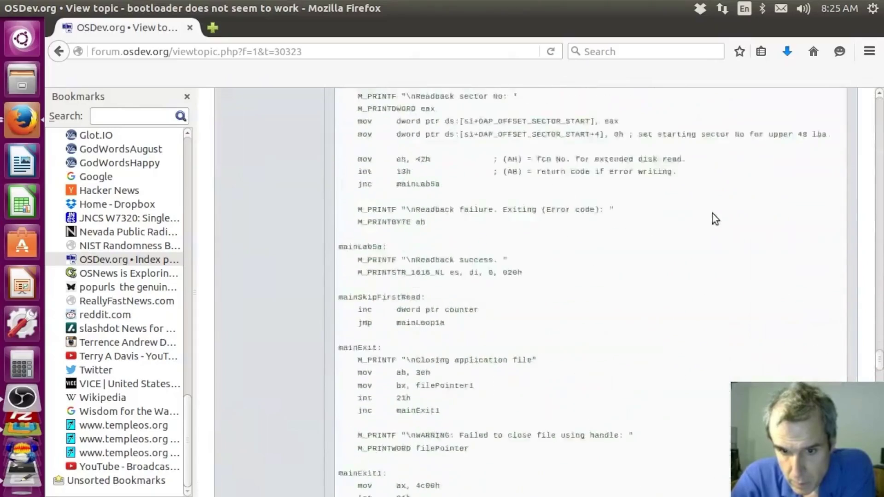
pyautogui.scroll(-14, 719, 194)
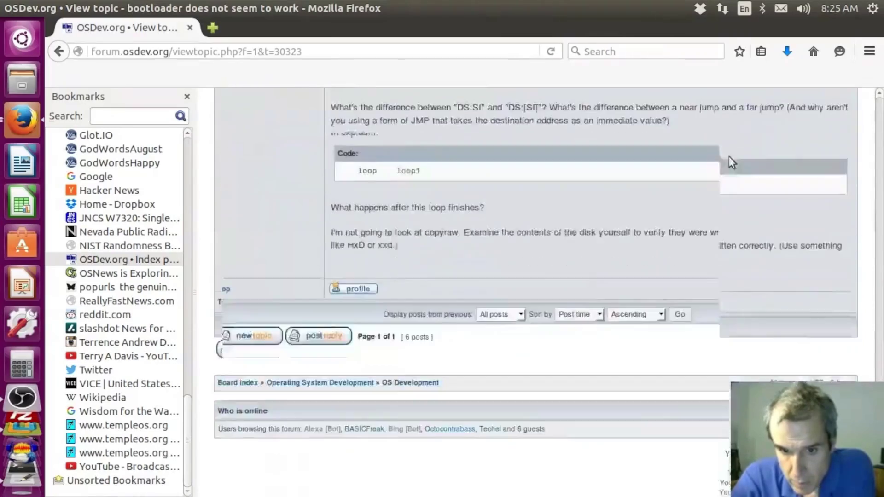
pyautogui.scroll(9, 738, 192)
pyautogui.scroll(3, 738, 192)
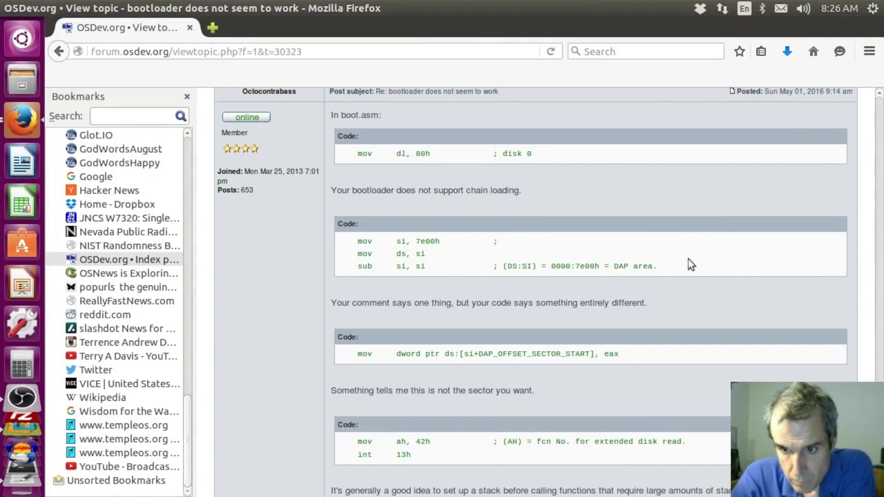
pyautogui.scroll(-2, 678, 263)
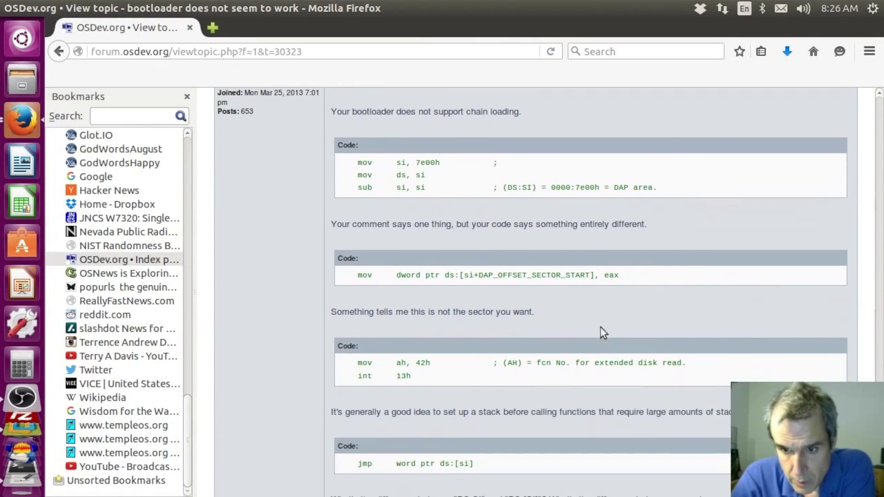
pyautogui.scroll(-3, 602, 312)
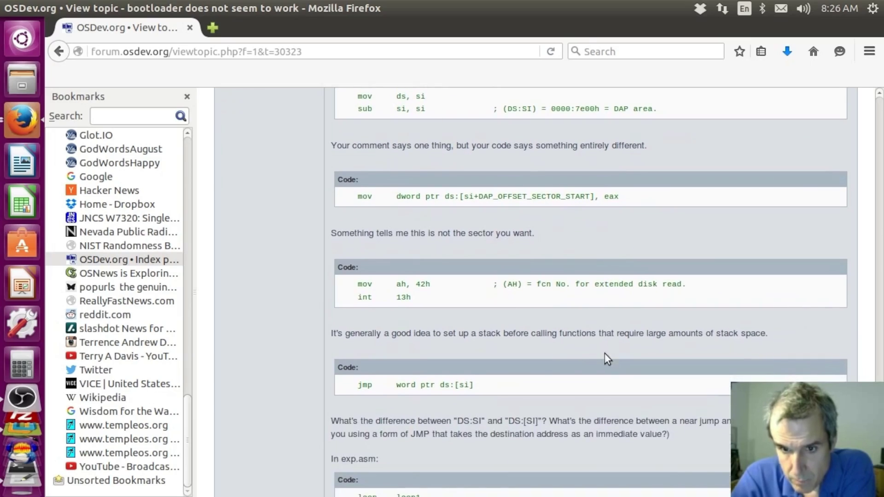
pyautogui.scroll(-3, 605, 349)
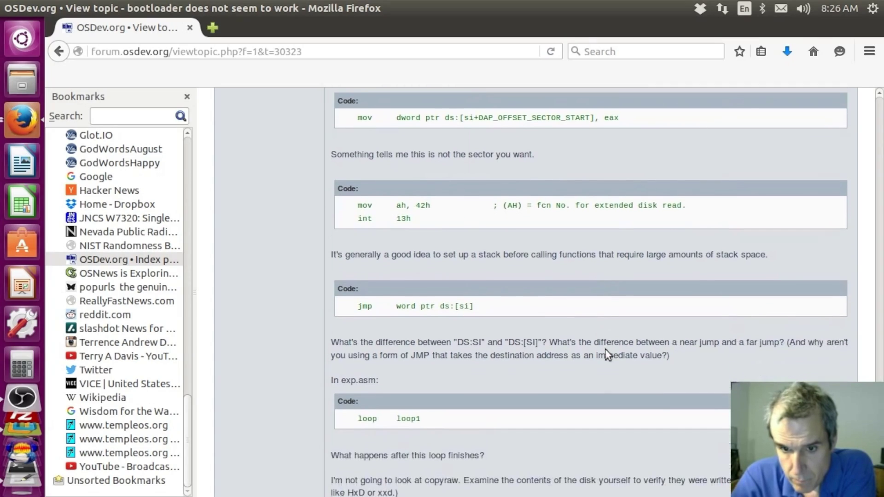
pyautogui.scroll(-2, 607, 350)
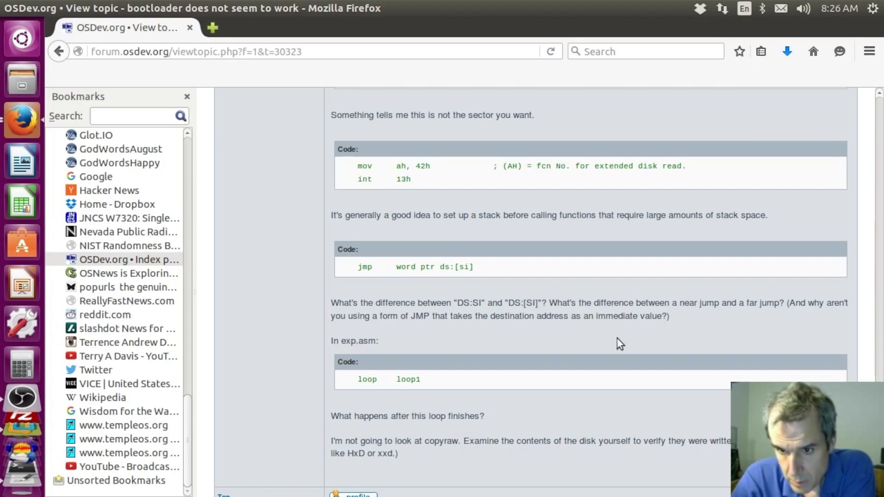
pyautogui.scroll(-3, 618, 339)
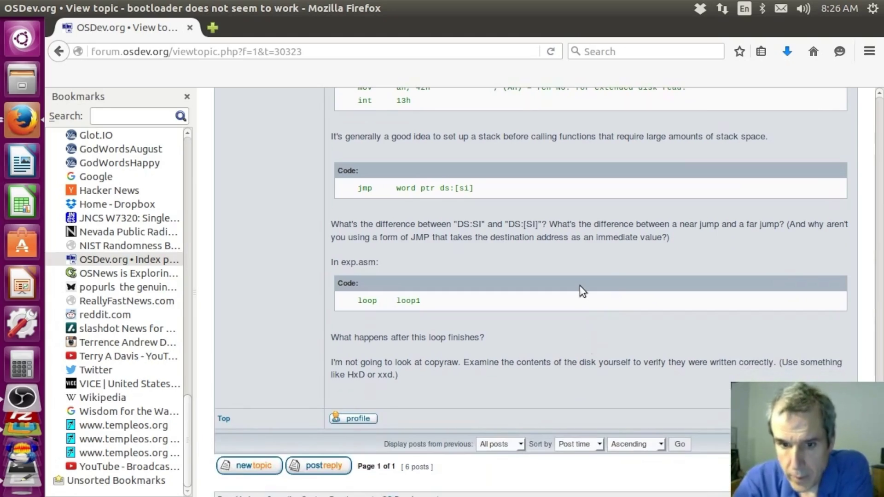
pyautogui.scroll(-2, 585, 321)
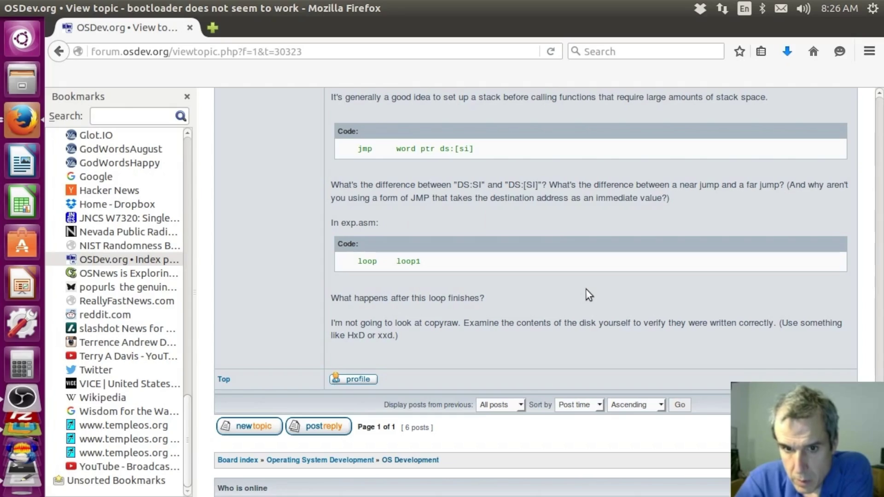
# Use the page's right-click Back command to leave the thread.
pyautogui.rightClick(559, 278)
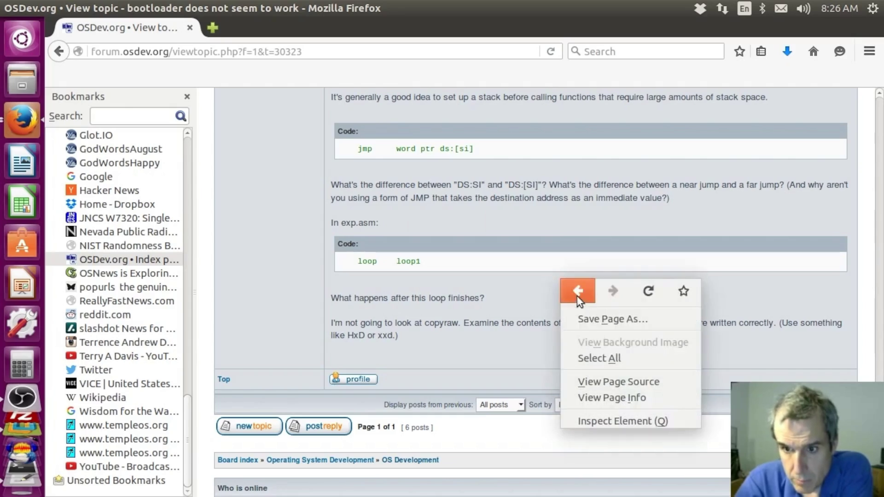
pyautogui.click(578, 291)
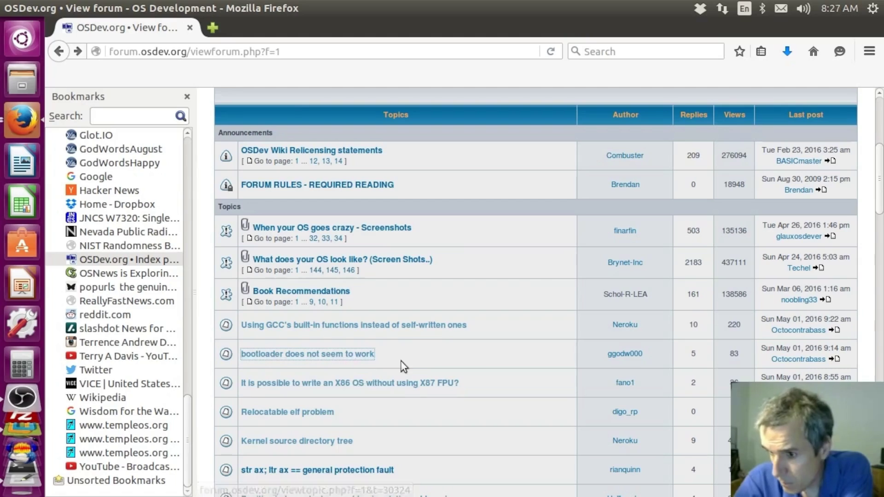
pyautogui.rightClick(481, 351)
# Go back to the OSDev.org index page and open the GodWordsHappy snippet.
pyautogui.click(513, 206)
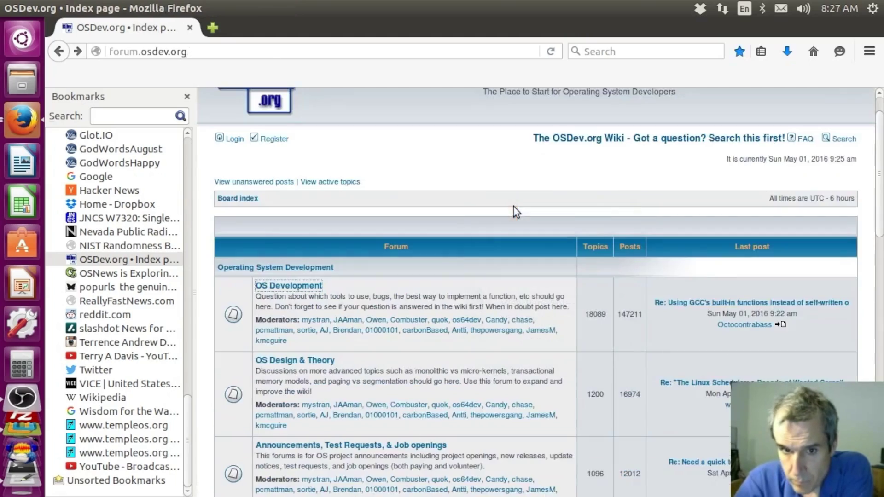
pyautogui.scroll(-3, 435, 311)
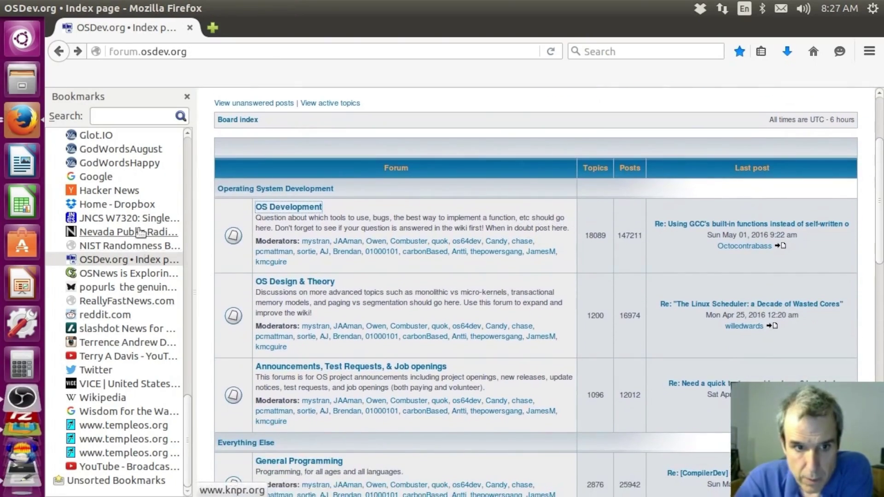
pyautogui.click(133, 165)
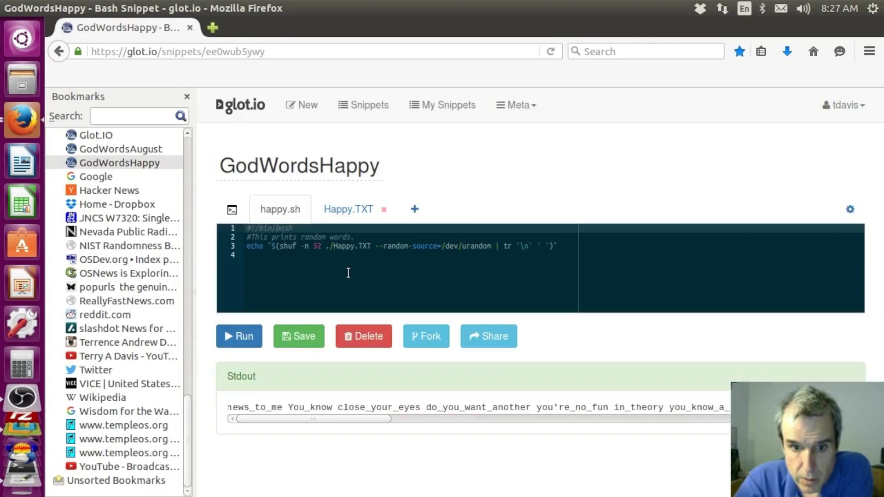
# Run GodWordsHappy and read its new random words in Stdout, then open Twitter.
pyautogui.click(240, 337)
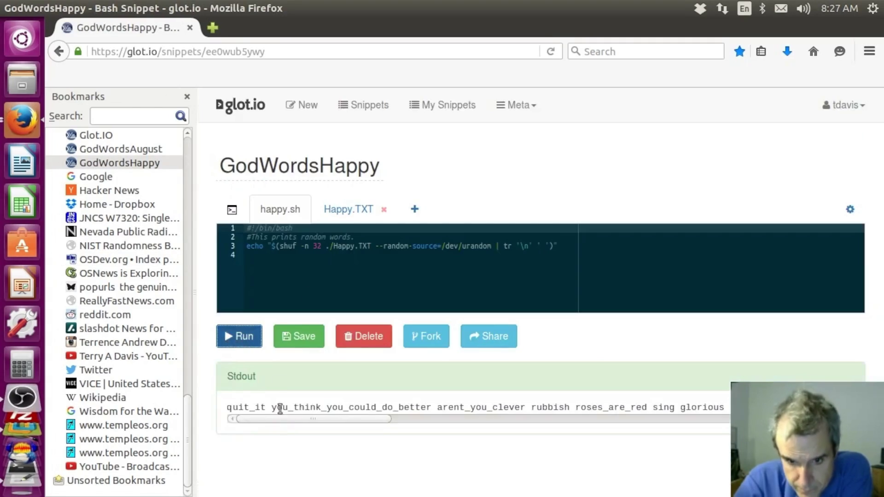
pyautogui.moveTo(278, 418); pyautogui.dragTo(282, 417)
pyautogui.moveTo(303, 420); pyautogui.dragTo(743, 418)
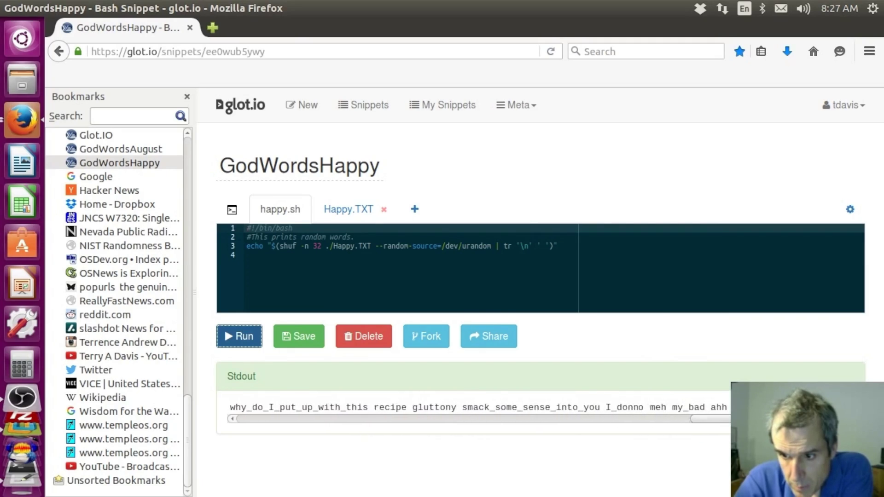
pyautogui.click(106, 369)
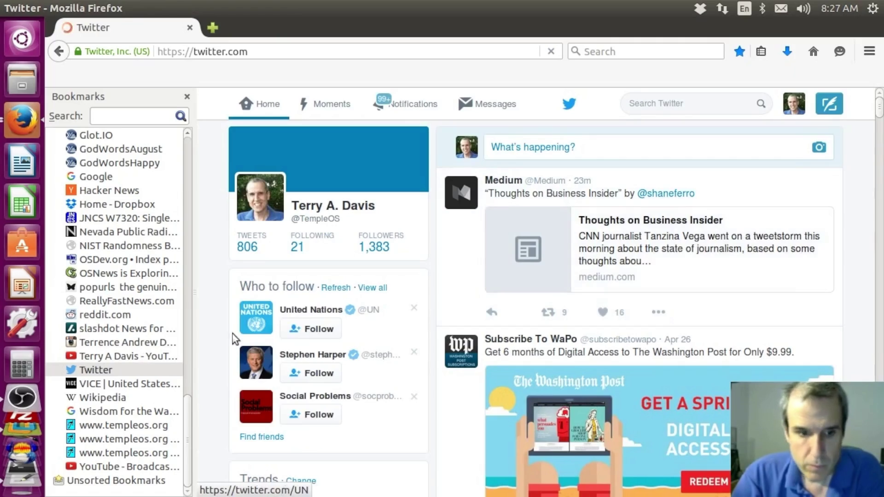
# Check the channel's YouTube live stream and a chat participant's profile, then open RANDOM.ORG.
pyautogui.click(122, 358)
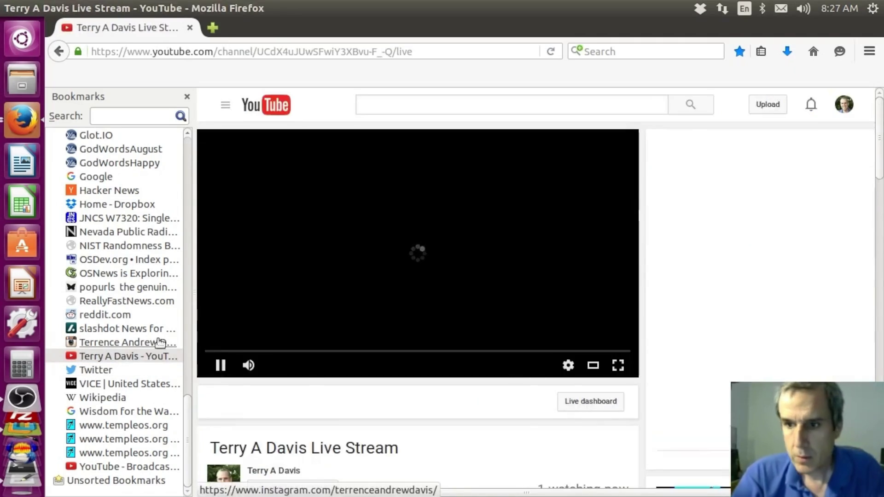
pyautogui.click(710, 261)
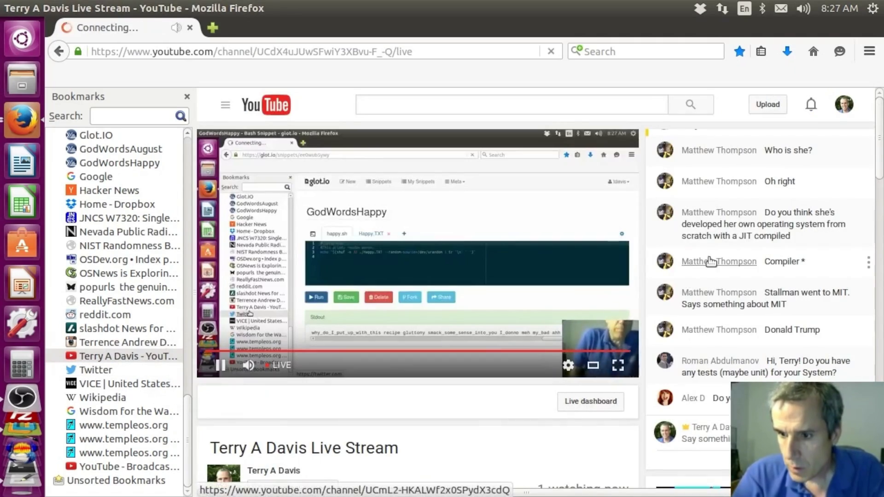
pyautogui.scroll(-2, 414, 258)
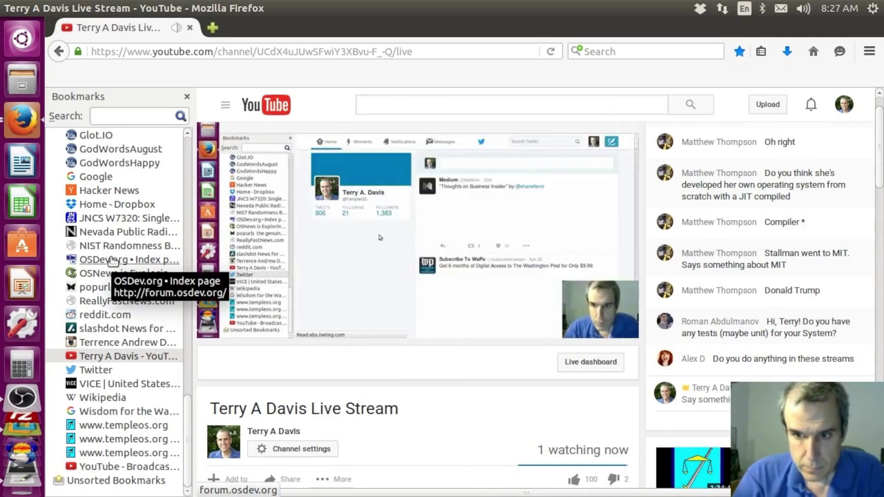
pyautogui.scroll(2, 214, 195)
pyautogui.scroll(4, 131, 208)
pyautogui.scroll(12, 131, 208)
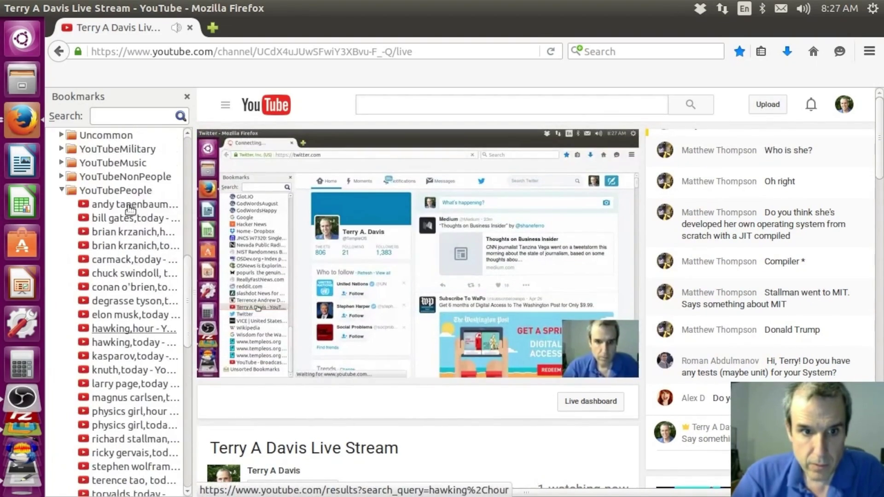
pyautogui.scroll(6, 141, 215)
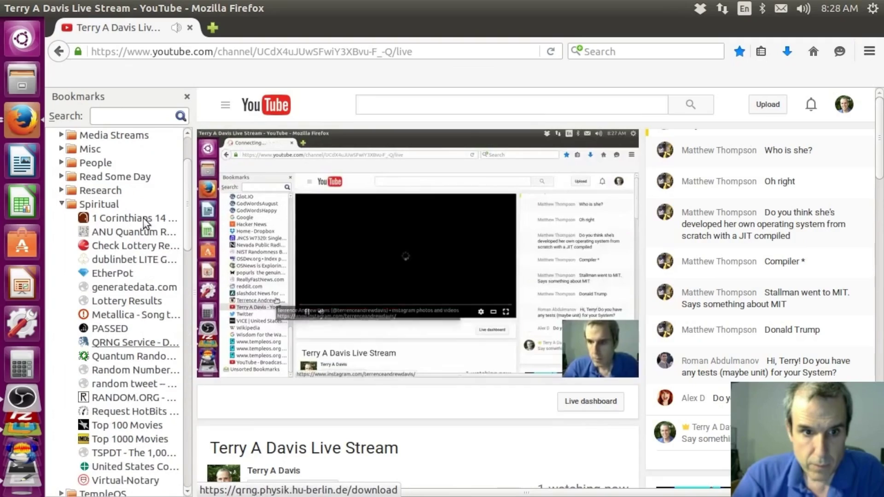
pyautogui.click(127, 401)
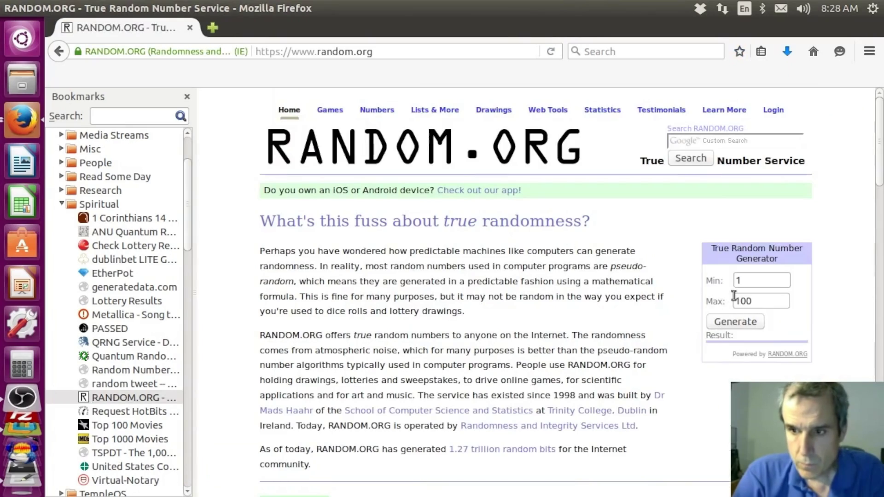
# Raise RANDOM.ORG's Max to 100000 and generate a number, getting 81489.
pyautogui.click(760, 302)
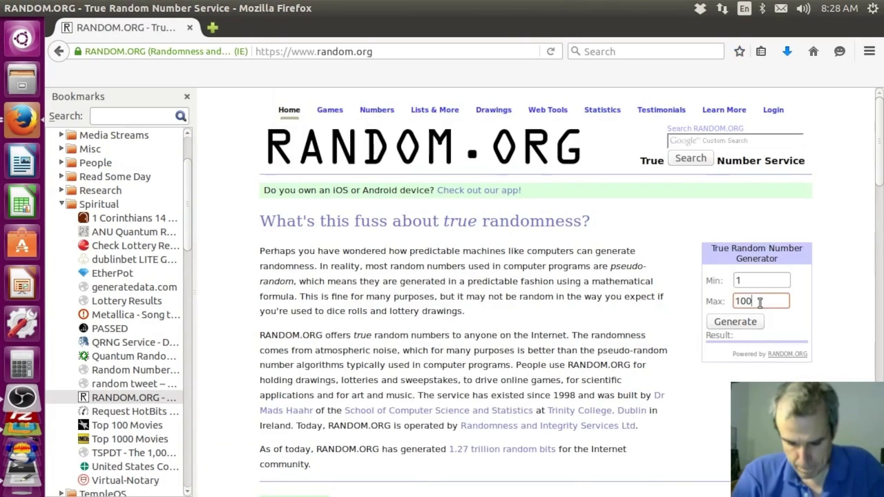
pyautogui.write('000')
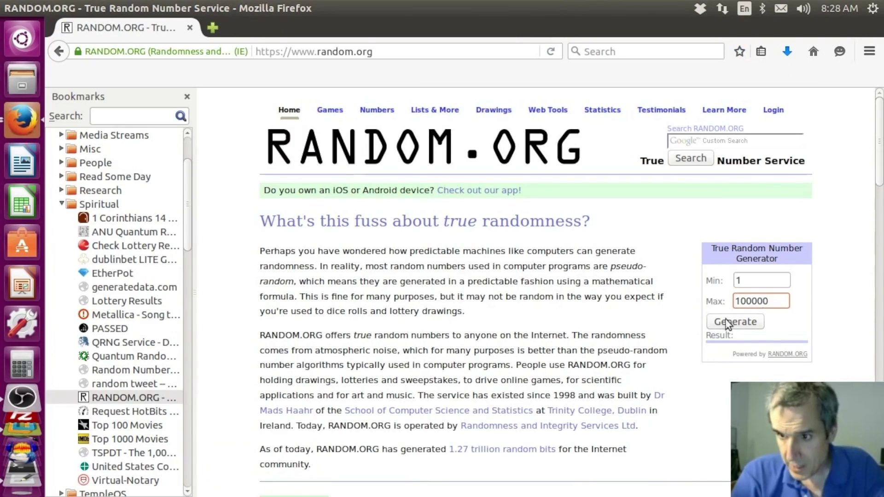
pyautogui.click(736, 323)
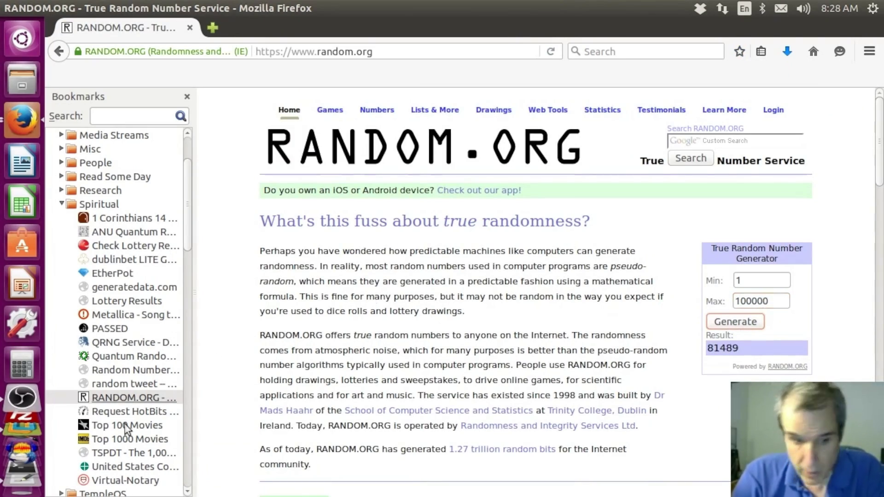
# Bring the NumBible.TXT editor to the front and move it up the screen.
pyautogui.click(23, 479)
pyautogui.moveTo(443, 356); pyautogui.dragTo(455, 77)
pyautogui.click(138, 8)
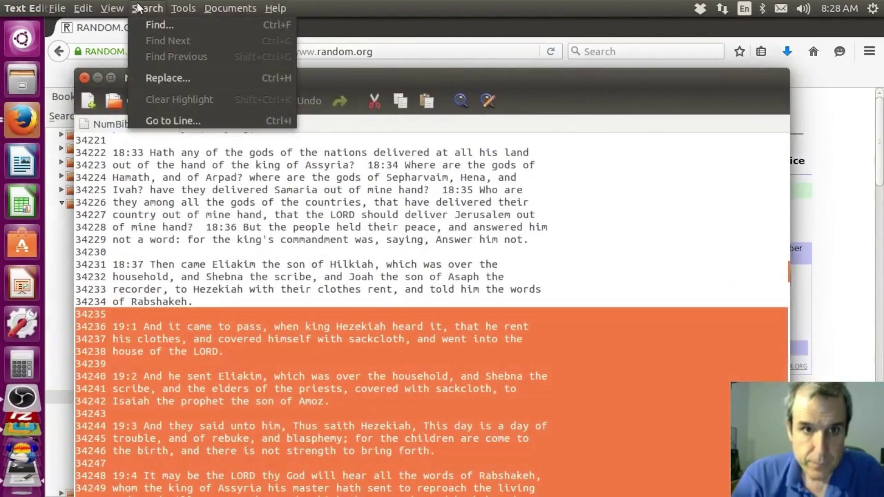
# Jump to line 81489 in NumBible.TXT and select the passage starting there.
pyautogui.click(159, 119)
pyautogui.write('81489')
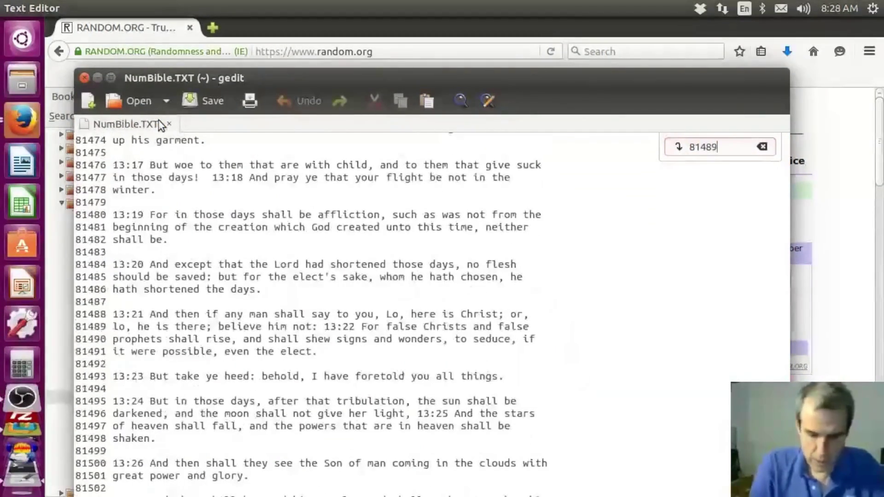
pyautogui.press('Return')
pyautogui.hotkey('shift', 'Down')
pyautogui.hotkey('shift', 'Down')
pyautogui.hotkey('shift', 'Down')
pyautogui.hotkey('shift', 'Down')
pyautogui.hotkey('shift', 'Down')
pyautogui.hotkey('shift', 'Down')
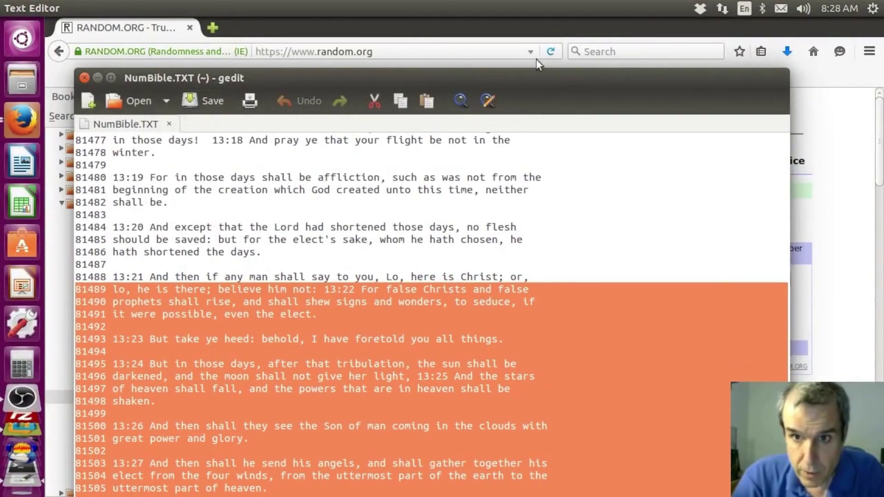
# Move the editor window aside and bring the RANDOM.ORG page back to front.
pyautogui.moveTo(498, 74); pyautogui.dragTo(490, 39)
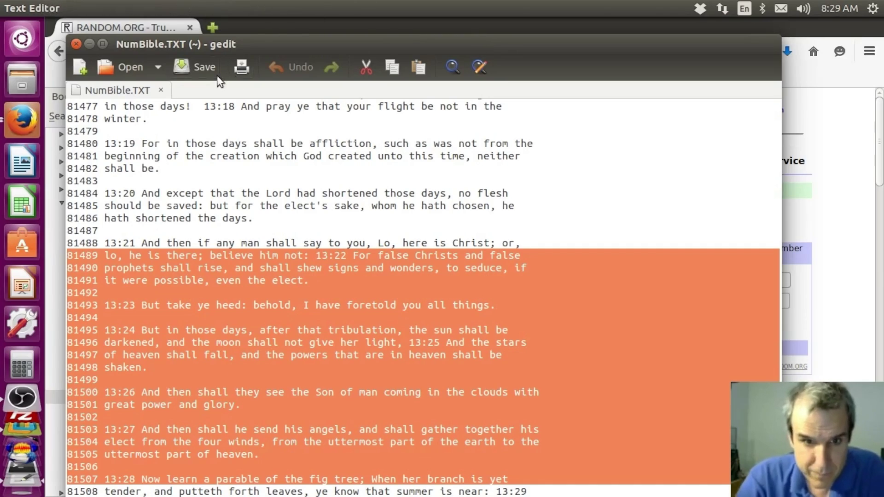
pyautogui.moveTo(360, 36); pyautogui.dragTo(364, 399)
pyautogui.click(429, 304)
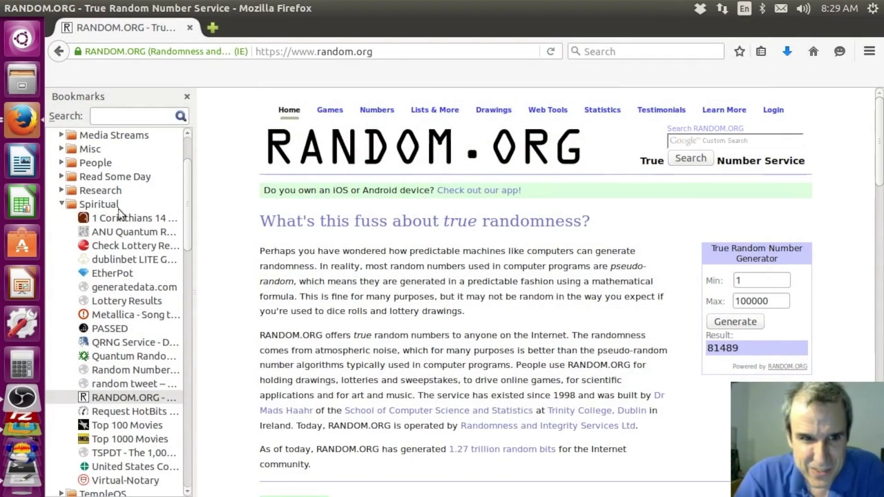
# Collapse the Spiritual and YouTubePeople bookmark folders in the sidebar.
pyautogui.click(94, 203)
pyautogui.click(126, 288)
pyautogui.scroll(-5, 120, 323)
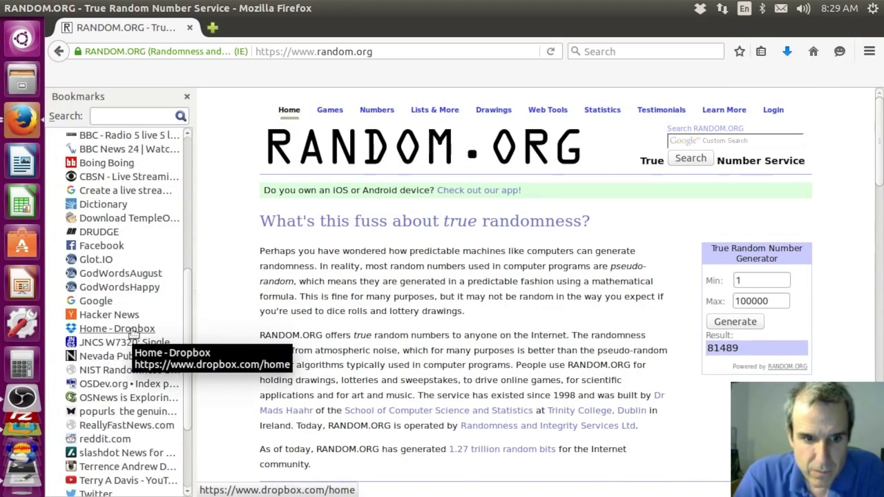
# Open the GodWordsHappy snippet and run it for a new line of random words.
pyautogui.click(128, 287)
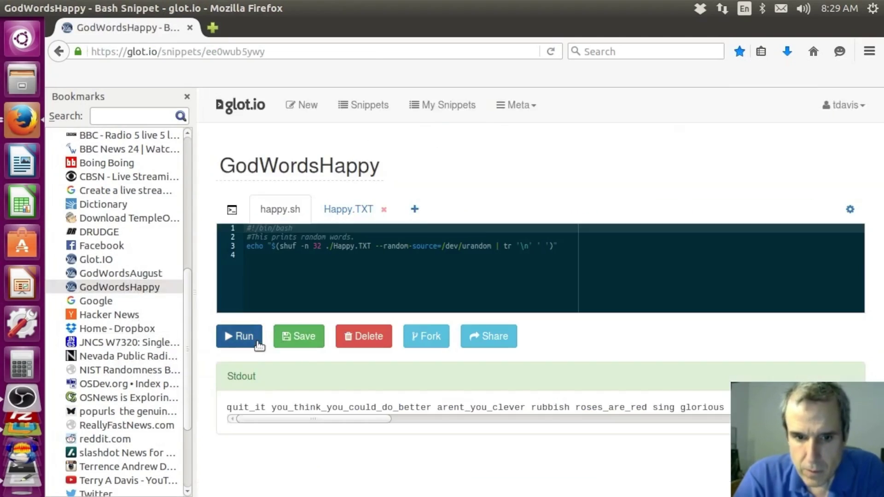
pyautogui.click(257, 345)
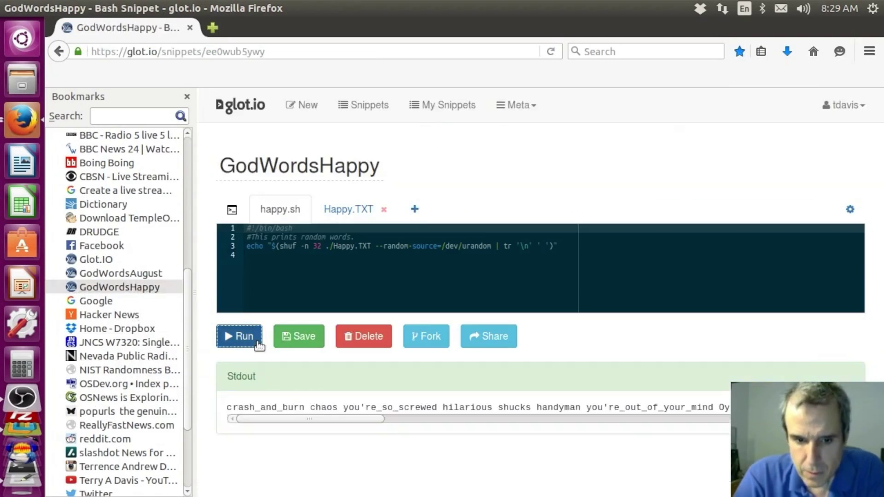
pyautogui.moveTo(266, 422)
pyautogui.mouseDown()
pyautogui.moveTo(455, 405)
pyautogui.moveTo(732, 399)
pyautogui.mouseUp()
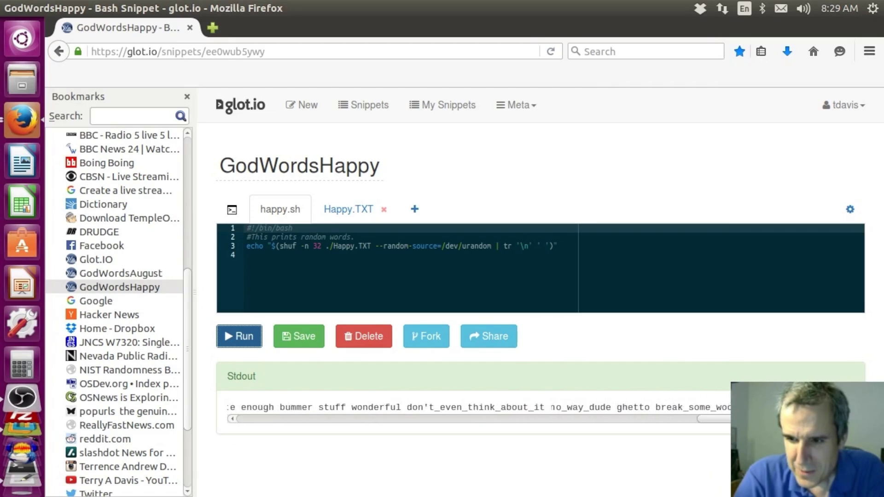
pyautogui.click(117, 233)
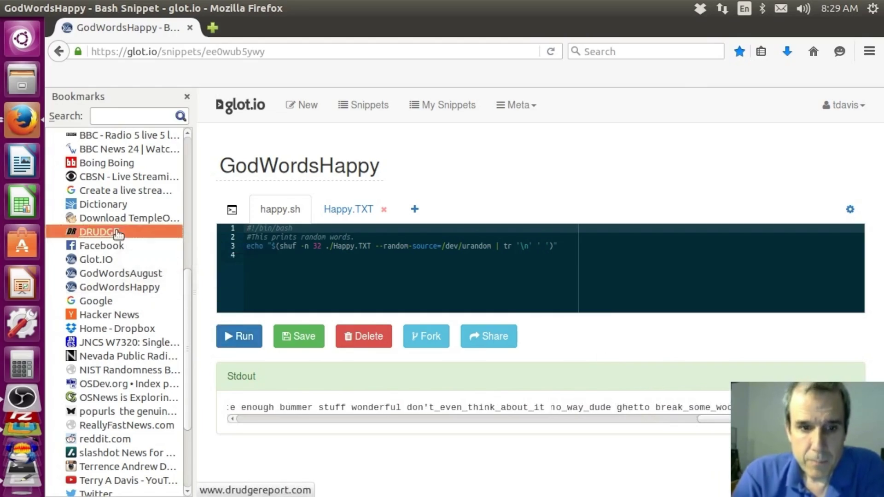
# Scroll down through the Drudge Report headlines and open the 'Miracle in Chicago?' story.
pyautogui.scroll(-5, 359, 308)
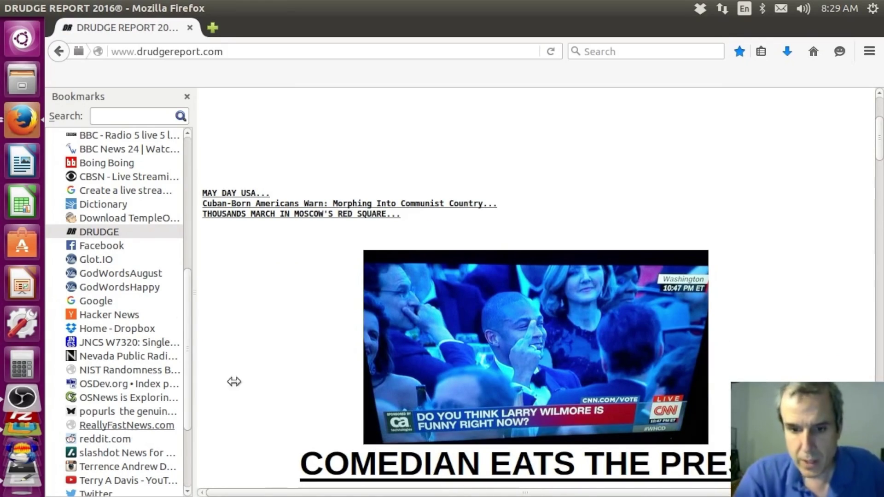
pyautogui.scroll(-1, 178, 413)
pyautogui.scroll(-8, 290, 304)
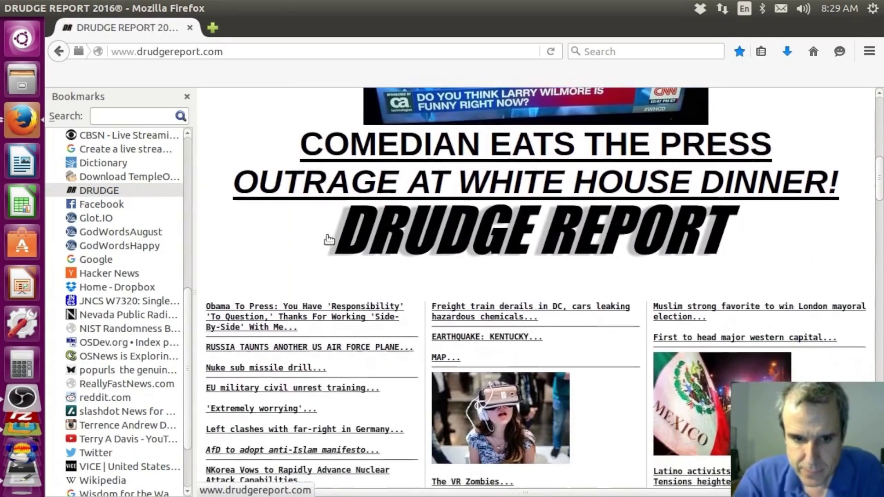
pyautogui.scroll(-3, 328, 239)
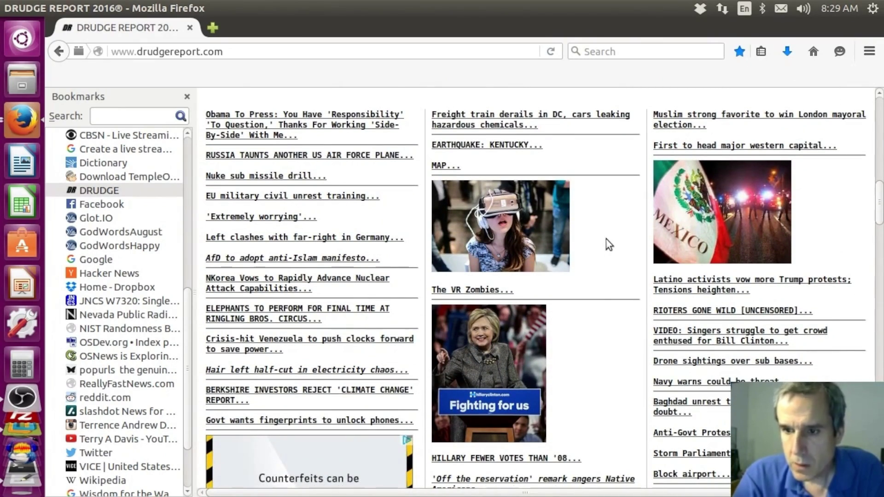
pyautogui.scroll(-3, 609, 244)
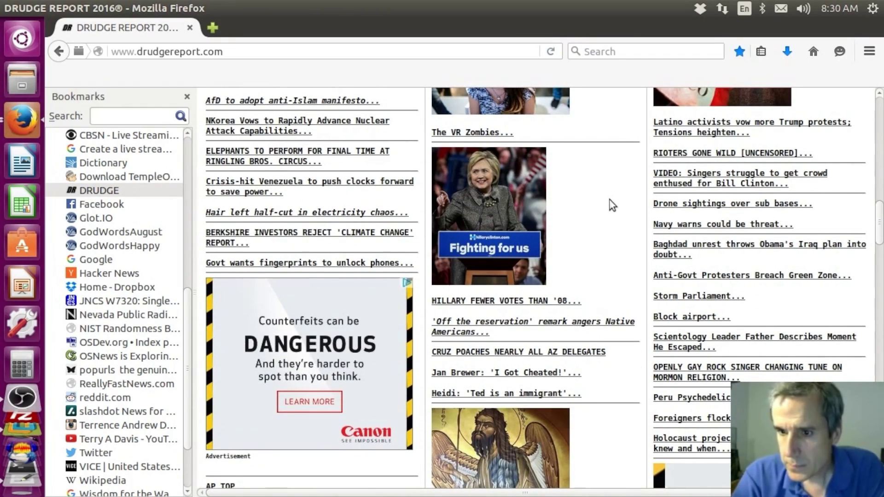
pyautogui.scroll(-3, 612, 205)
pyautogui.scroll(-2, 612, 205)
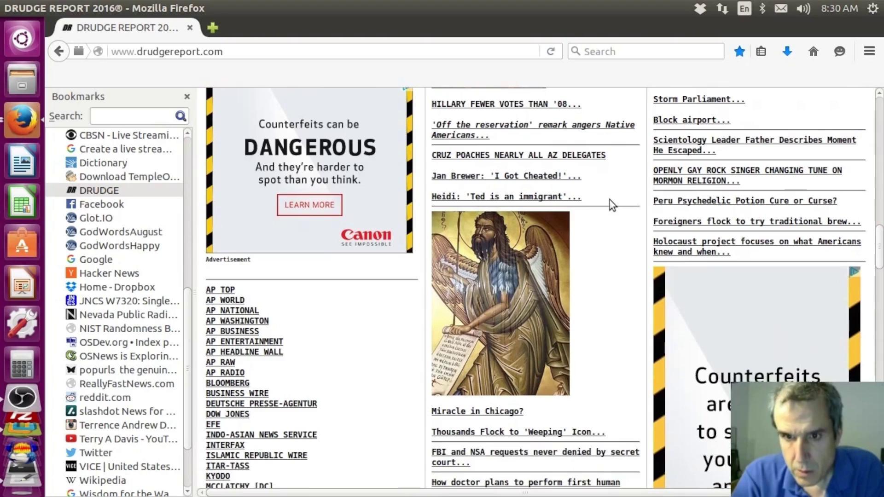
pyautogui.scroll(-1, 611, 204)
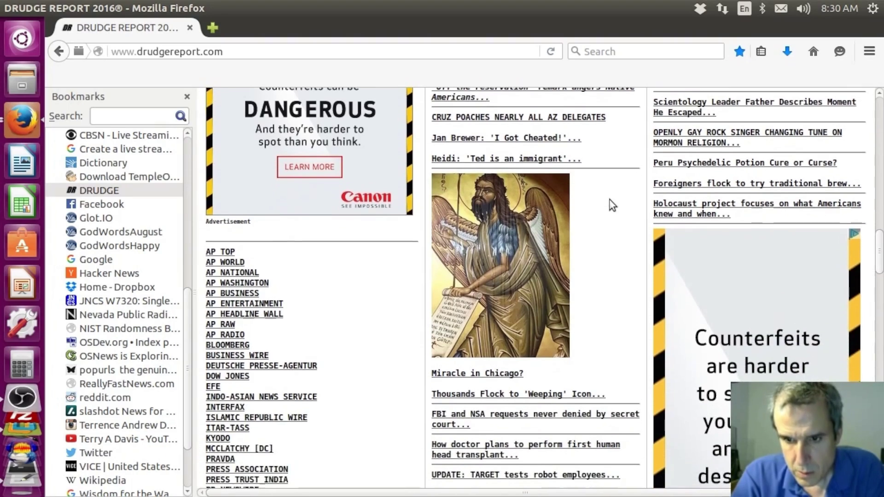
pyautogui.click(508, 371)
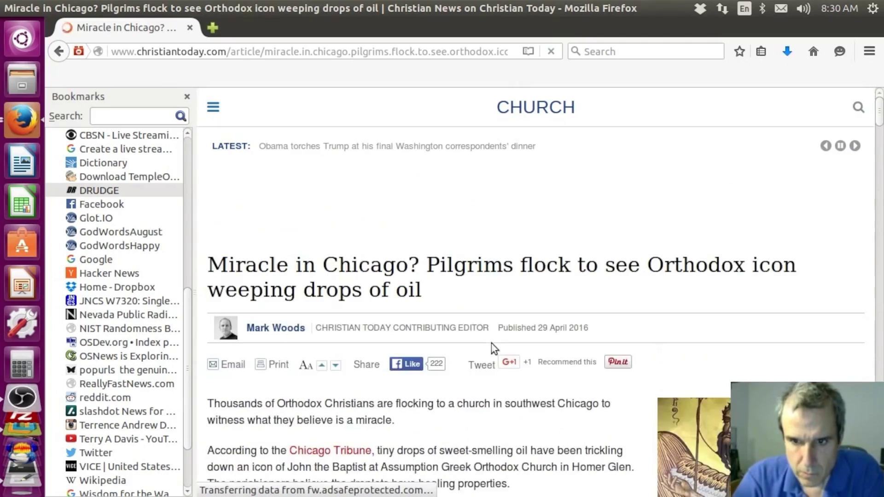
# Read the Christian Today icon article down to the Homer Glen diocese's statement.
pyautogui.scroll(-5, 491, 343)
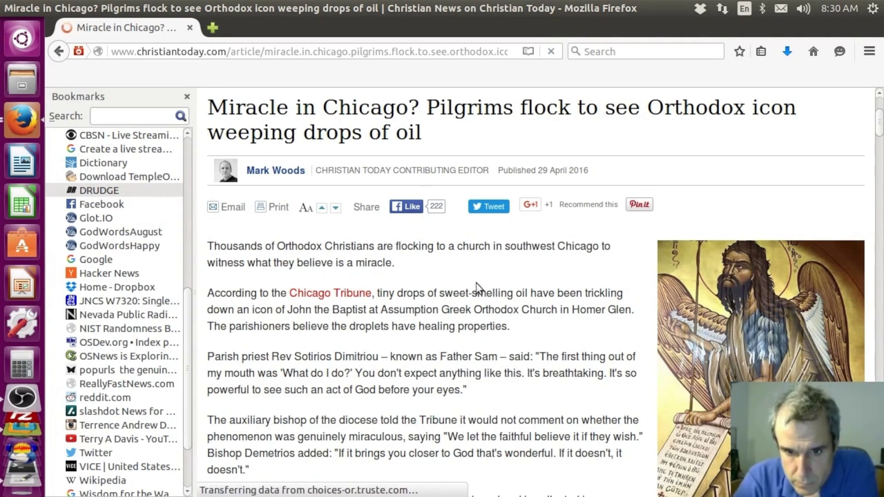
pyautogui.scroll(-2, 476, 285)
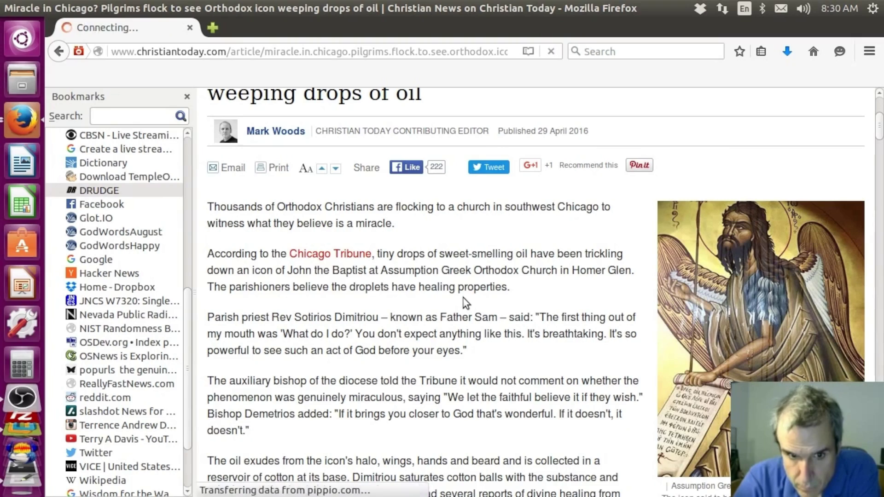
pyautogui.scroll(-2, 465, 300)
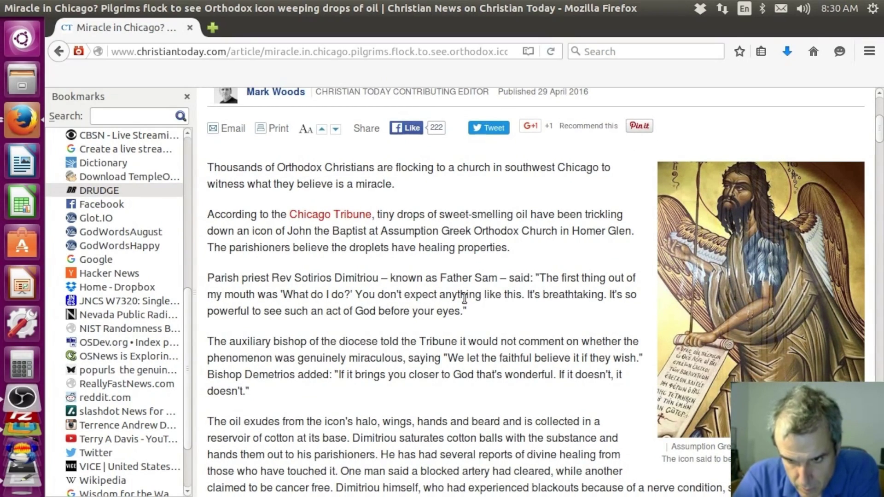
pyautogui.scroll(-3, 465, 299)
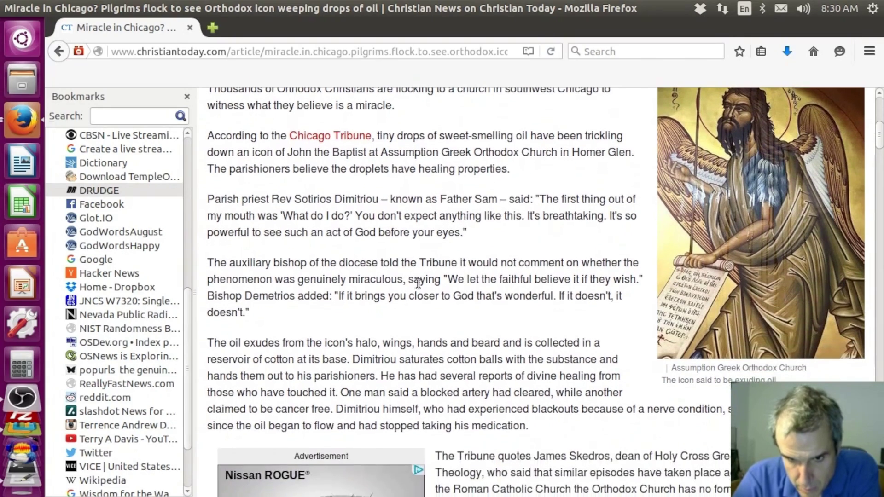
pyautogui.scroll(-2, 442, 297)
pyautogui.scroll(-1, 442, 232)
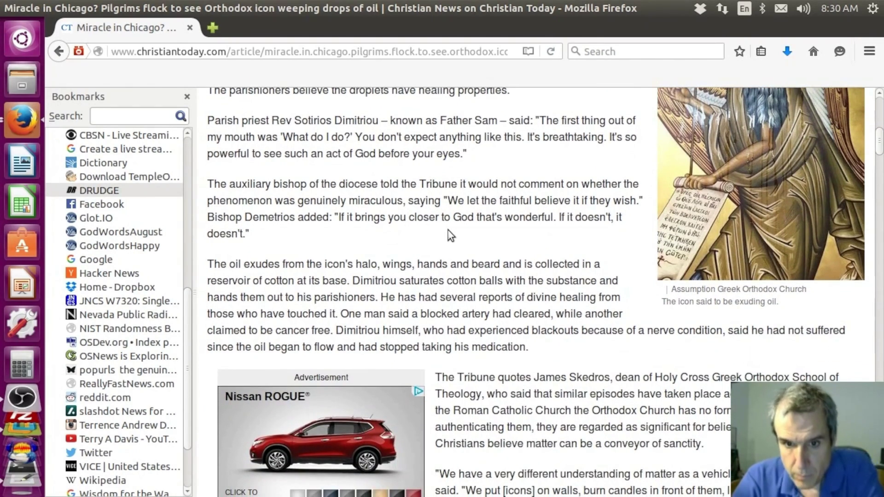
pyautogui.scroll(-3, 451, 235)
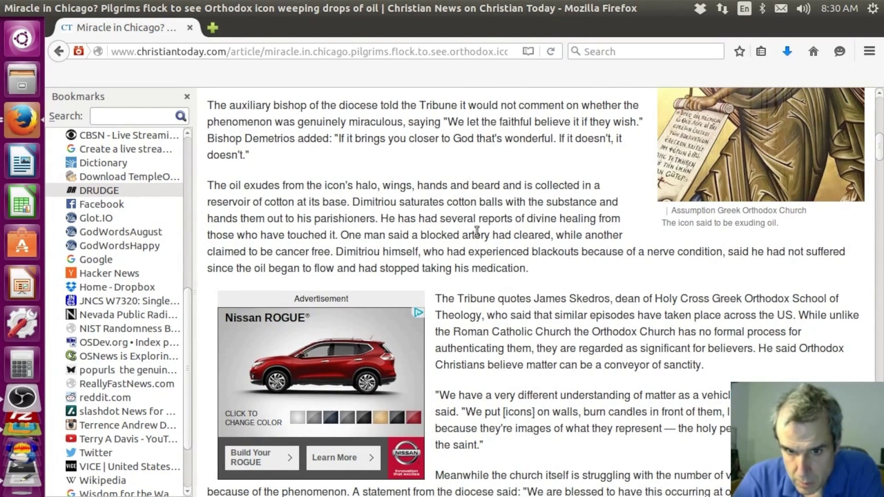
pyautogui.scroll(-2, 477, 232)
pyautogui.scroll(-4, 488, 226)
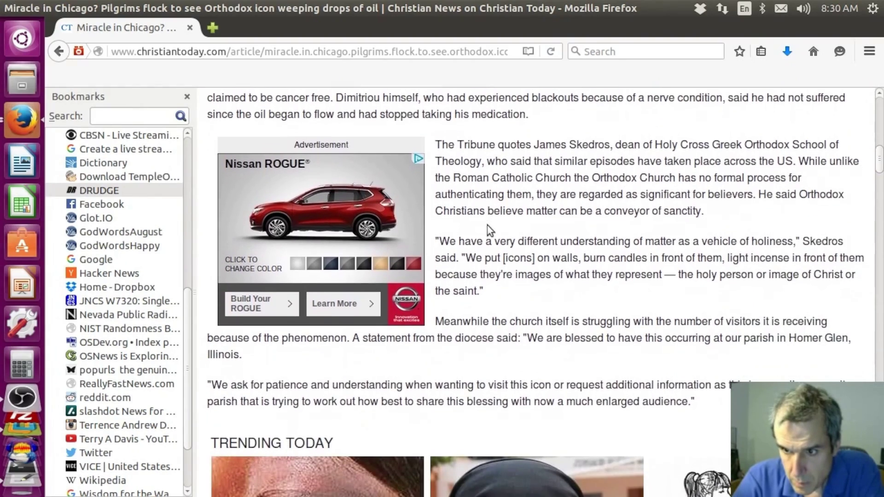
pyautogui.scroll(-2, 490, 228)
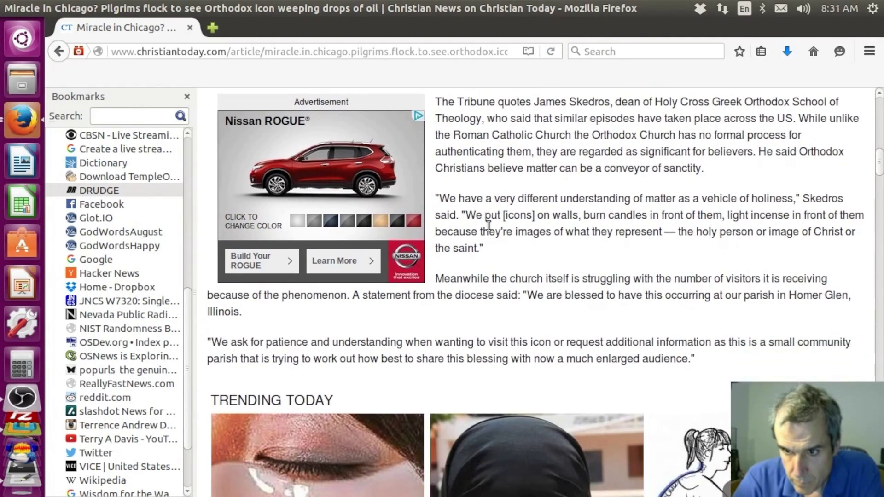
pyautogui.scroll(-3, 489, 226)
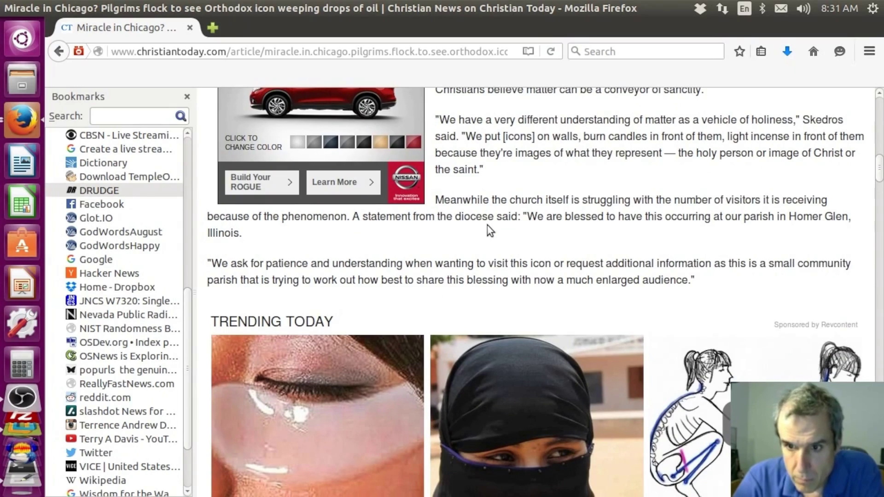
pyautogui.scroll(-2, 489, 230)
# Scroll back up the article and expand the Spiritual bookmarks folder.
pyautogui.scroll(2, 490, 230)
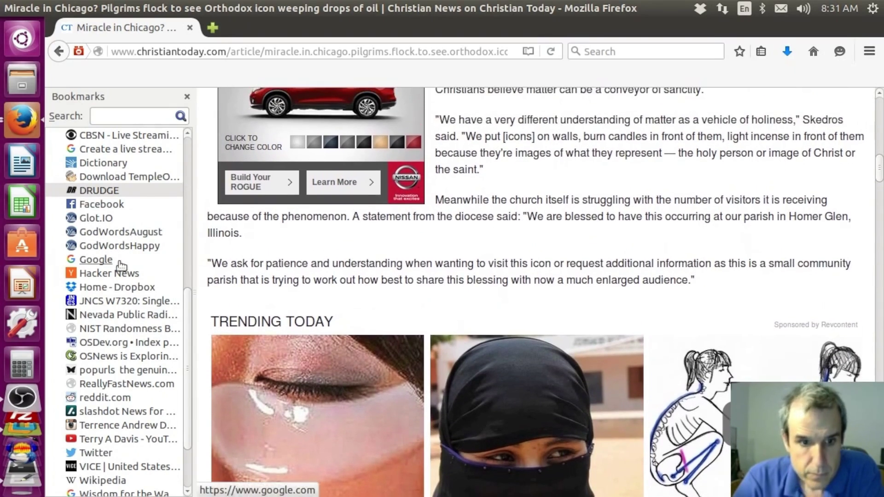
pyautogui.scroll(3, 540, 234)
pyautogui.scroll(3, 597, 233)
pyautogui.scroll(2, 96, 216)
pyautogui.scroll(6, 96, 216)
pyautogui.click(107, 289)
pyautogui.scroll(-2, 122, 414)
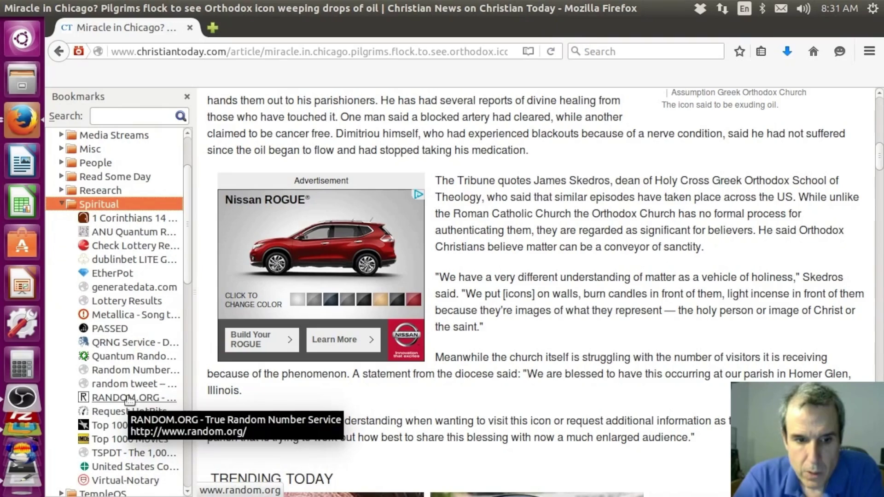
# Open RANDOM.ORG, set Max to 100000, and generate a number, getting 60225.
pyautogui.click(130, 399)
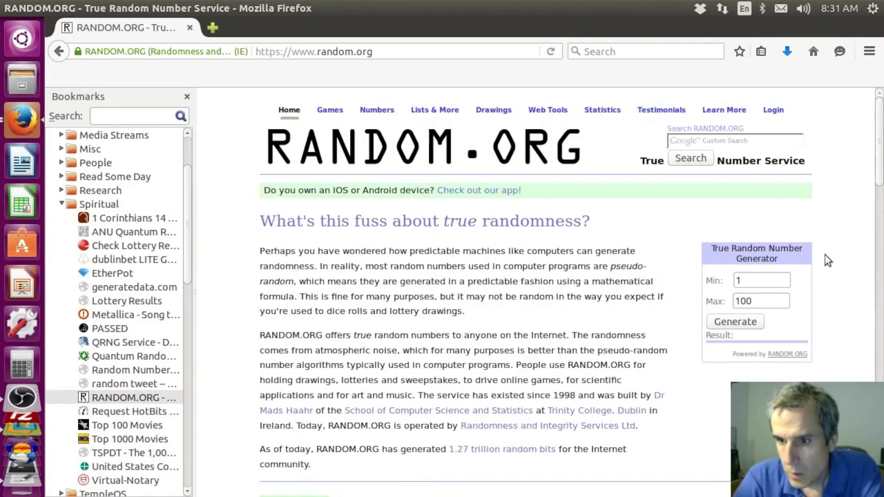
pyautogui.click(760, 302)
pyautogui.write('000')
pyautogui.click(740, 327)
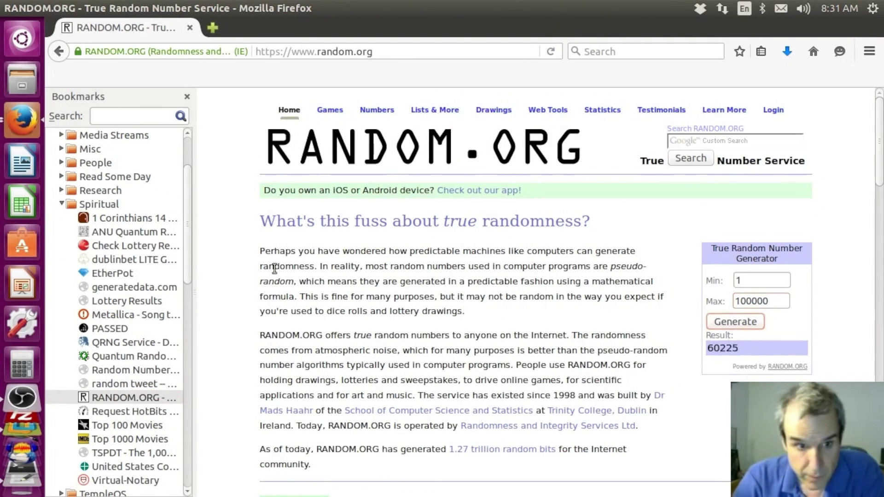
# Bring the NumBible.TXT editor to the front and move it up the screen.
pyautogui.scroll(-5, 30, 433)
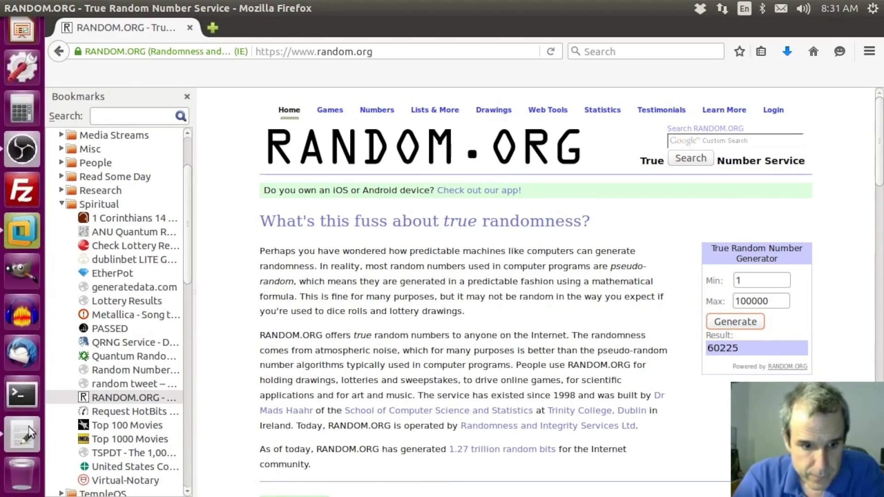
pyautogui.click(28, 433)
pyautogui.moveTo(423, 405)
pyautogui.mouseDown()
pyautogui.moveTo(494, 50)
pyautogui.moveTo(466, 52)
pyautogui.mouseUp()
# Go to line 60225 in NumBible.TXT, select through line 60247, then slide the editor aside.
pyautogui.click(136, 7)
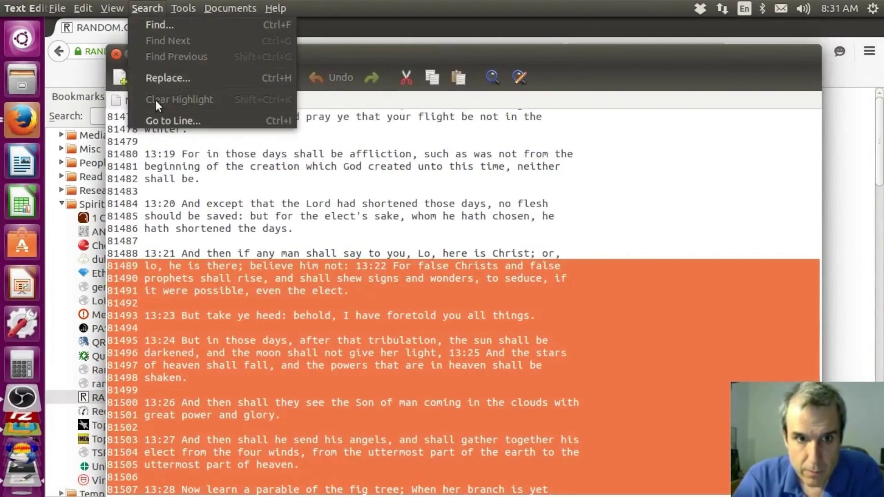
pyautogui.click(162, 121)
pyautogui.write('60225')
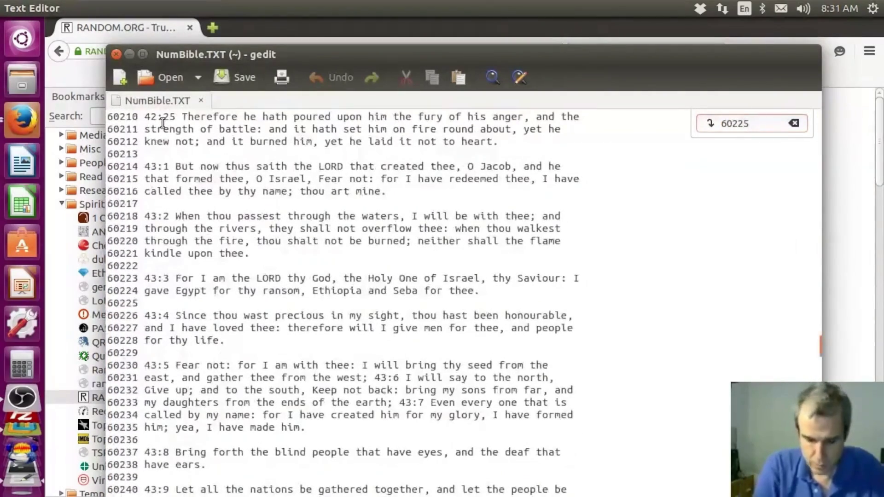
pyautogui.press('Return')
pyautogui.hotkey('shift', 'Down')
pyautogui.hotkey('shift', 'Down')
pyautogui.hotkey('shift', 'Down')
pyautogui.hotkey('shift', 'Down')
pyautogui.hotkey('shift', 'Down')
pyautogui.hotkey('shift', 'Down')
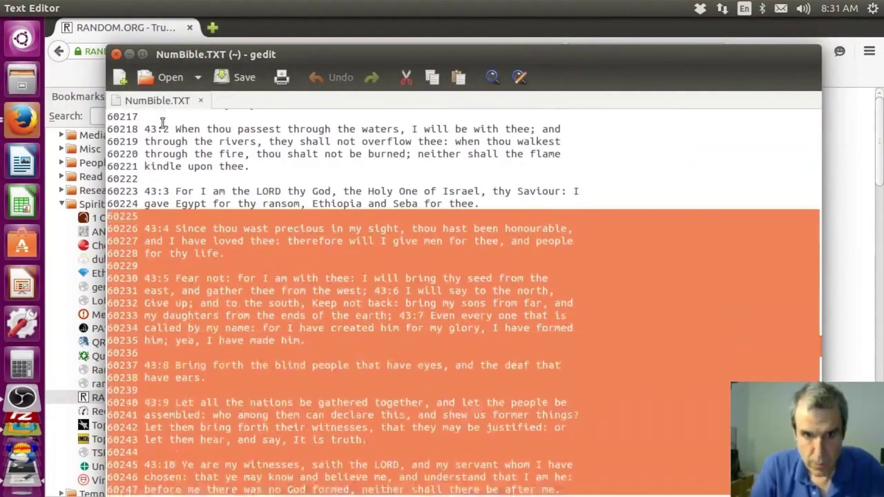
pyautogui.moveTo(478, 54); pyautogui.dragTo(473, 36)
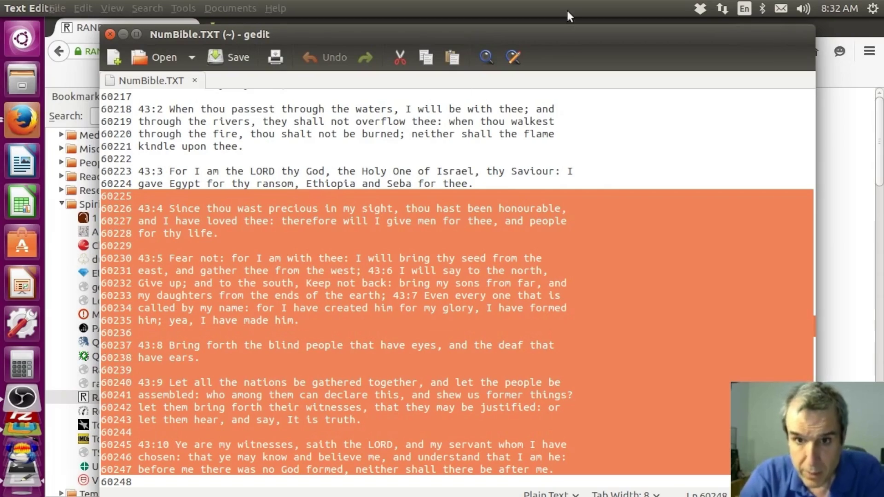
pyautogui.moveTo(540, 35); pyautogui.dragTo(520, 495)
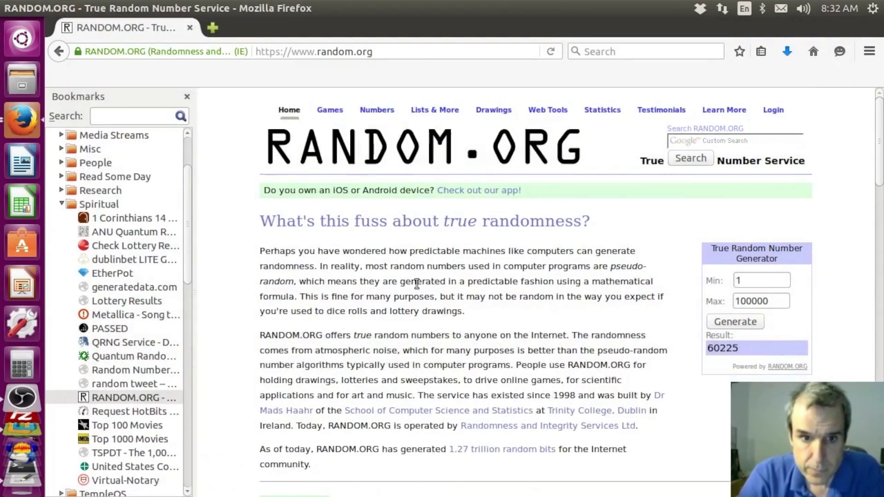
# Switch to the RANDOM.ORG Firefox window, collapse Spiritual, and open the YouTube live-stream channel bookmark.
pyautogui.click(16, 129)
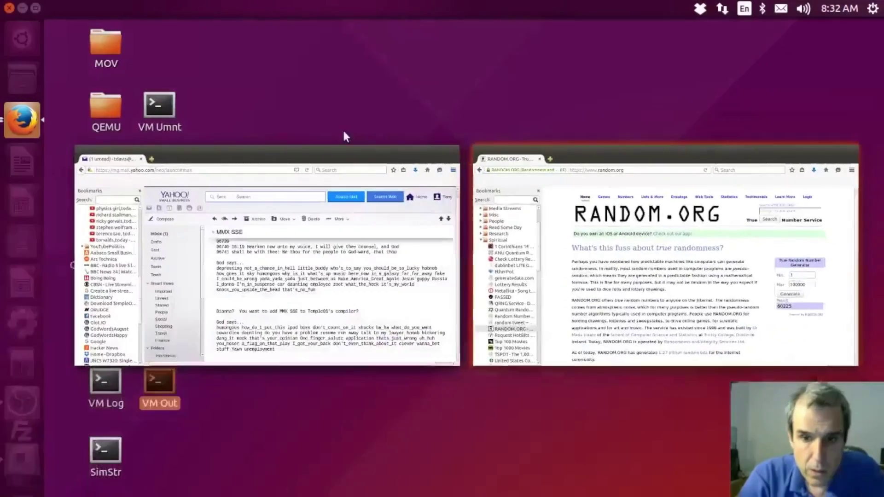
pyautogui.click(623, 213)
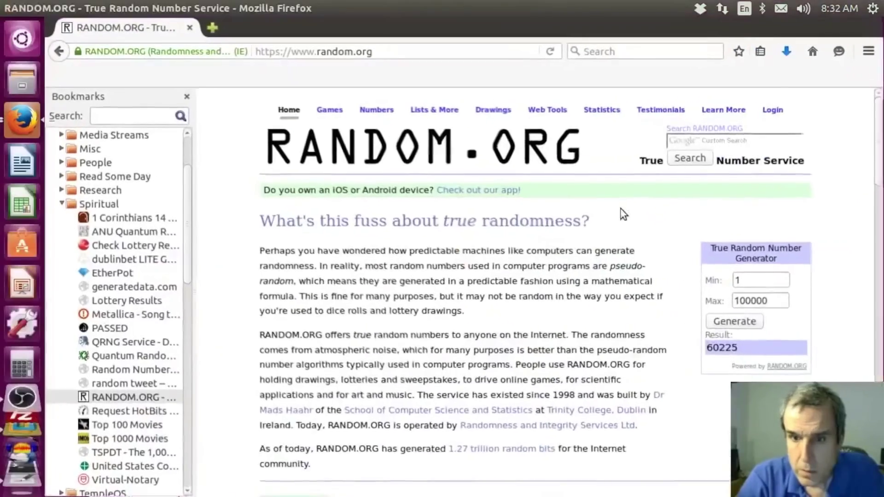
pyautogui.click(99, 204)
pyautogui.scroll(-1, 120, 451)
pyautogui.scroll(-7, 121, 451)
pyautogui.click(145, 357)
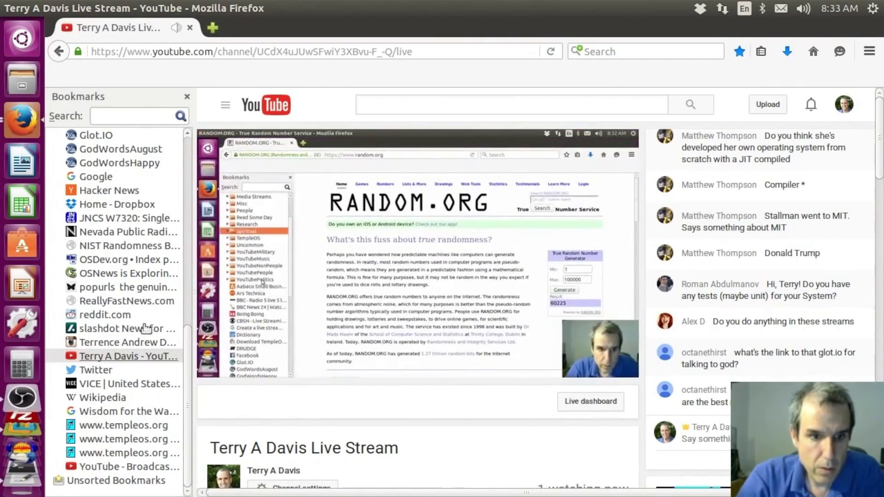
# Copy the GodWordsHappy snippet address and post it in the YouTube live chat.
pyautogui.click(124, 166)
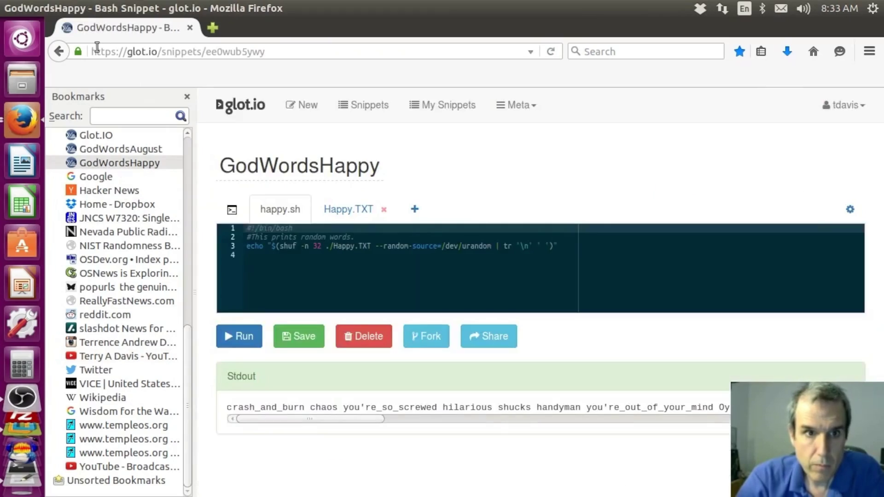
pyautogui.moveTo(92, 51); pyautogui.dragTo(324, 50)
pyautogui.hotkey('ctrl', 'c')
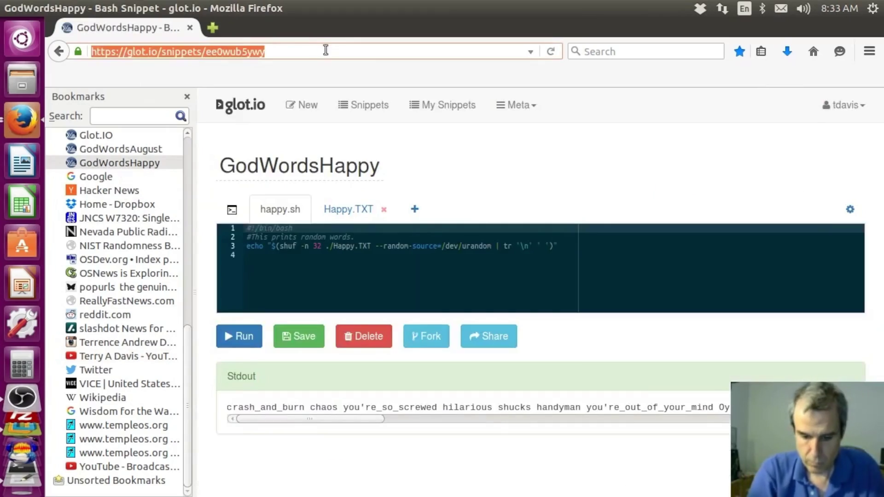
pyautogui.rightClick(503, 134)
pyautogui.click(538, 150)
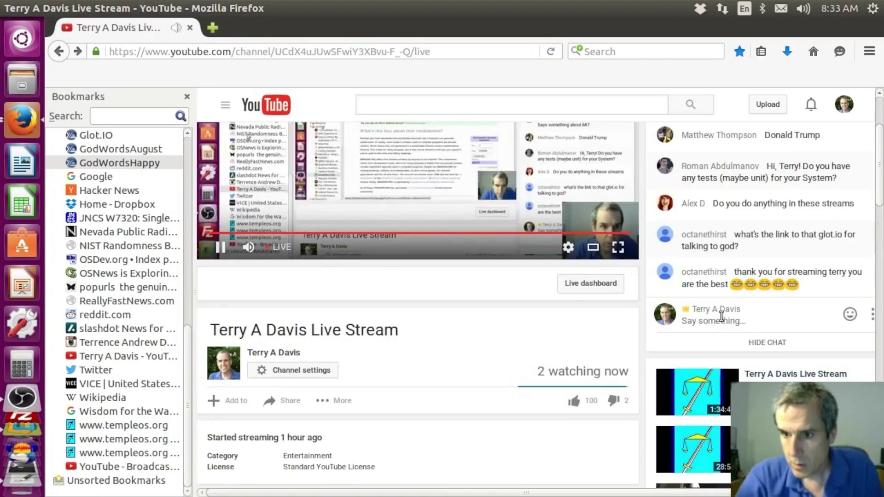
pyautogui.click(722, 317)
pyautogui.hotkey('ctrl', 'v')
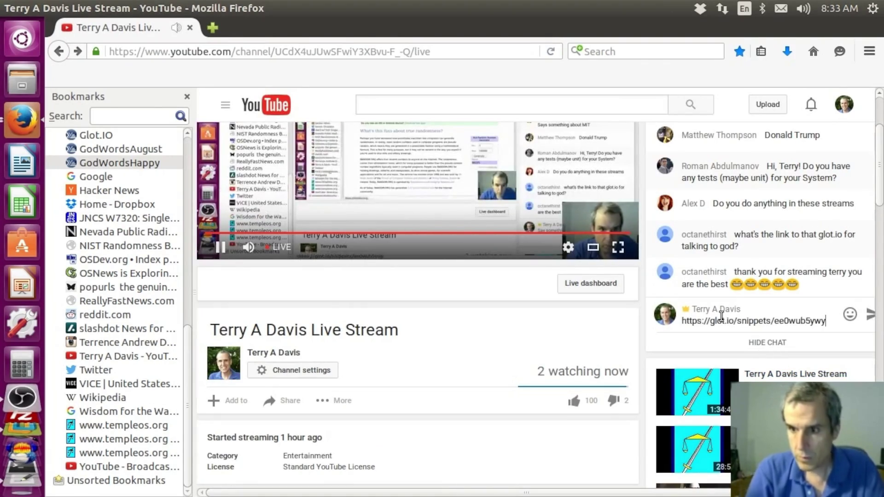
pyautogui.press('Return')
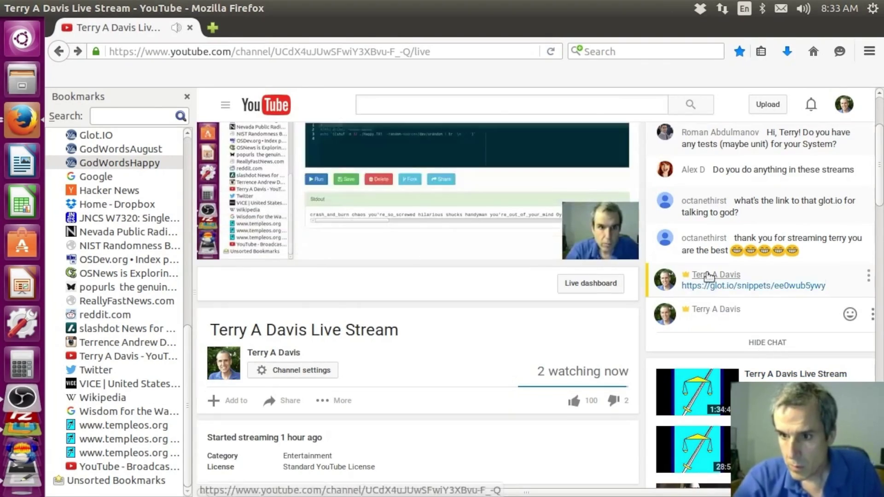
# In a new Firefox window, open the GodWordsAugust snippet bookmark and select its address.
pyautogui.rightClick(20, 121)
pyautogui.click(74, 119)
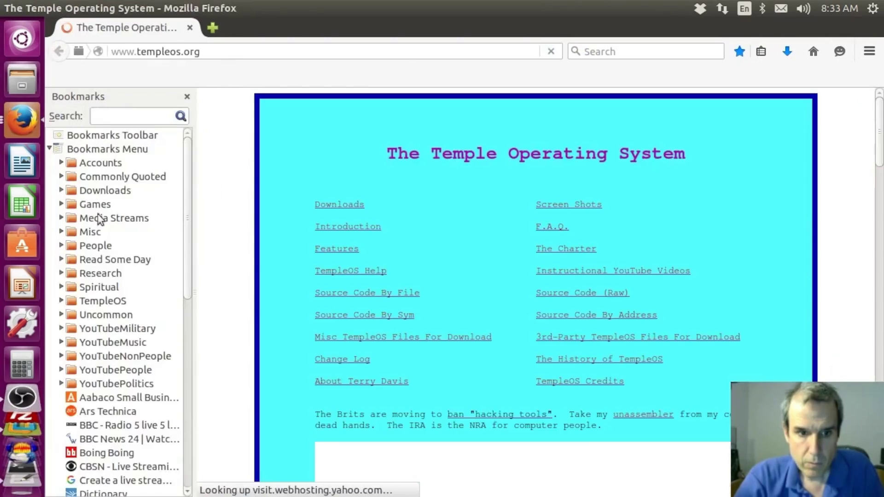
pyautogui.scroll(-5, 127, 435)
pyautogui.click(121, 359)
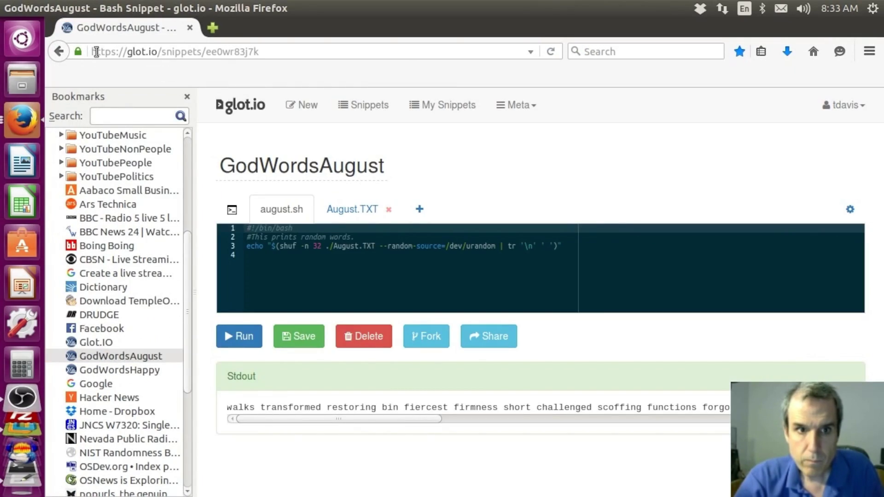
pyautogui.moveTo(93, 51); pyautogui.dragTo(358, 56)
pyautogui.hotkey('ctrl', 'c')
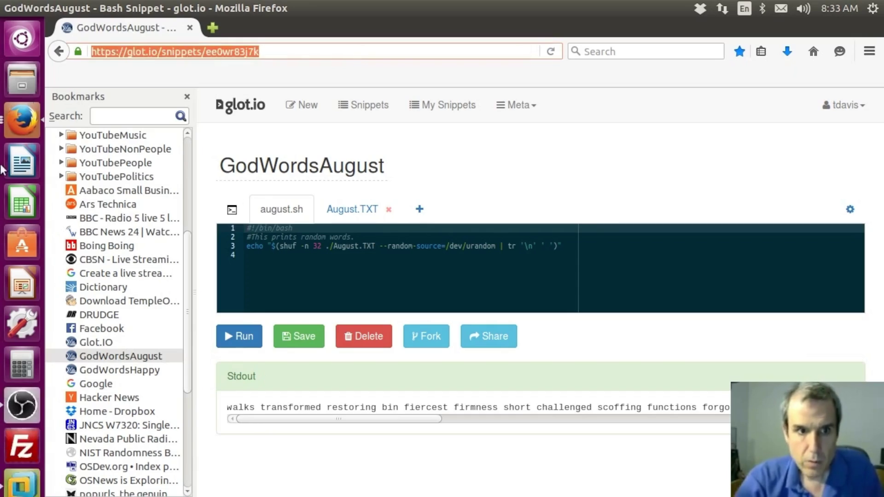
# Post the GodWordsAugust link in the live chat and open the posted link.
pyautogui.click(15, 123)
pyautogui.click(676, 223)
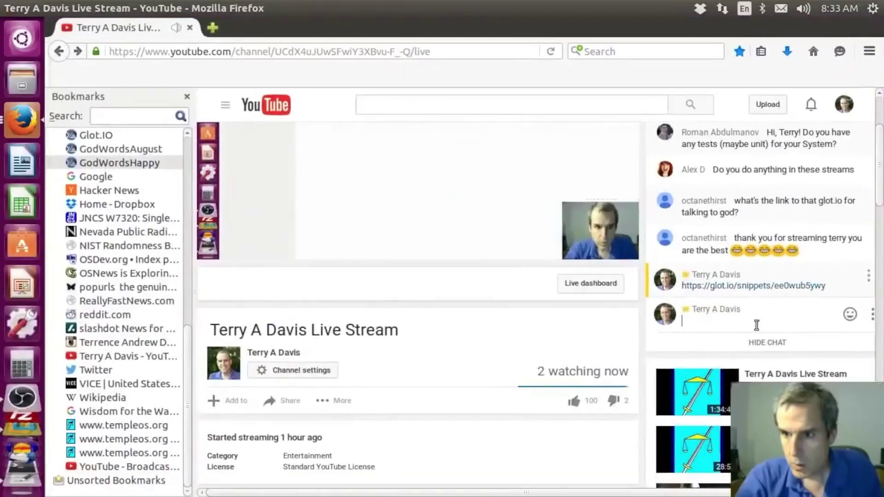
pyautogui.hotkey('ctrl', 'v')
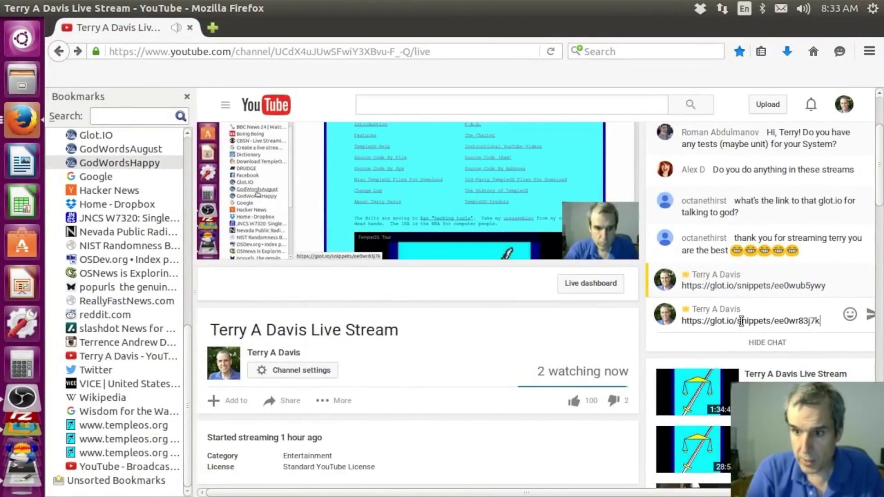
pyautogui.press('Return')
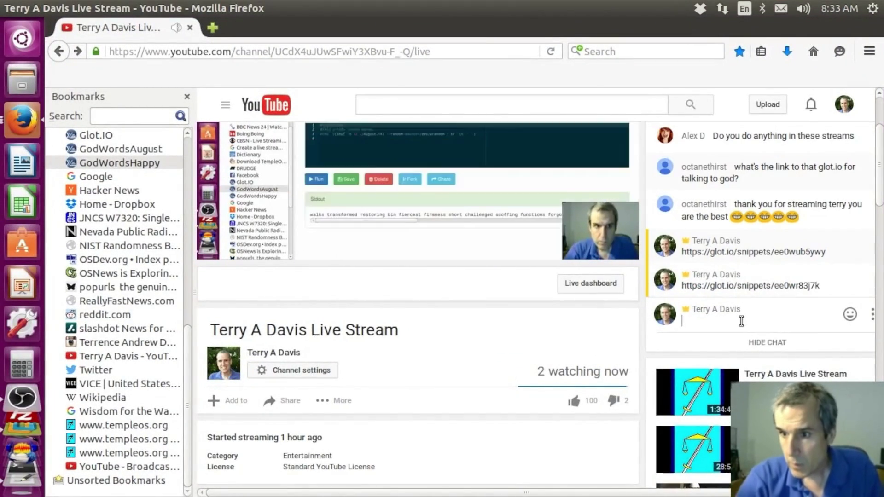
pyautogui.click(756, 284)
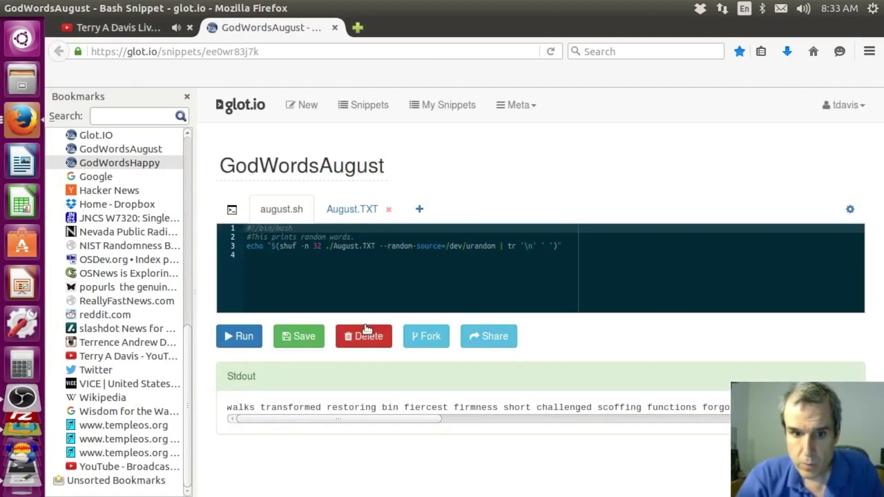
# Run the GodWordsAugust snippet for fresh random words and close the live-stream tab.
pyautogui.click(235, 346)
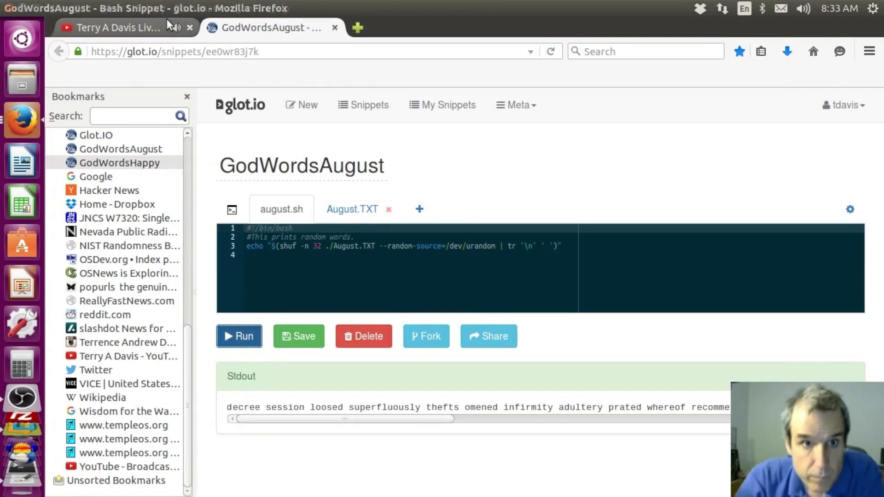
pyautogui.click(190, 26)
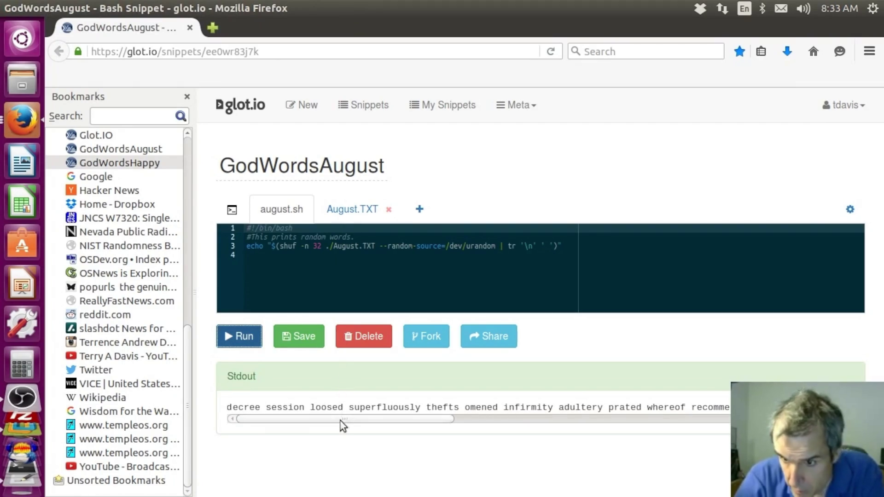
pyautogui.moveTo(341, 420)
pyautogui.mouseDown()
pyautogui.moveTo(518, 433)
pyautogui.moveTo(734, 429)
pyautogui.mouseUp()
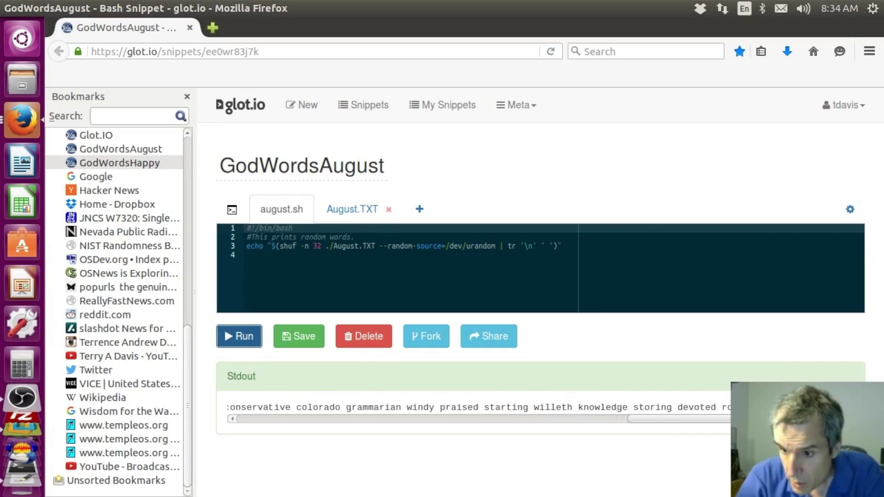
# Close the duplicate glot.io window, reopen the YouTube live-stream page, and focus the chat box.
pyautogui.click(22, 120)
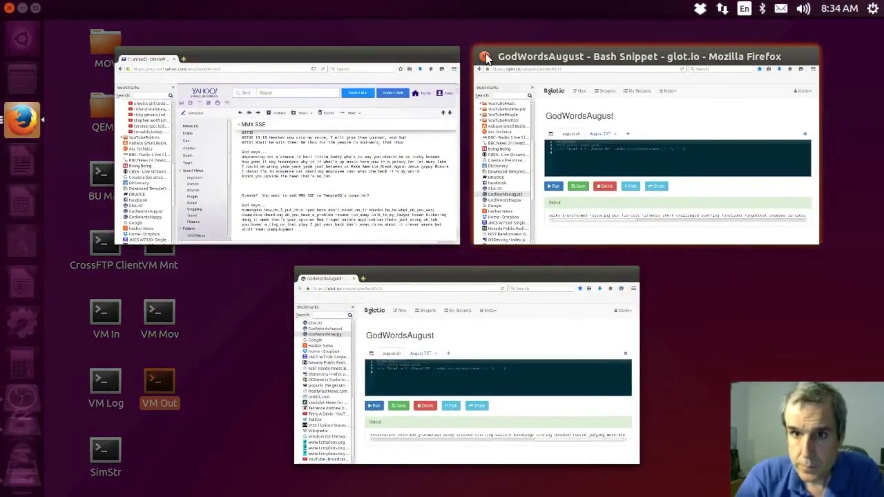
pyautogui.click(485, 55)
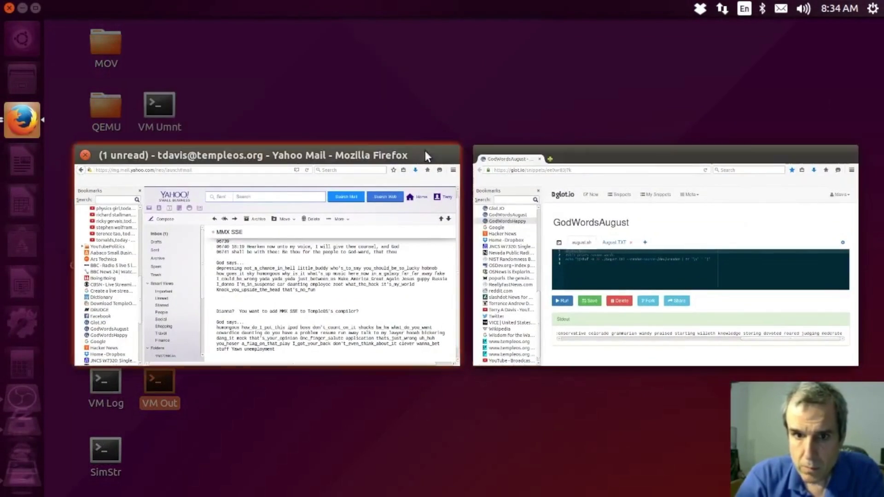
pyautogui.click(633, 151)
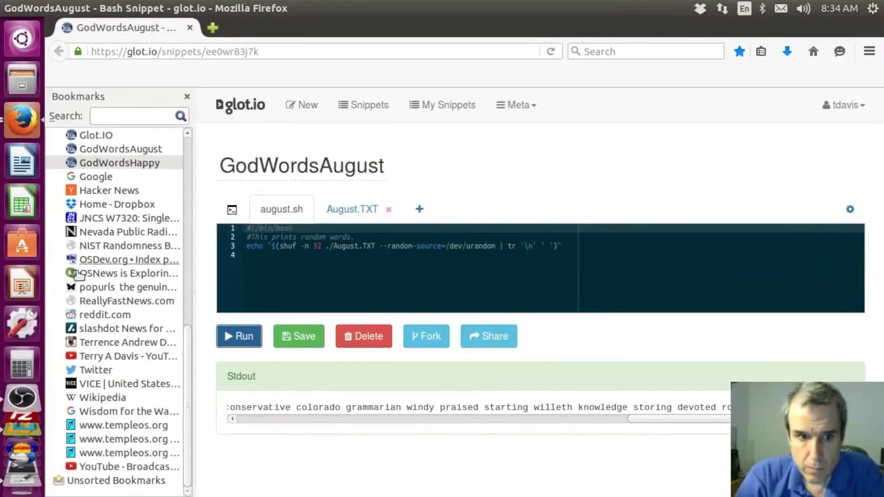
pyautogui.click(118, 361)
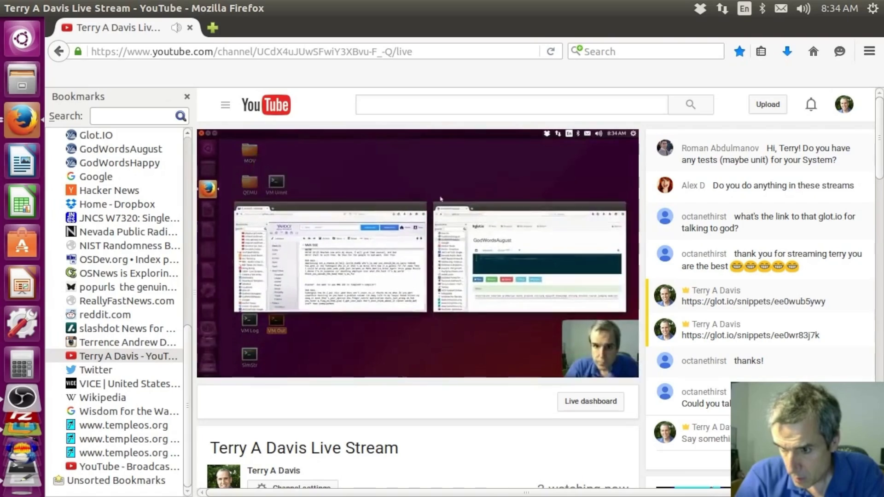
pyautogui.click(716, 439)
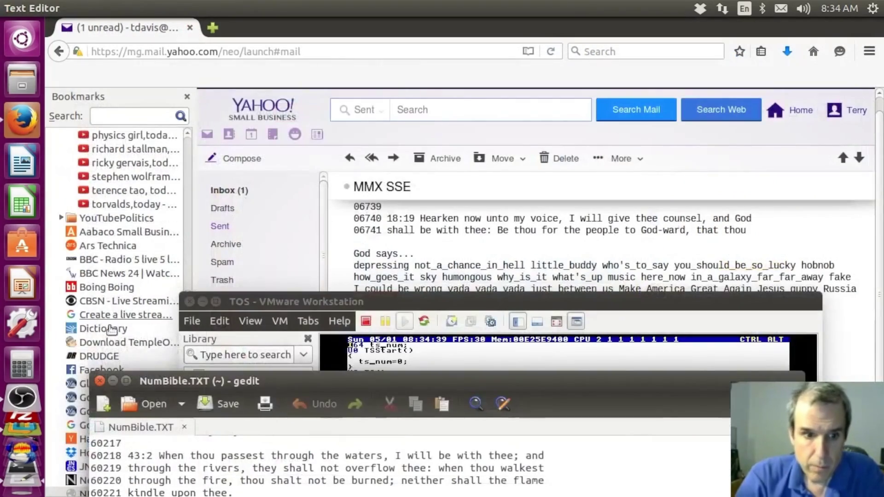
# Put the TempleOS VM in full screen with the guest display stretched to fill it.
pyautogui.moveTo(458, 305); pyautogui.dragTo(415, 107)
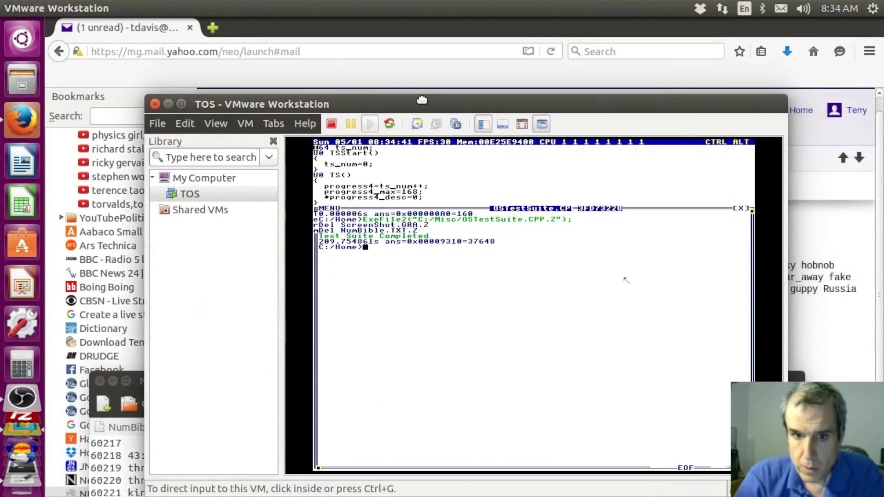
pyautogui.doubleClick(176, 100)
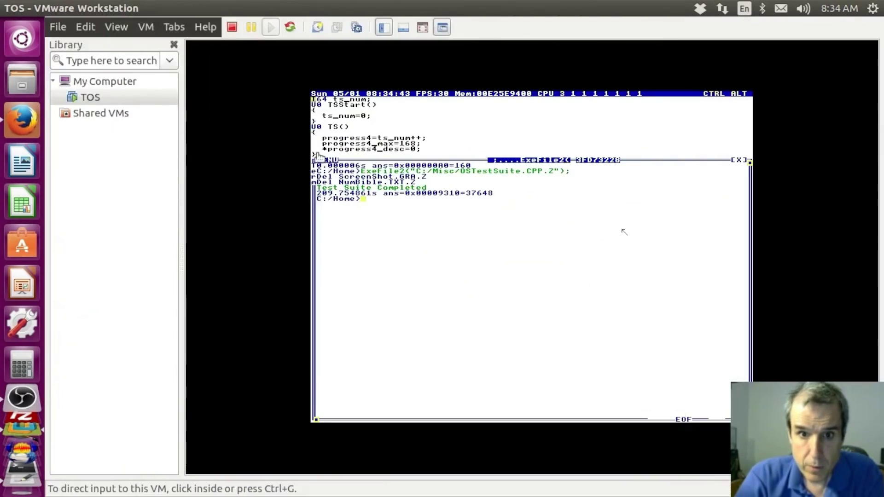
pyautogui.doubleClick(65, 6)
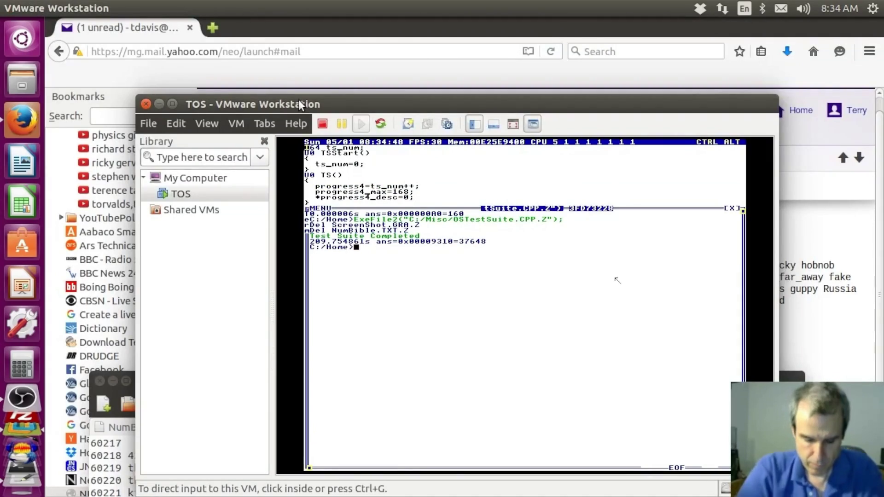
pyautogui.hotkey('ctrl', 'alt', 'Return')
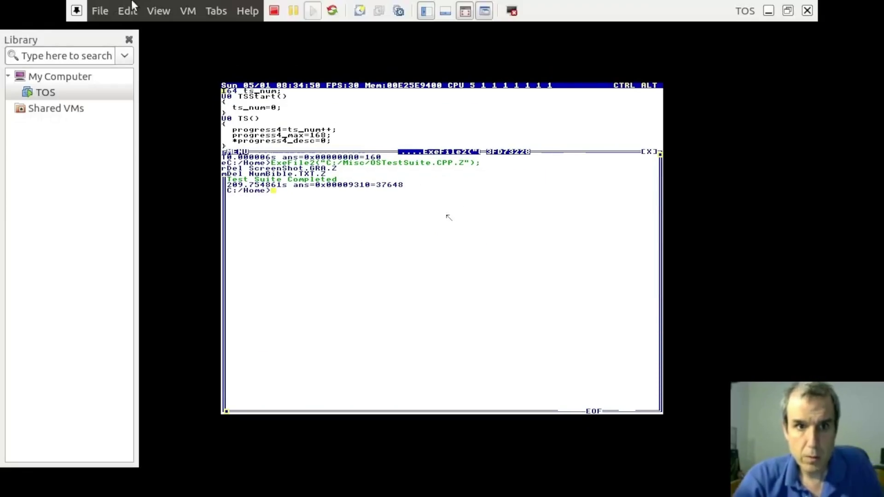
pyautogui.click(158, 11)
pyautogui.moveTo(187, 138)
pyautogui.click(405, 138)
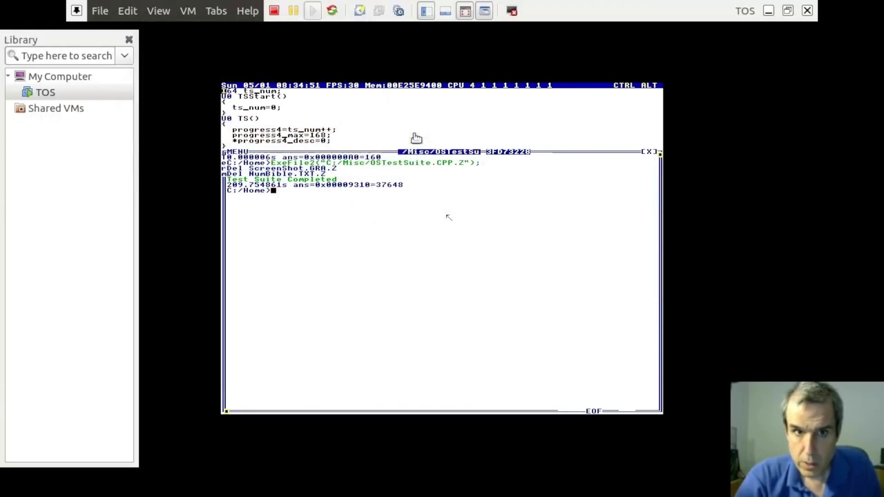
pyautogui.click(159, 11)
pyautogui.moveTo(219, 138)
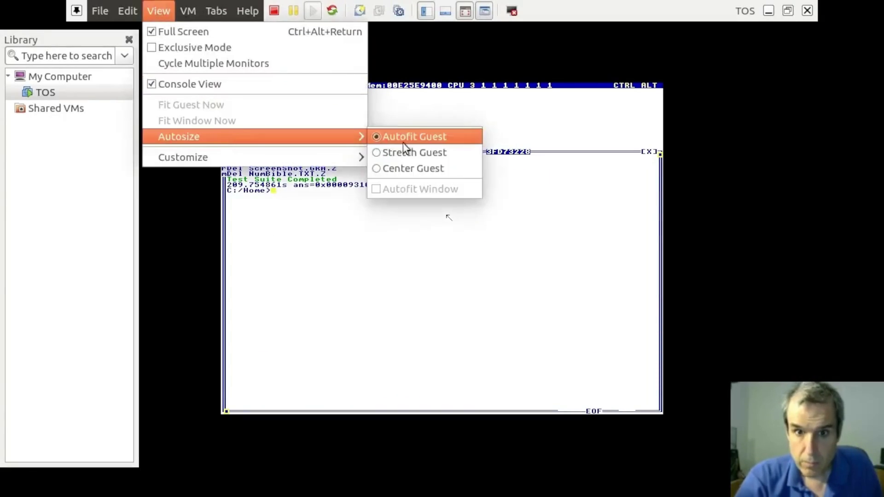
pyautogui.click(405, 152)
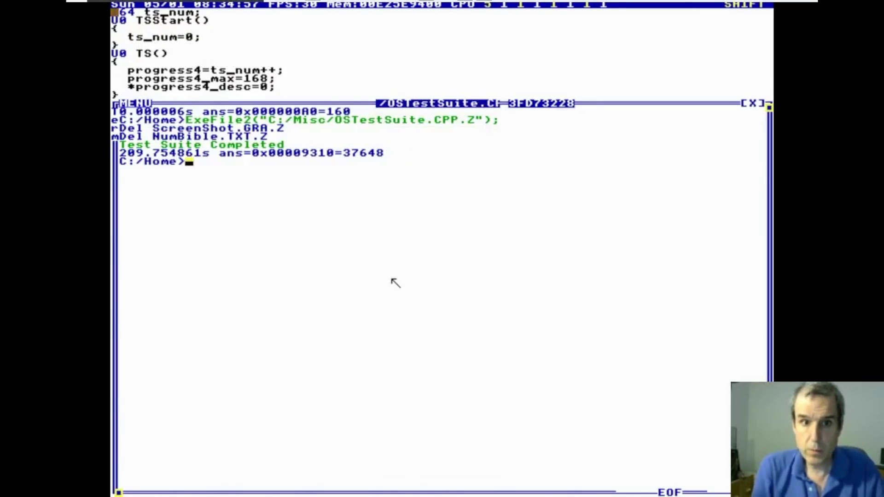
# Close the open TempleOS windows and open EdLite.CPP.Z from the Kernel folder via the personal menu.
pyautogui.hotkey('shift', 'Escape')
pyautogui.press('Escape')
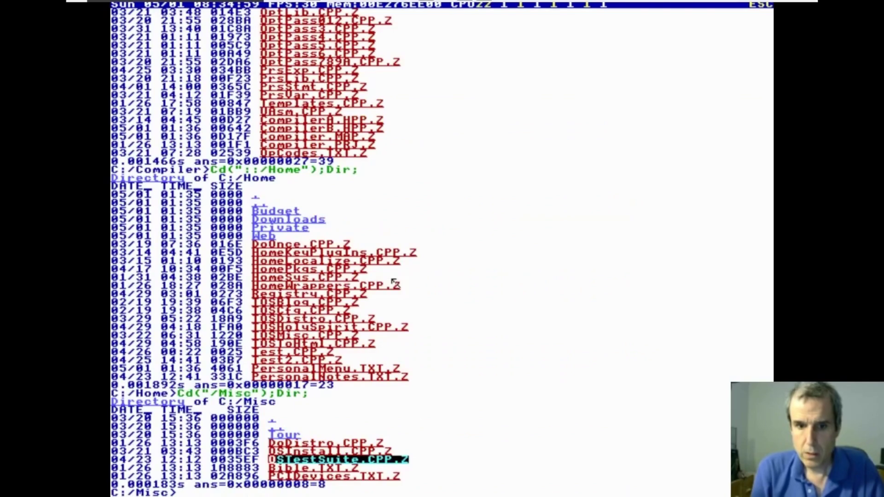
pyautogui.hotkey('ctrl', 'End')
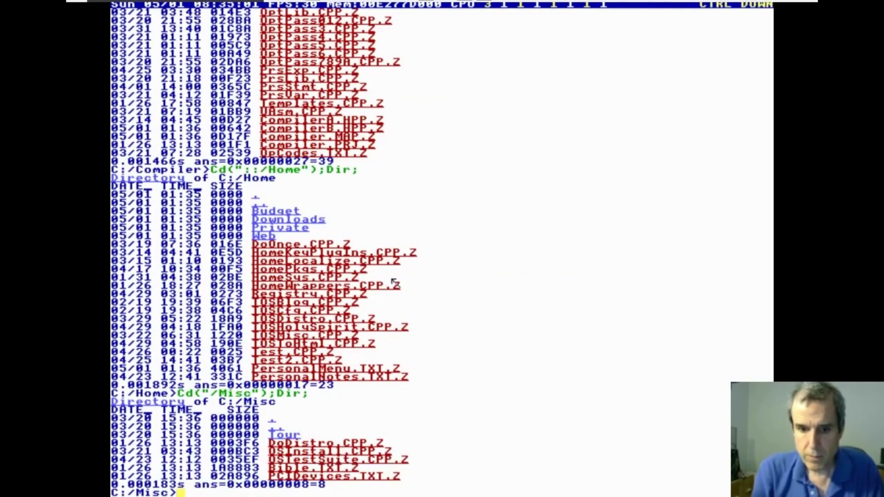
pyautogui.hotkey('ctrl', 'm')
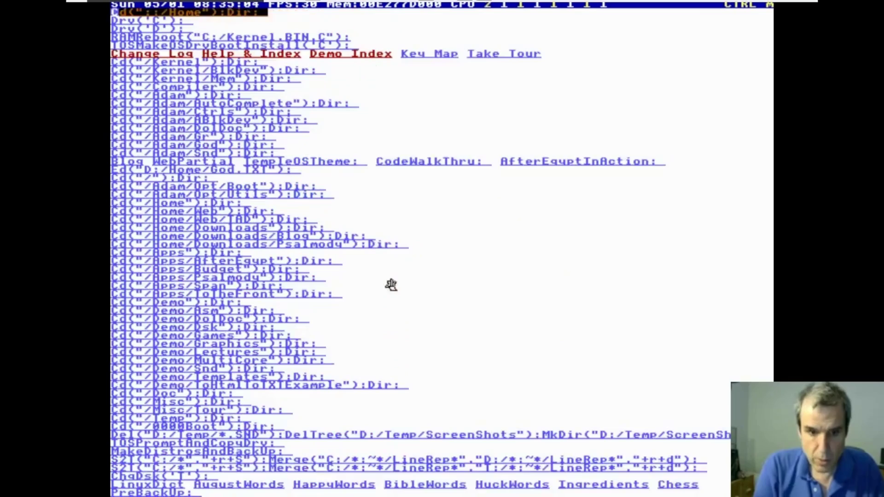
pyautogui.press('Down')
pyautogui.press('Down')
pyautogui.press('Down')
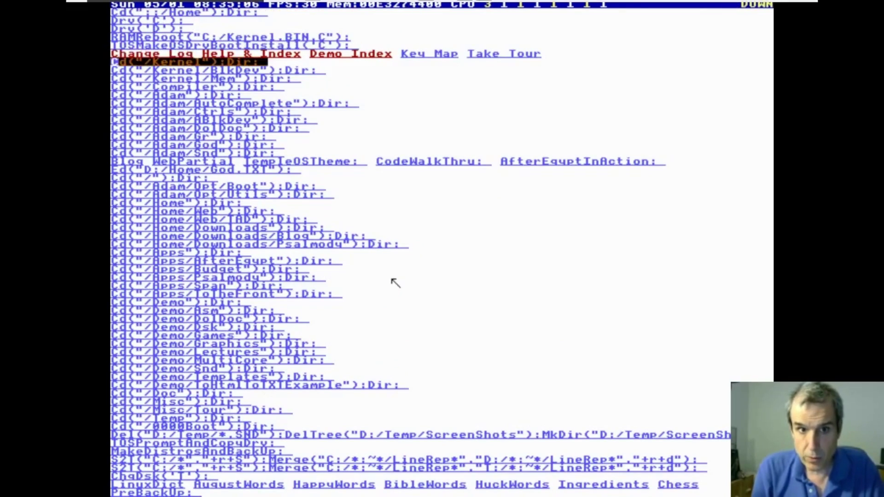
pyautogui.press('space')
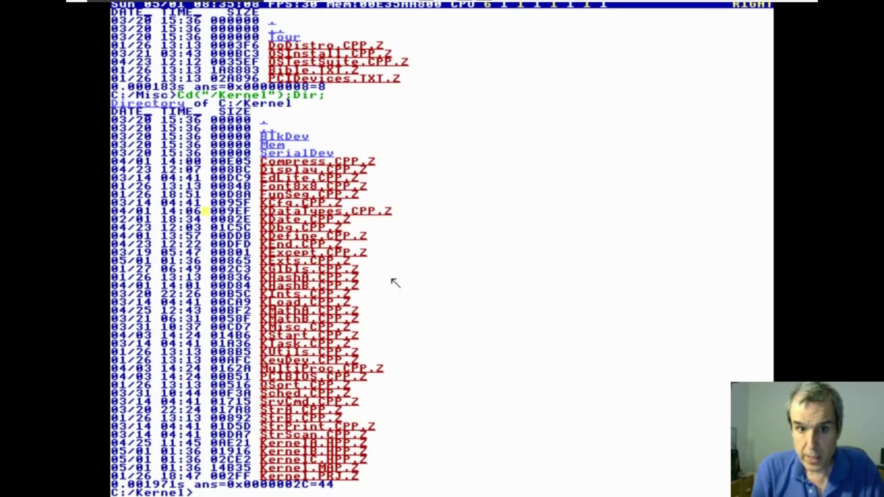
pyautogui.press('Up')
pyautogui.press('space')
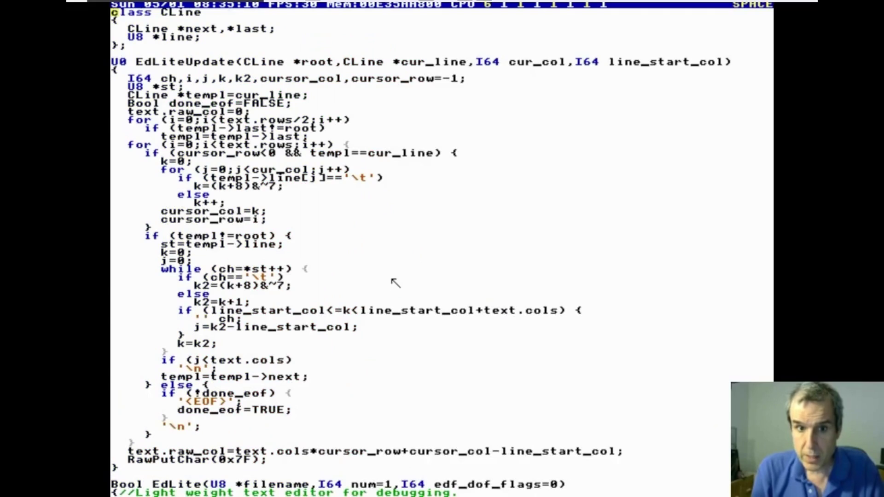
# Page through the EdLite source back to its top, then leave full screen and move the VM window down.
pyautogui.press('pagedown')
pyautogui.press('pagedown')
pyautogui.press('pagedown')
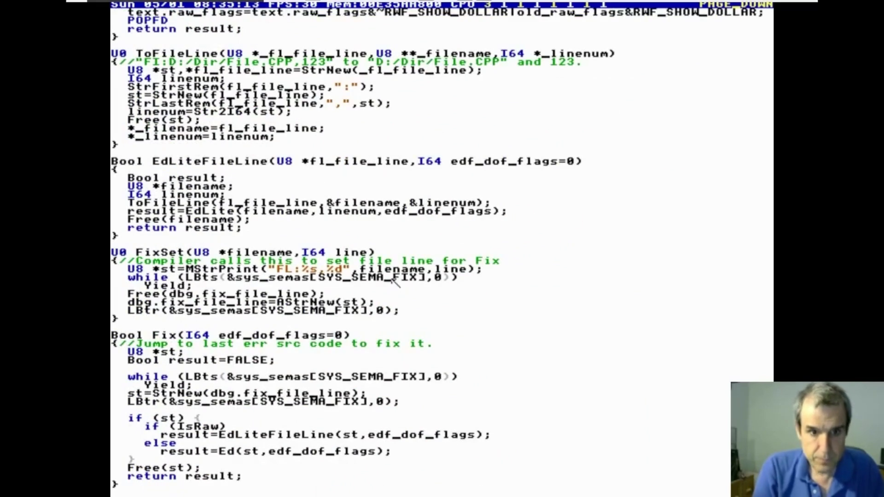
pyautogui.press('Up')
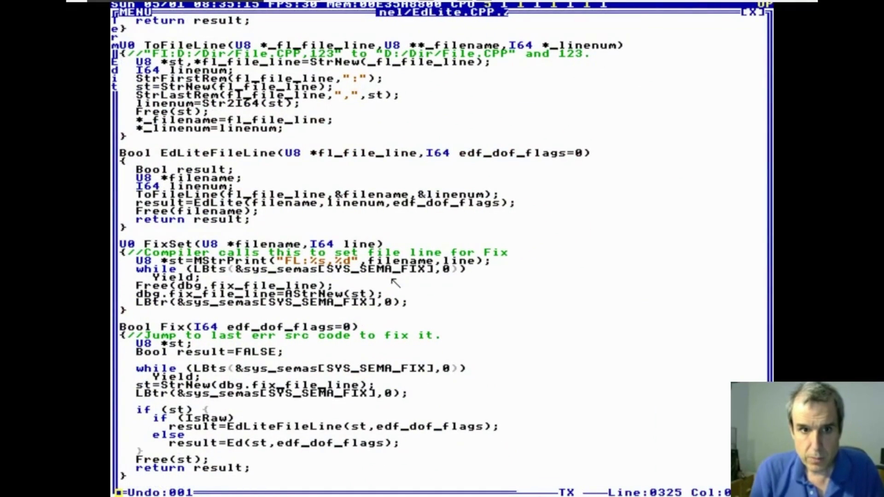
pyautogui.press('Up')
pyautogui.press('Up')
pyautogui.press('Up')
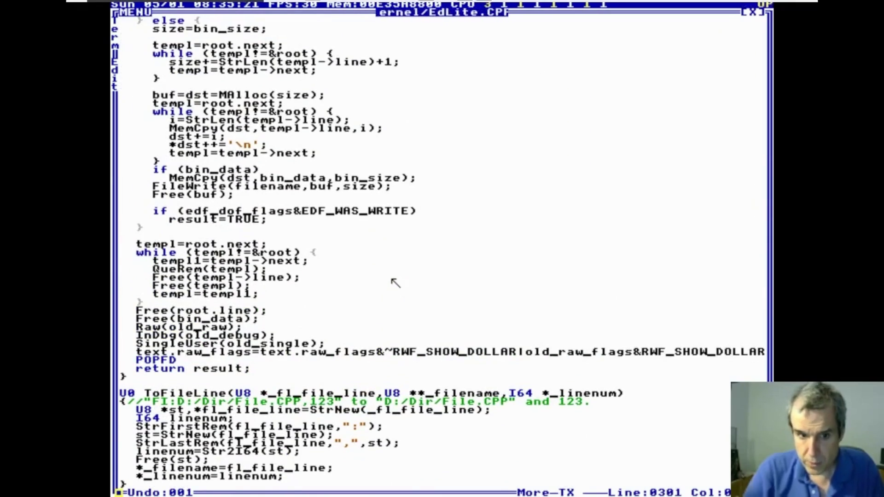
pyautogui.press('pageup')
pyautogui.press('pageup')
pyautogui.press('pageup')
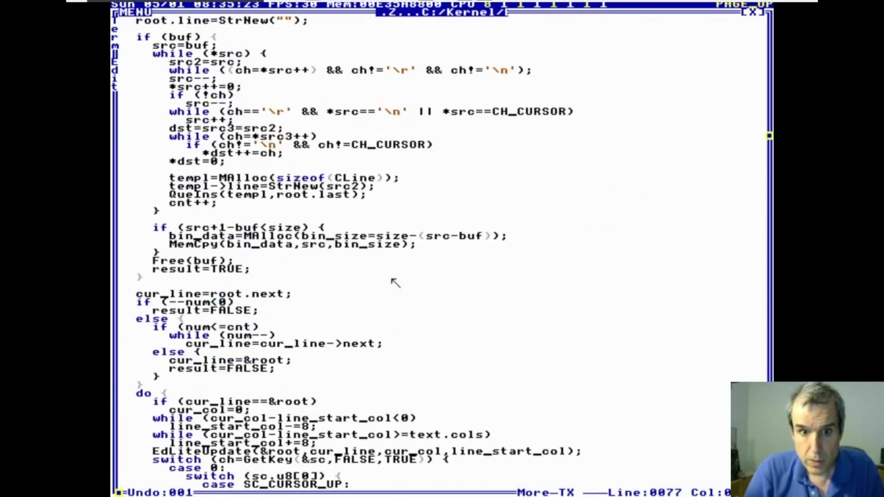
pyautogui.press('pageup')
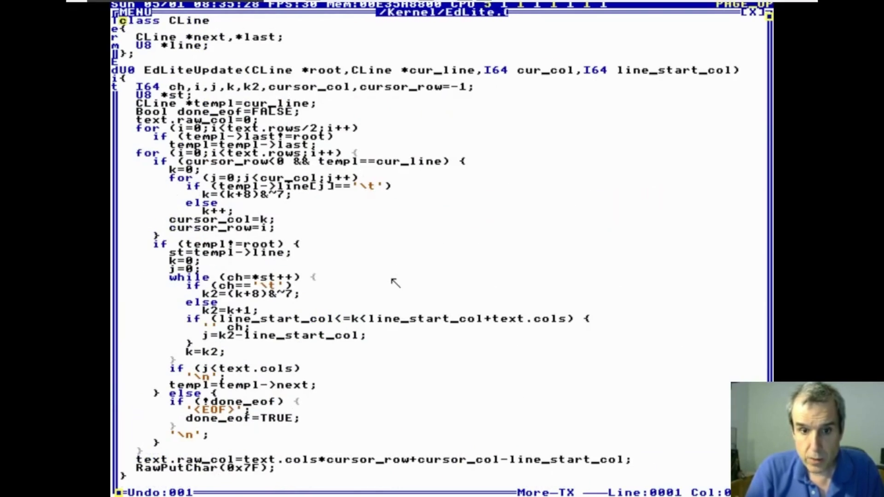
pyautogui.hotkey('ctrl', 'alt', 'Return')
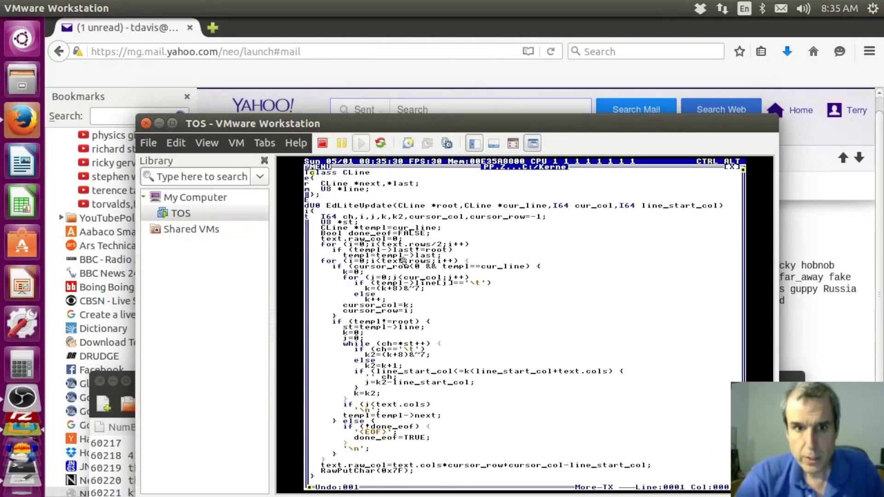
pyautogui.moveTo(502, 126)
pyautogui.mouseDown()
pyautogui.moveTo(591, 362)
pyautogui.moveTo(592, 403)
pyautogui.mouseUp()
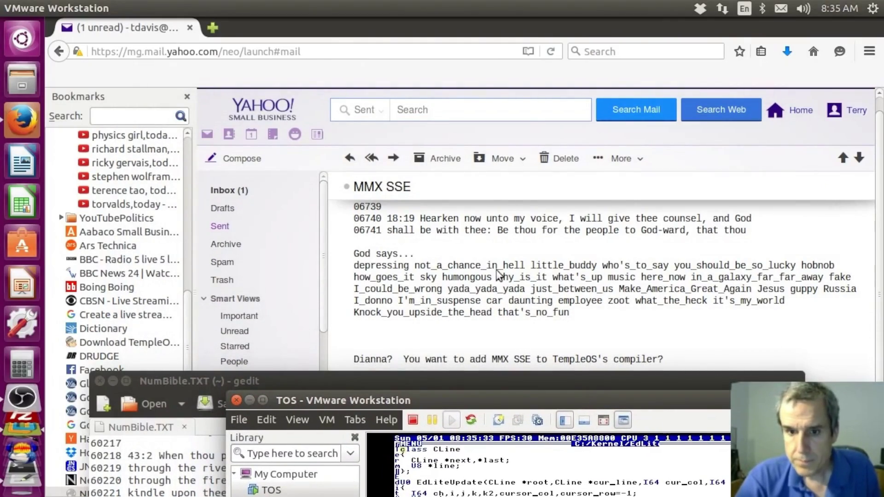
# In a new Firefox window, open templeos.org's line-count listing and the EdLite.CPP.Z source page.
pyautogui.click(499, 275)
pyautogui.rightClick(36, 110)
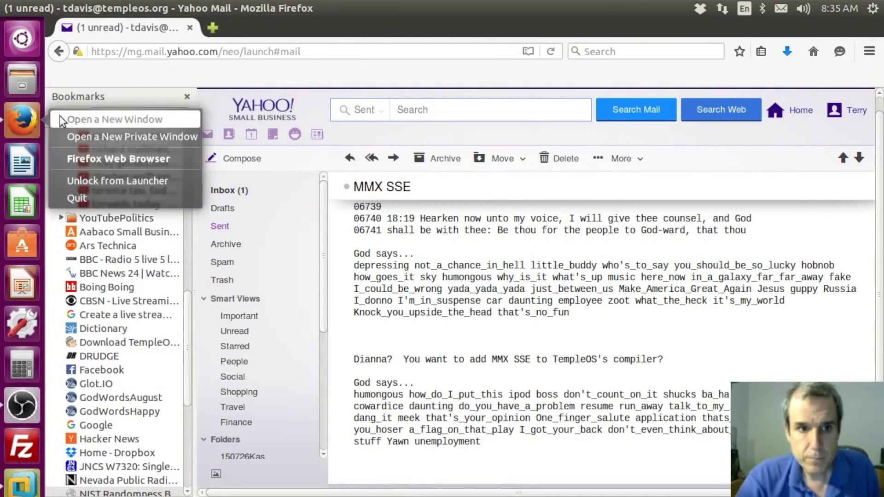
pyautogui.click(62, 117)
pyautogui.scroll(-10, 143, 385)
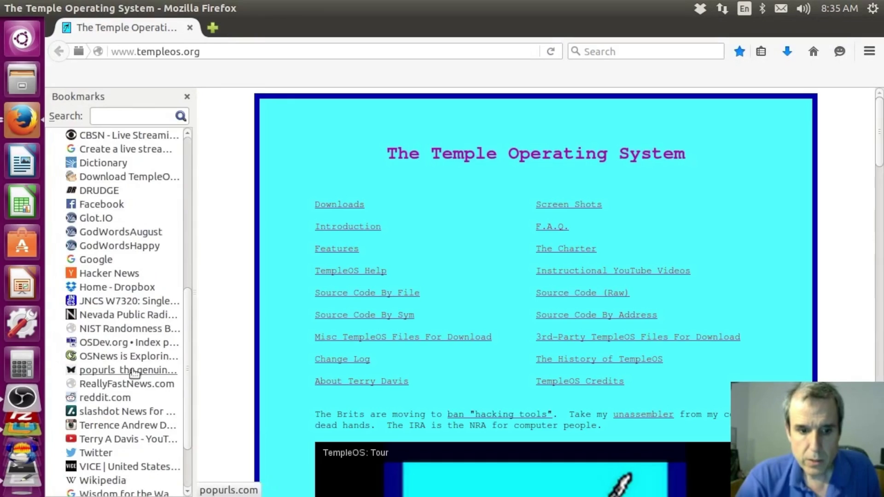
pyautogui.click(125, 428)
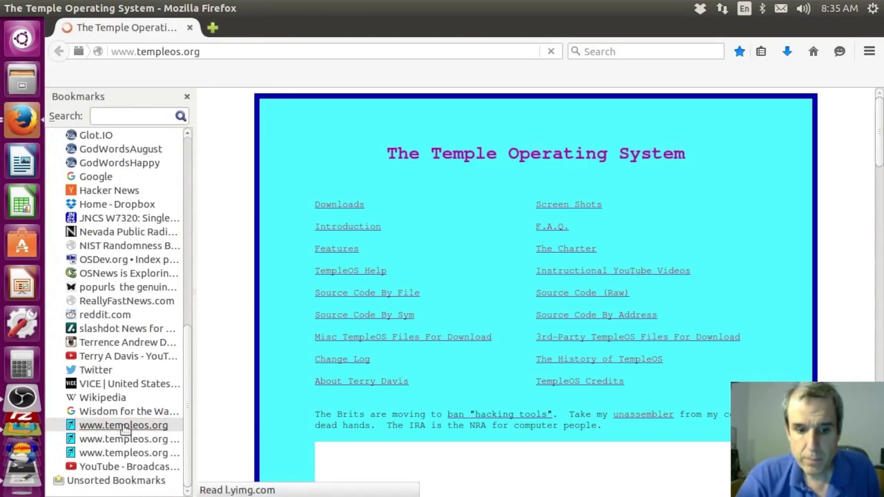
pyautogui.click(405, 295)
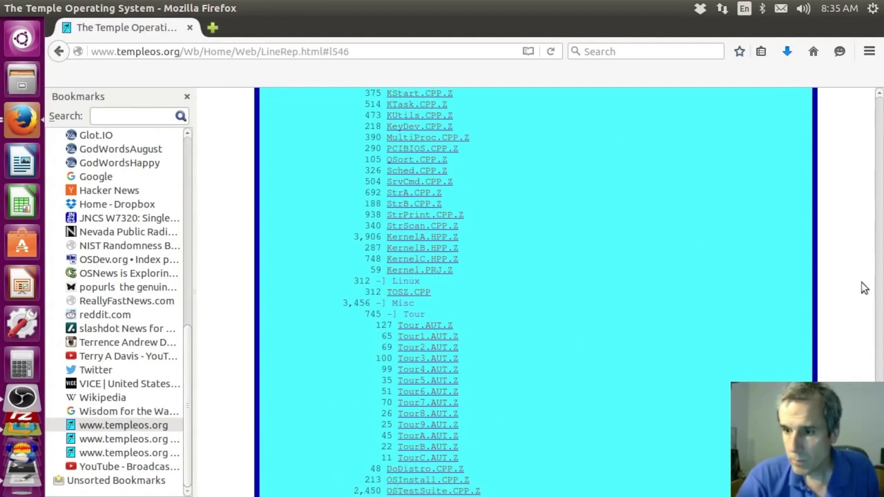
pyautogui.scroll(-3, 534, 290)
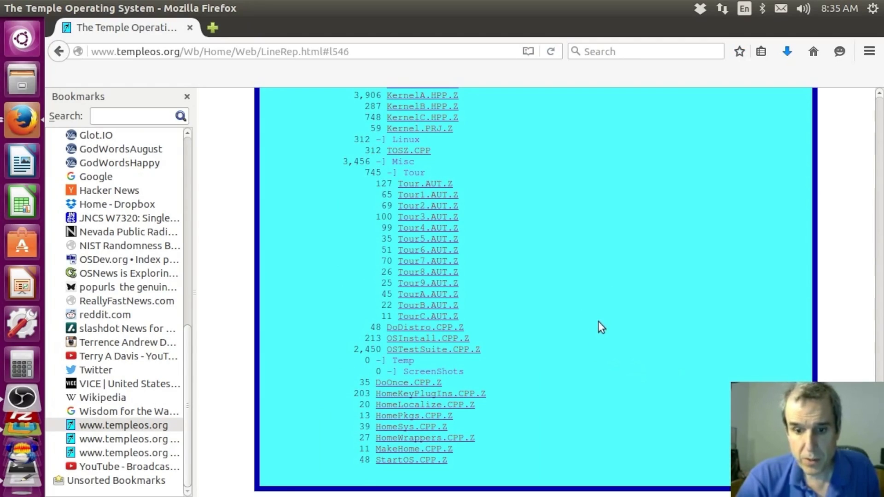
pyautogui.scroll(10, 603, 318)
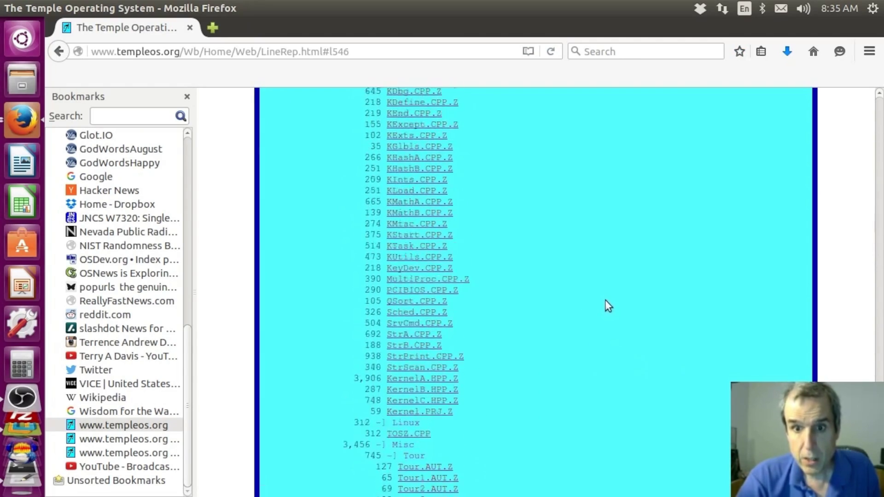
pyautogui.scroll(3, 605, 300)
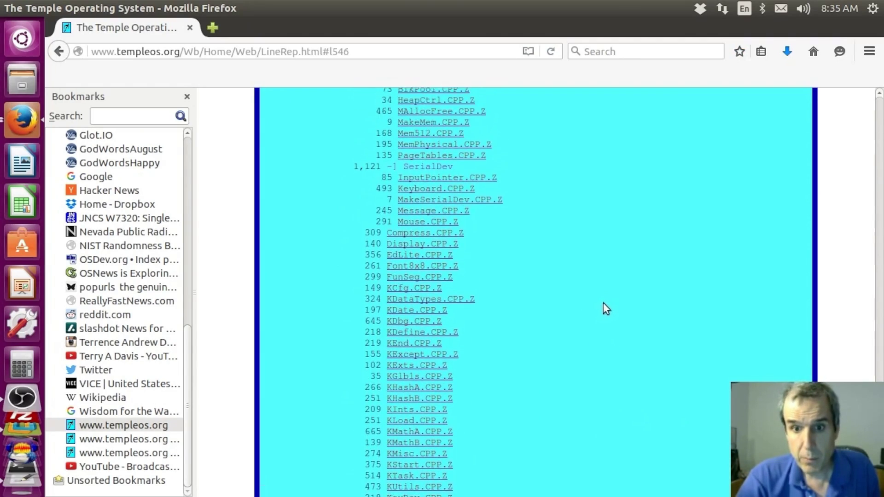
pyautogui.click(420, 294)
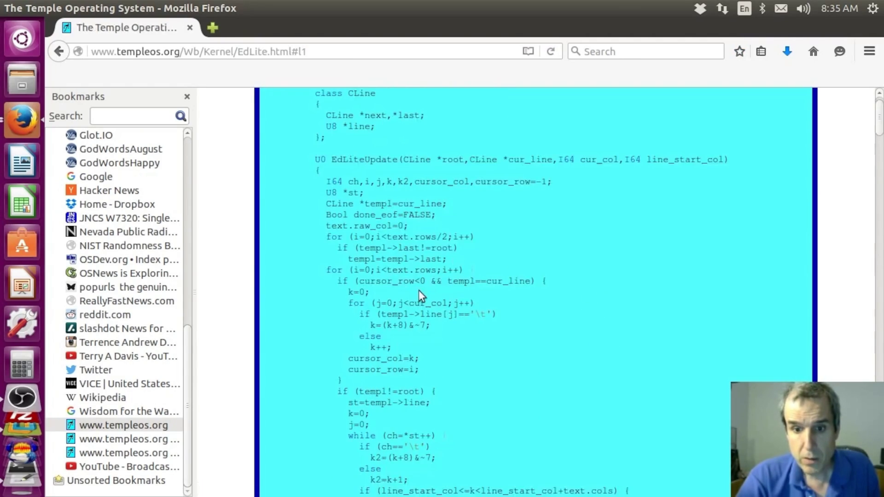
# Copy the EdLite page URL, post it in the YouTube live chat, and close that tab.
pyautogui.click(95, 50)
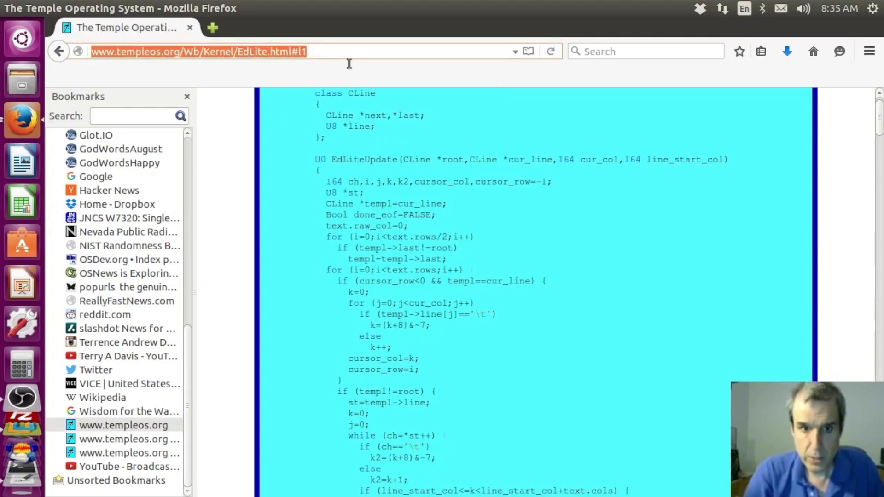
pyautogui.click(22, 120)
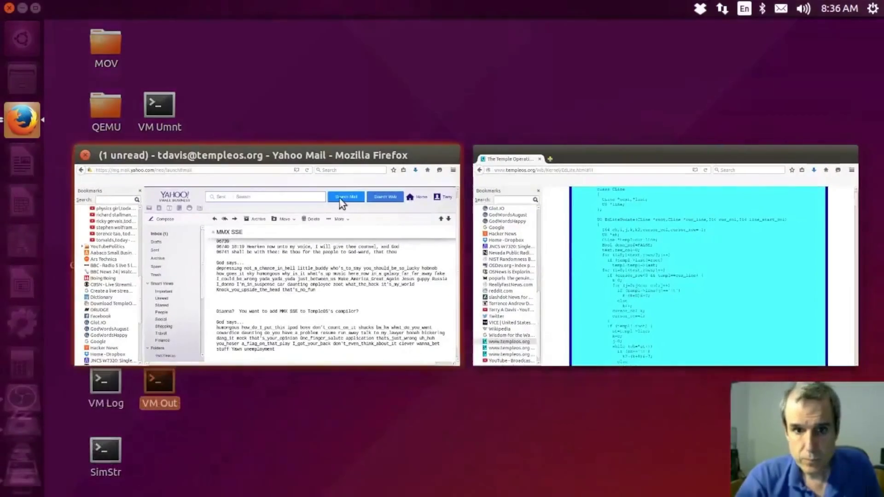
pyautogui.click(609, 256)
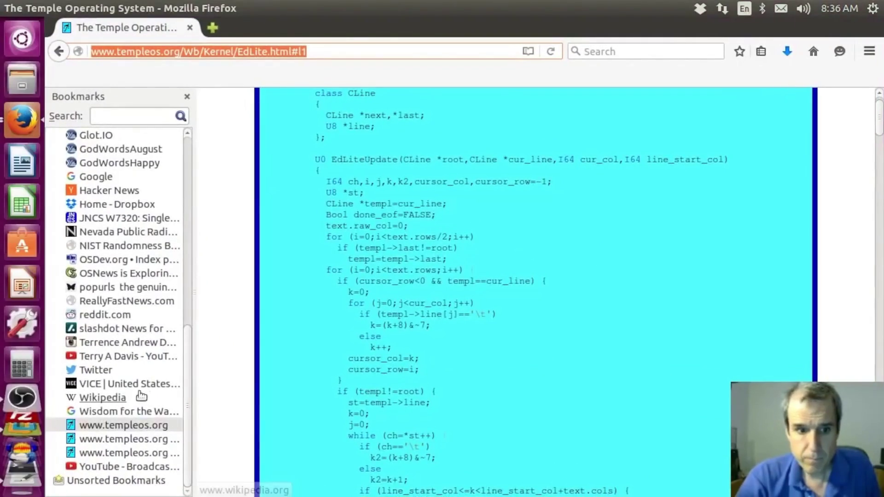
pyautogui.click(143, 357)
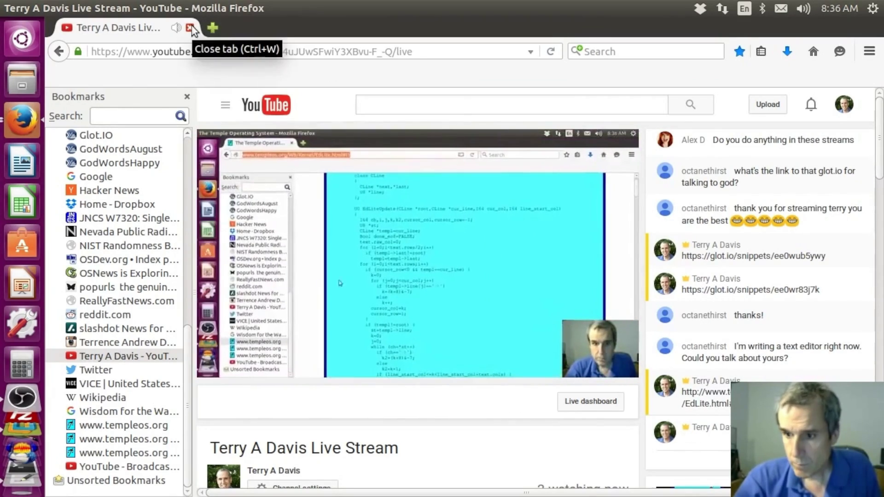
pyautogui.click(191, 26)
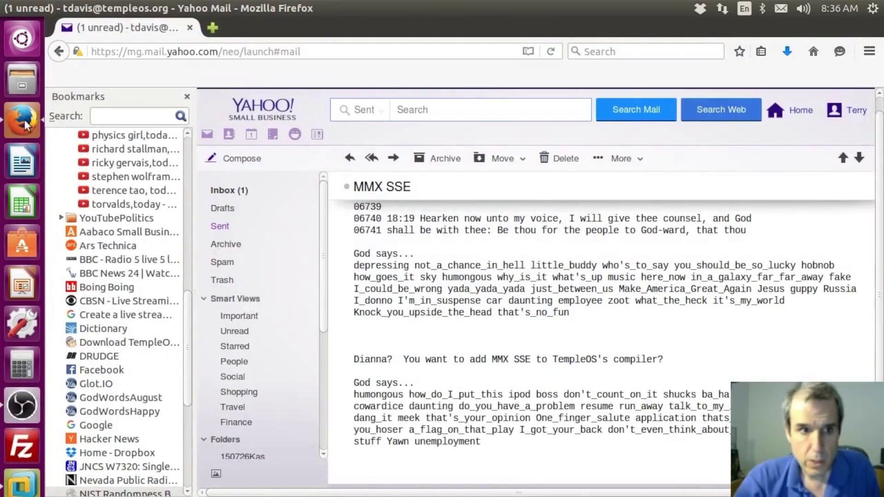
# Move the TempleOS VM window out of the way and open the Yahoo Mail Inbox.
pyautogui.click(16, 283)
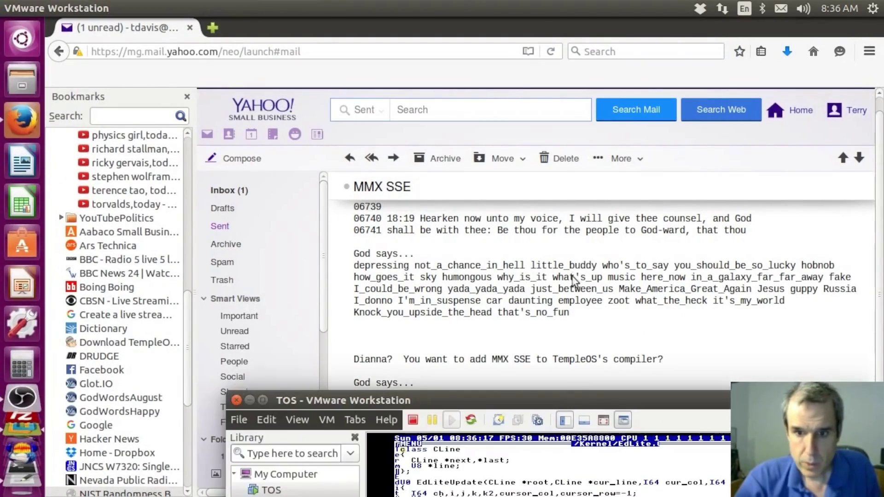
pyautogui.moveTo(571, 405); pyautogui.dragTo(504, 96)
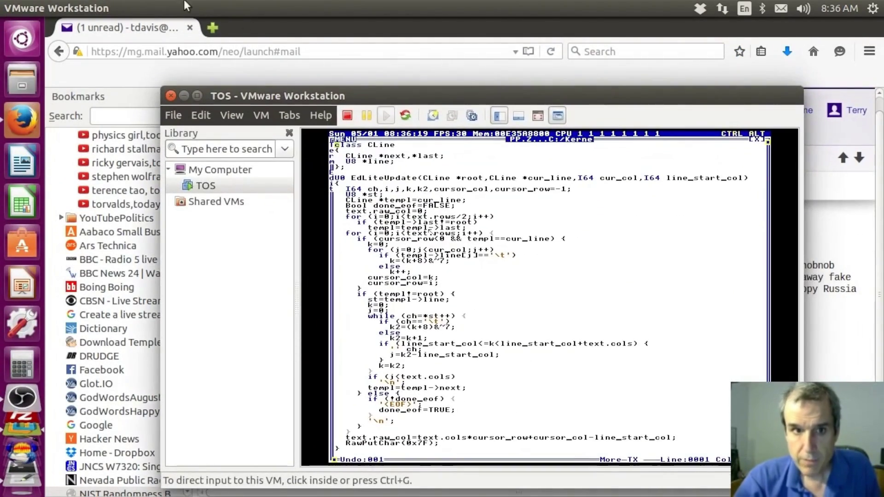
pyautogui.click(184, 95)
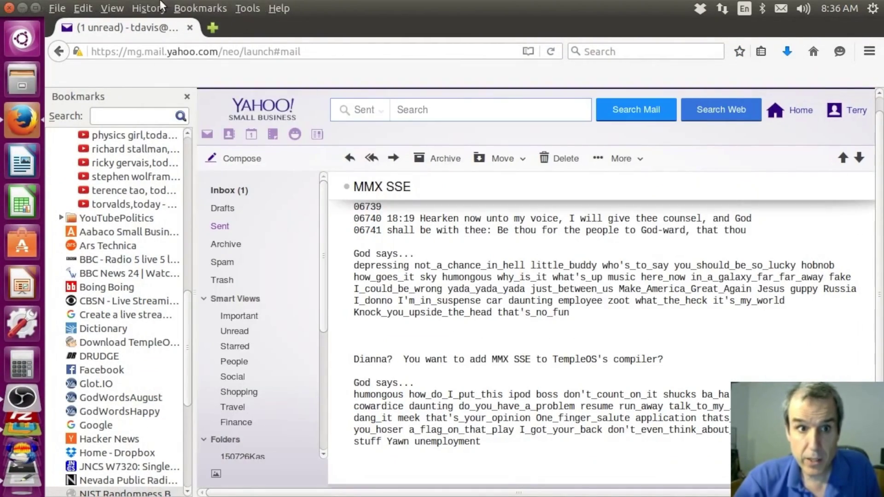
pyautogui.click(223, 209)
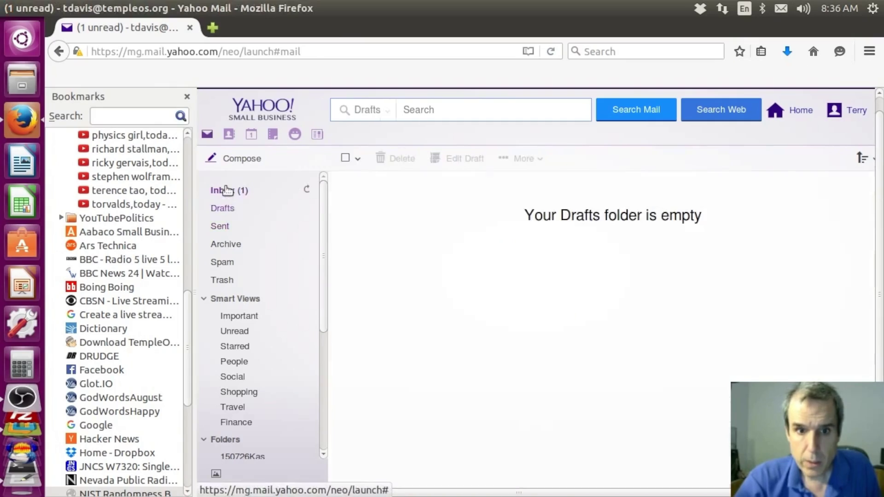
pyautogui.click(225, 190)
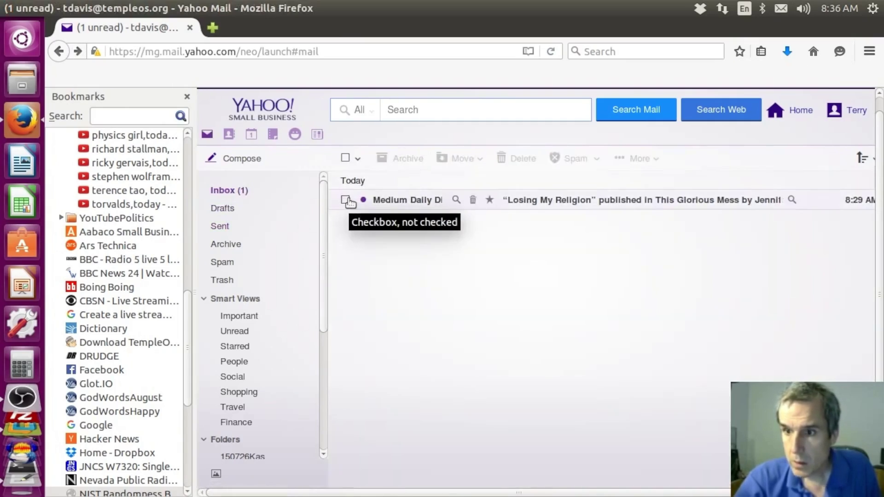
# Delete the Medium Daily Digest email and permanently empty the Trash.
pyautogui.click(346, 200)
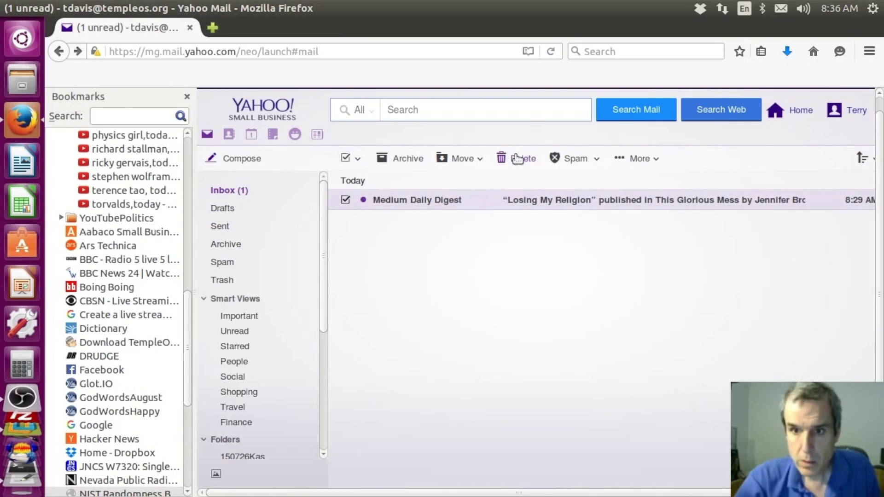
pyautogui.click(517, 158)
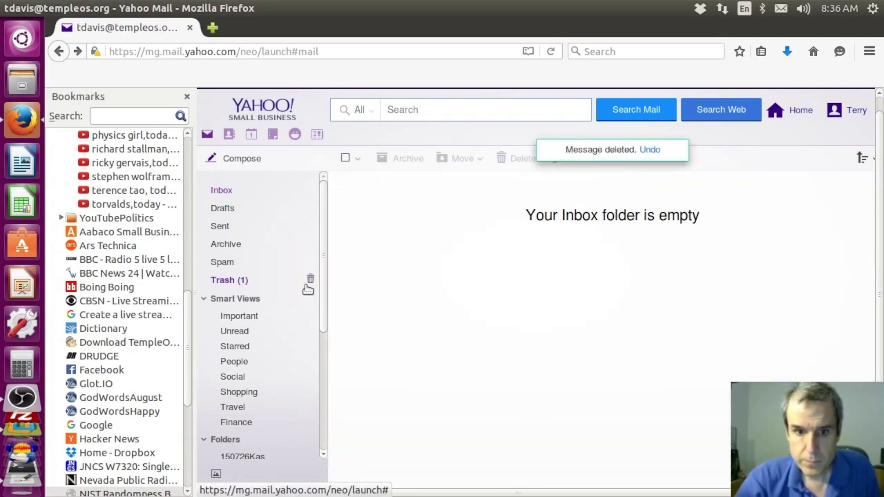
pyautogui.click(311, 281)
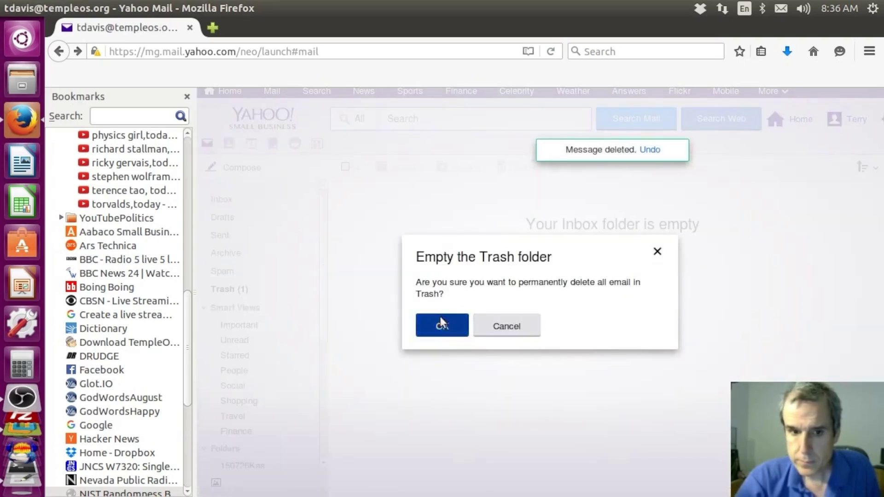
pyautogui.click(440, 323)
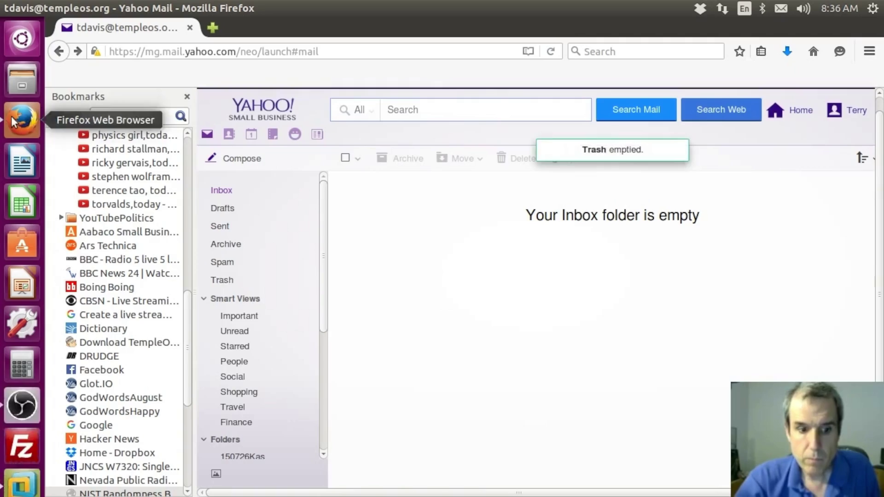
pyautogui.click(23, 397)
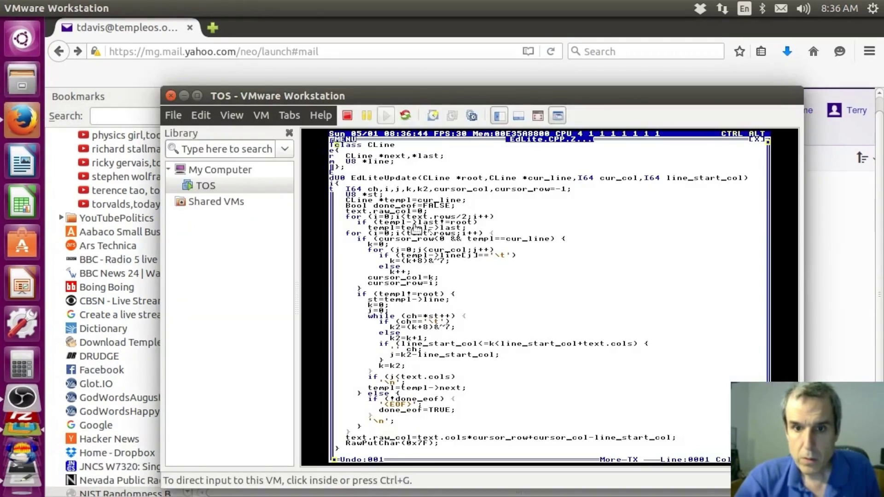
# Return TempleOS to stretched full screen and close EdLite to show the C:/Kernel listing.
pyautogui.click(375, 308)
pyautogui.hotkey('ctrl', 'alt', 'Return')
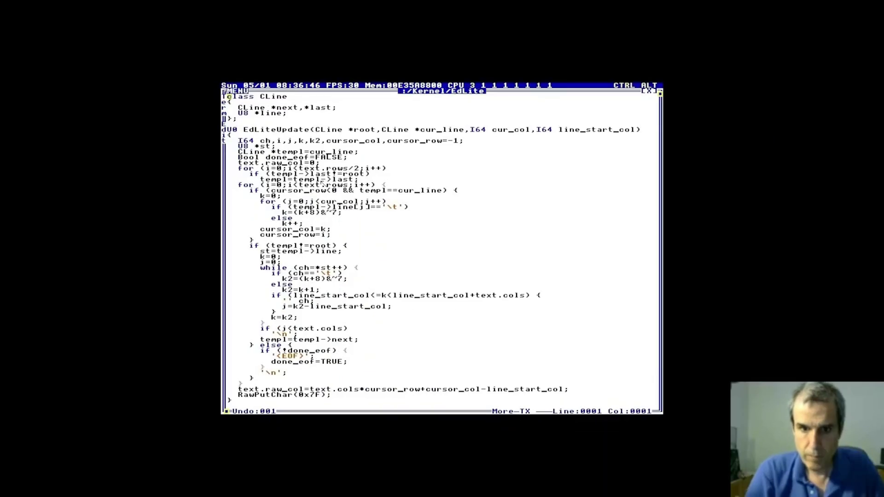
pyautogui.moveTo(197, 6)
pyautogui.click(159, 10)
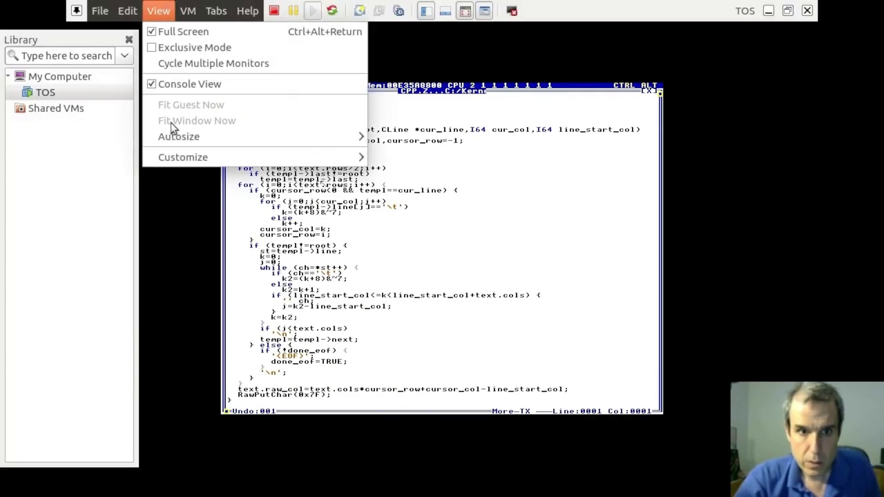
pyautogui.moveTo(191, 134)
pyautogui.click(394, 135)
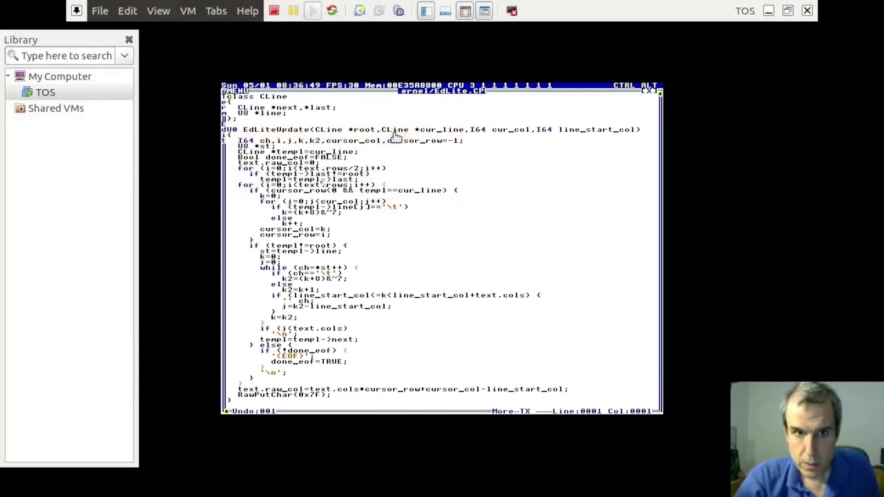
pyautogui.click(157, 10)
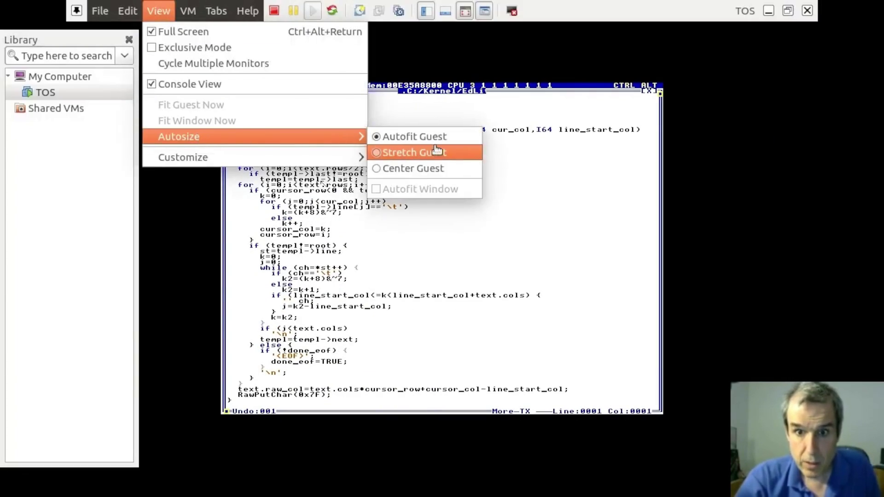
pyautogui.click(436, 149)
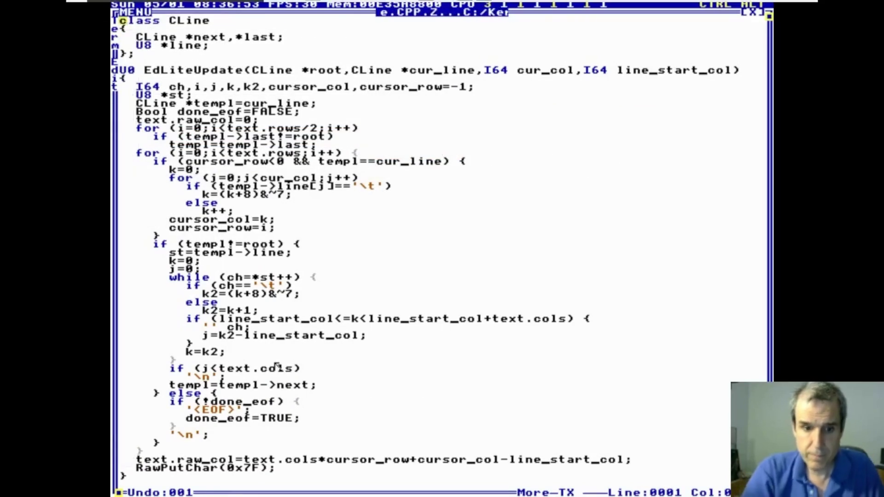
pyautogui.press('Escape')
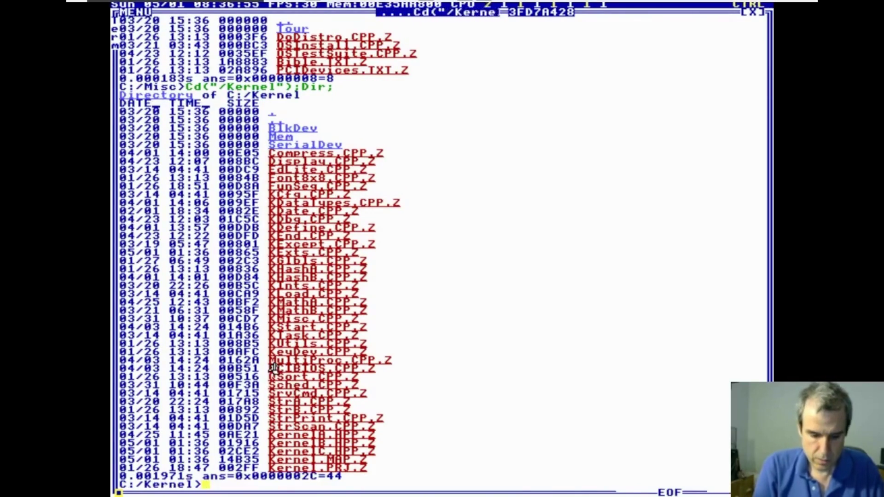
pyautogui.hotkey('ctrl', 'm')
# Run the Cd("/Demo/DolDoc") shortcut, skim DemoDoc.TXT.Z, then close it.
pyautogui.press('pagedown')
pyautogui.press('pagedown')
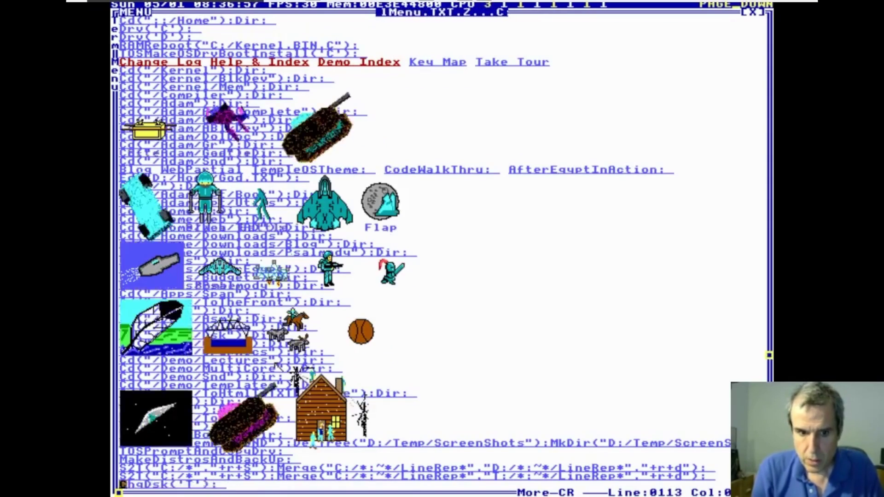
pyautogui.press('pageup')
pyautogui.press('pageup')
pyautogui.press('Down')
pyautogui.press('Down')
pyautogui.press('Down')
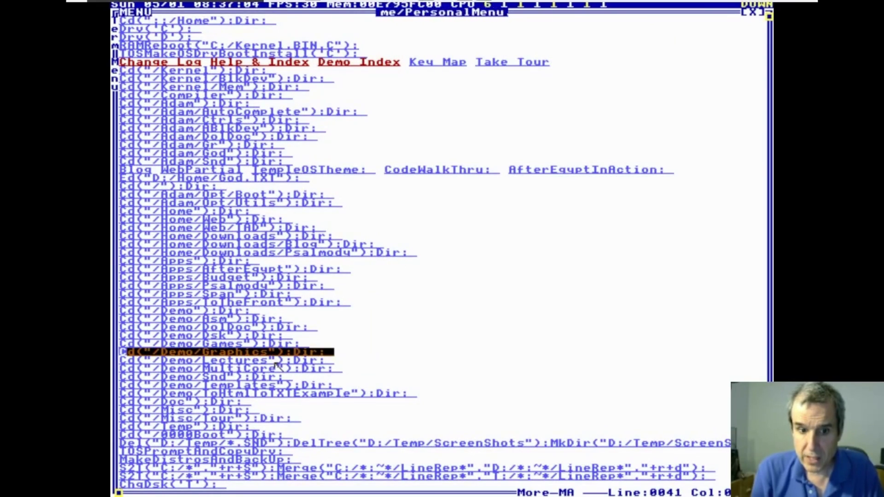
pyautogui.press('Up')
pyautogui.press('Up')
pyautogui.press('Up')
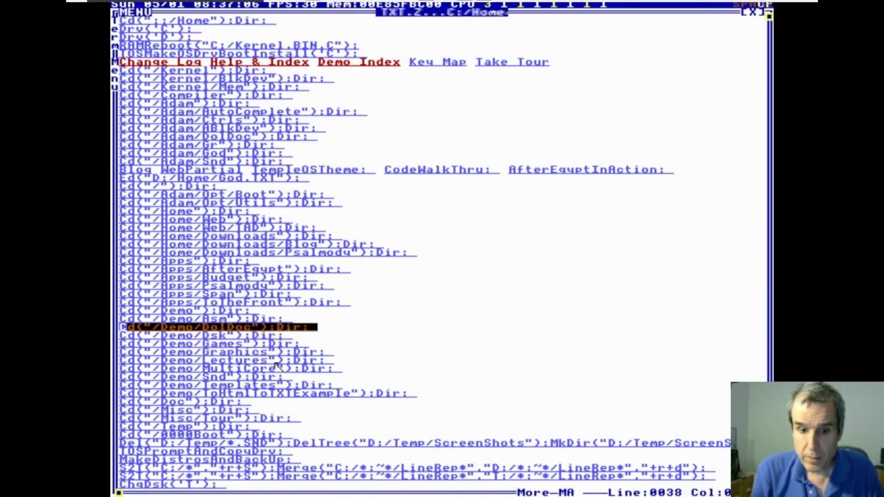
pyautogui.press('Return')
pyautogui.press('Right')
pyautogui.press('space')
pyautogui.scroll(-10, 279, 366)
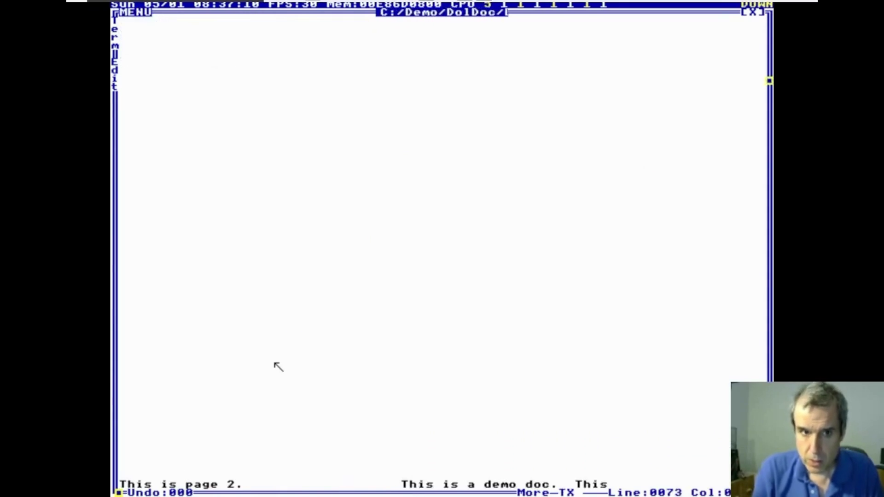
pyautogui.scroll(-10, 275, 364)
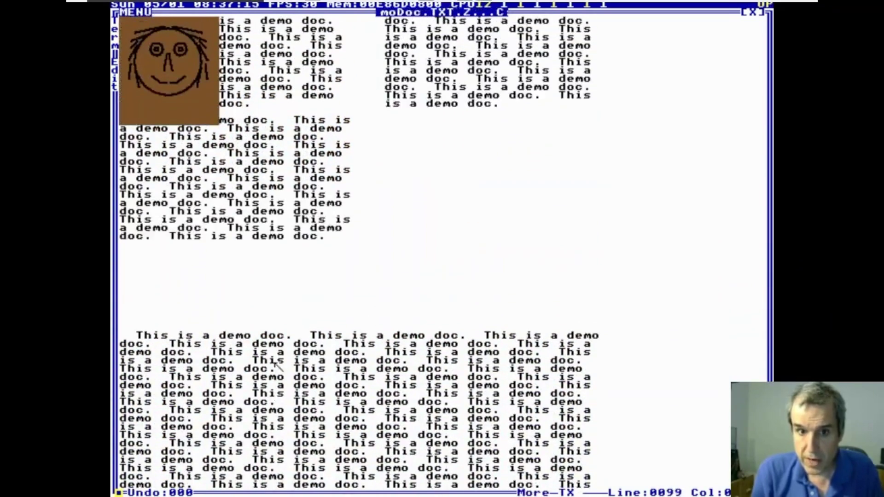
pyautogui.hotkey('shift', 'Escape')
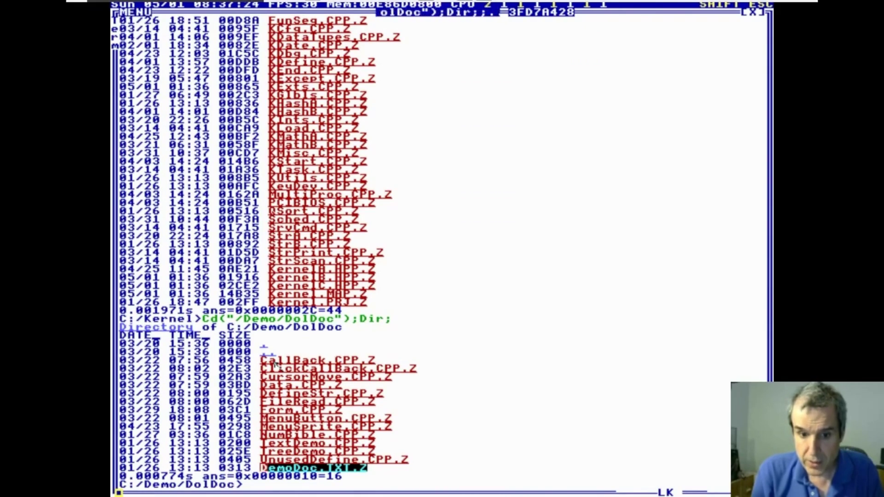
pyautogui.press('Up')
pyautogui.press('Up')
pyautogui.press('Up')
pyautogui.press('space')
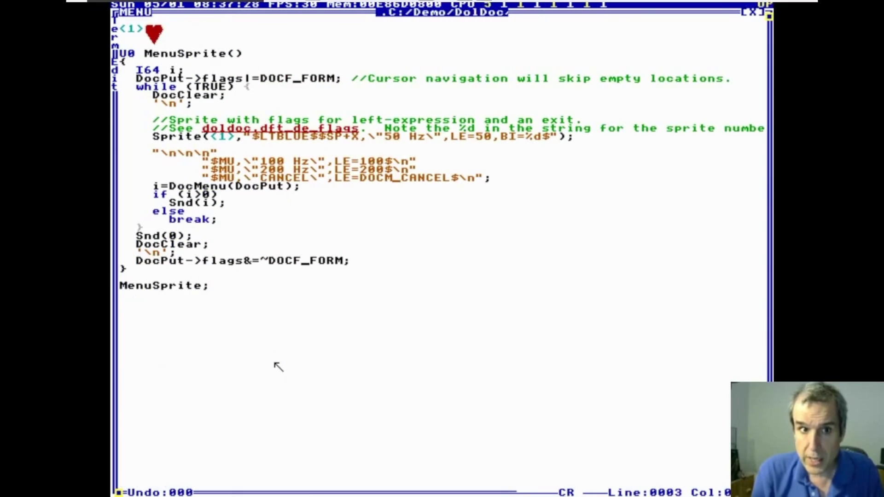
pyautogui.press('Right')
pyautogui.press('Right')
pyautogui.press('Right')
pyautogui.press('Right')
pyautogui.press('Right')
pyautogui.press('Right')
pyautogui.press('Right')
pyautogui.press('Down')
pyautogui.press('space')
pyautogui.press('Escape')
pyautogui.press('Up')
pyautogui.press('Up')
pyautogui.press('Up')
pyautogui.hotkey('shift', 'Escape')
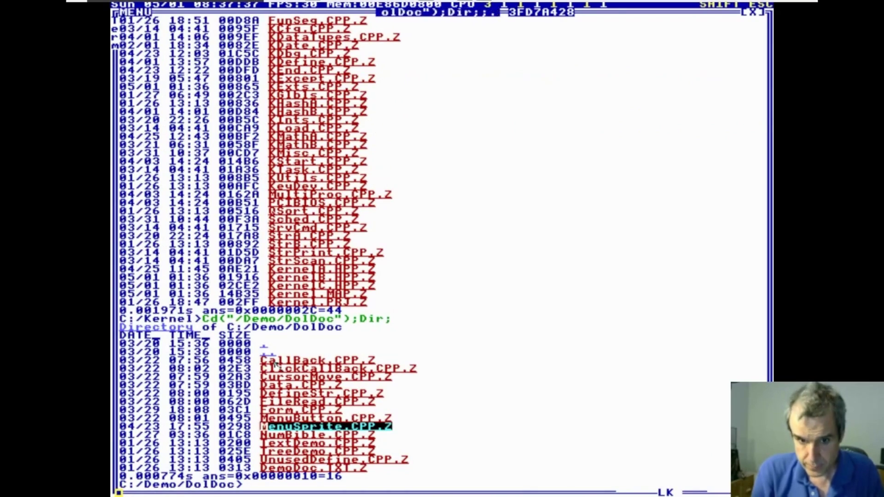
pyautogui.press('Up')
pyautogui.press('Up')
pyautogui.press('Up')
pyautogui.press('Up')
pyautogui.press('Up')
pyautogui.press('Up')
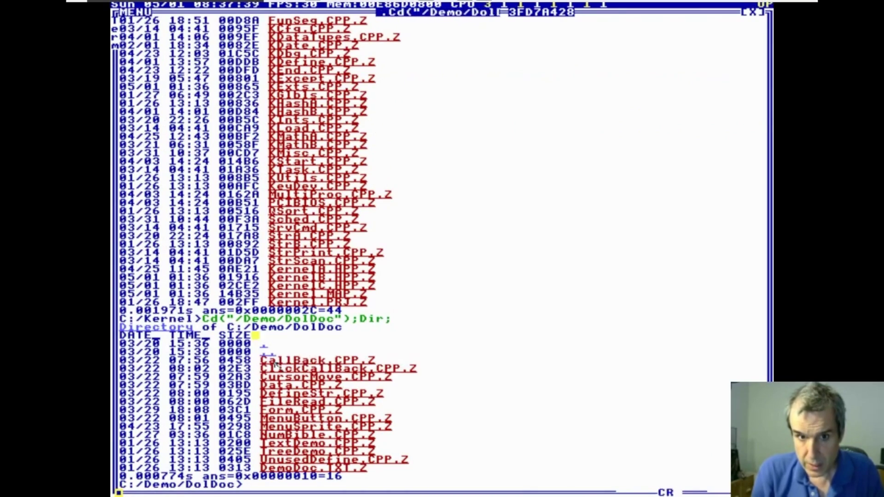
pyautogui.press('Up')
pyautogui.press('Up')
pyautogui.press('Up')
pyautogui.press('Down')
pyautogui.press('Down')
pyautogui.press('Down')
pyautogui.press('space')
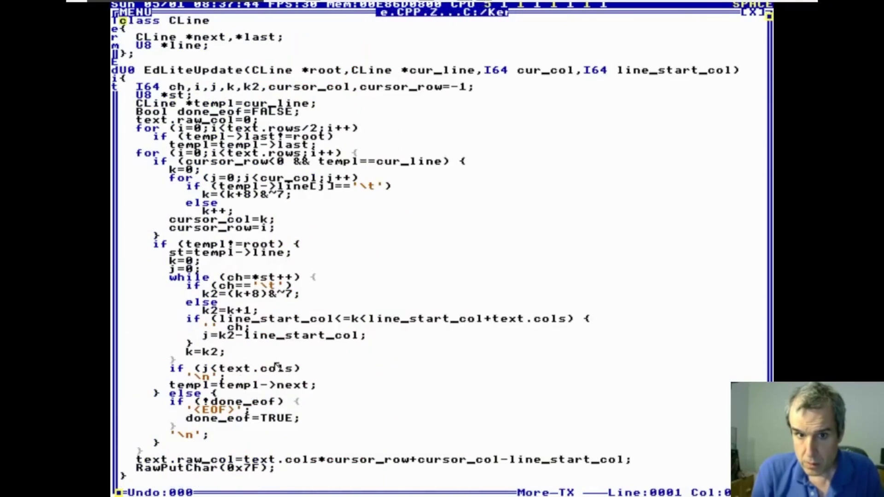
pyautogui.press('pagedown')
pyautogui.press('pagedown')
pyautogui.press('pagedown')
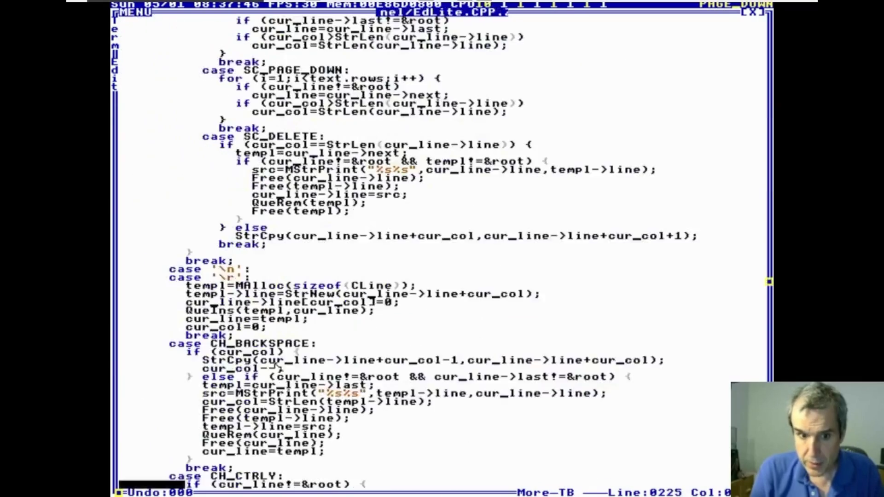
pyautogui.hotkey('shift', 'Escape')
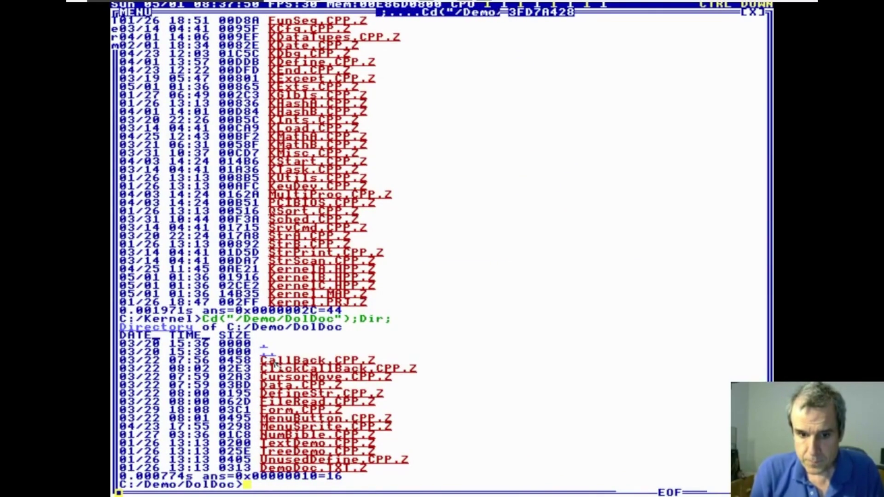
pyautogui.press('Up')
pyautogui.press('Up')
pyautogui.press('Up')
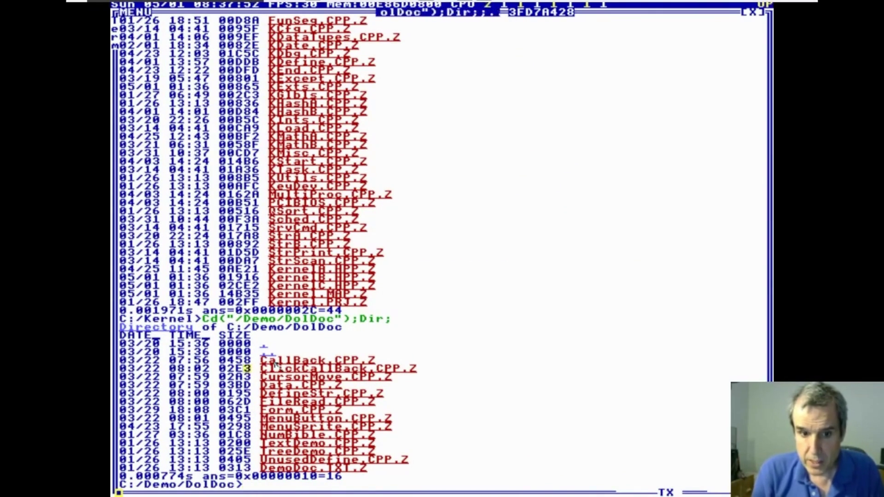
pyautogui.hotkey('ctrl', 't')
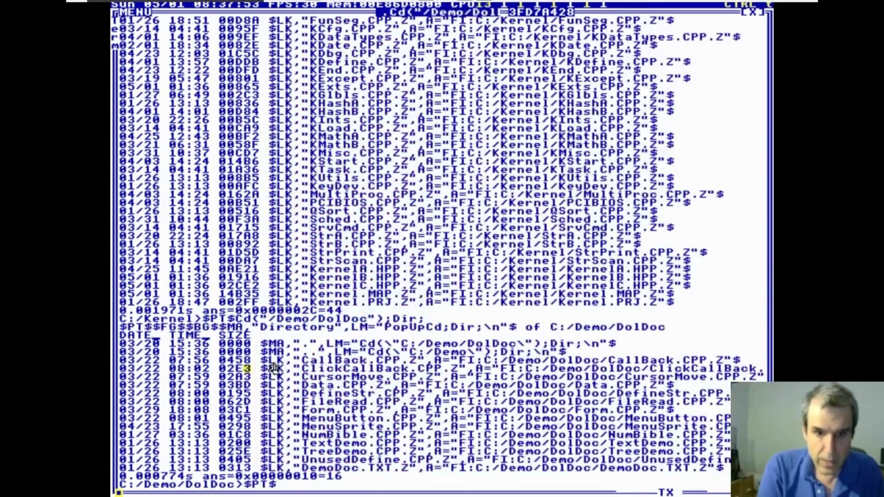
pyautogui.press('Right')
pyautogui.press('Right')
pyautogui.press('Right')
pyautogui.press('Up')
pyautogui.press('Up')
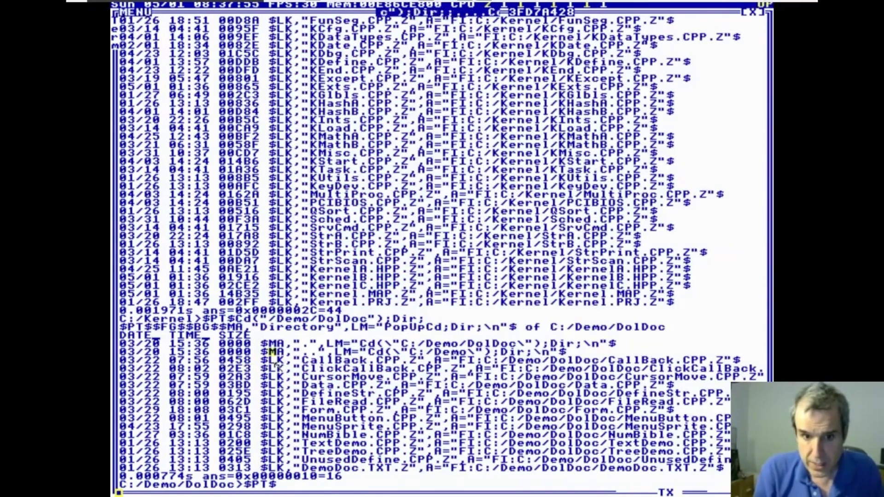
pyautogui.press('Right')
pyautogui.press('Down')
pyautogui.press('Down')
pyautogui.press('Down')
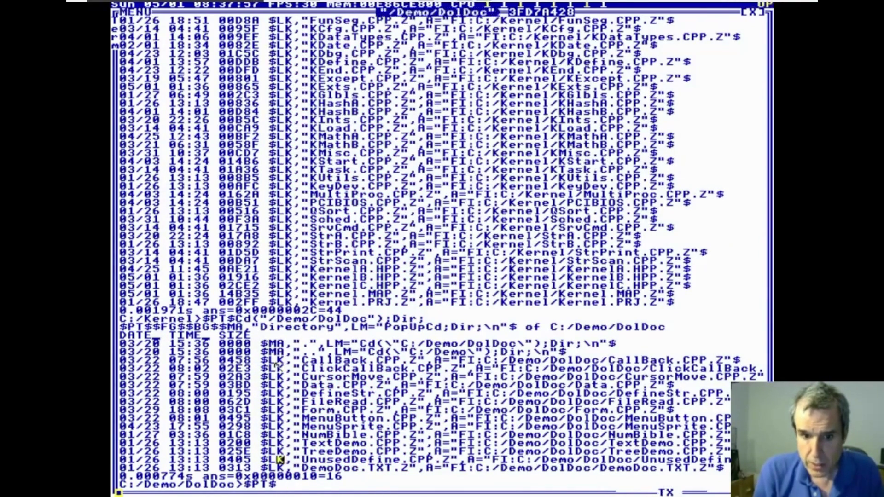
pyautogui.press('Down')
pyautogui.press('Down')
pyautogui.press('Down')
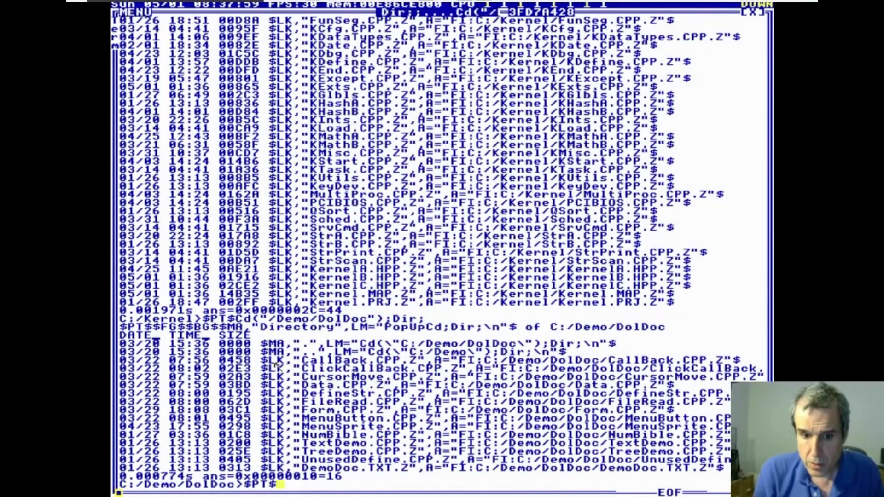
pyautogui.press('Left')
pyautogui.press('Left')
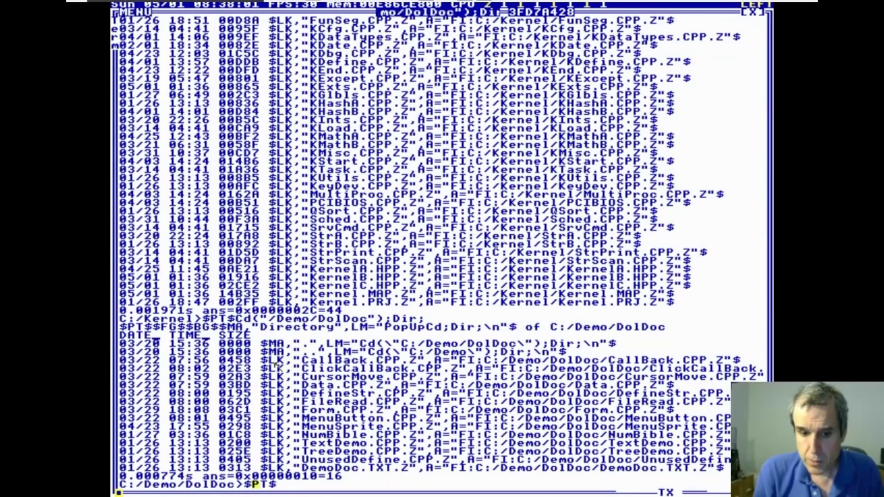
pyautogui.press('Right')
pyautogui.press('Right')
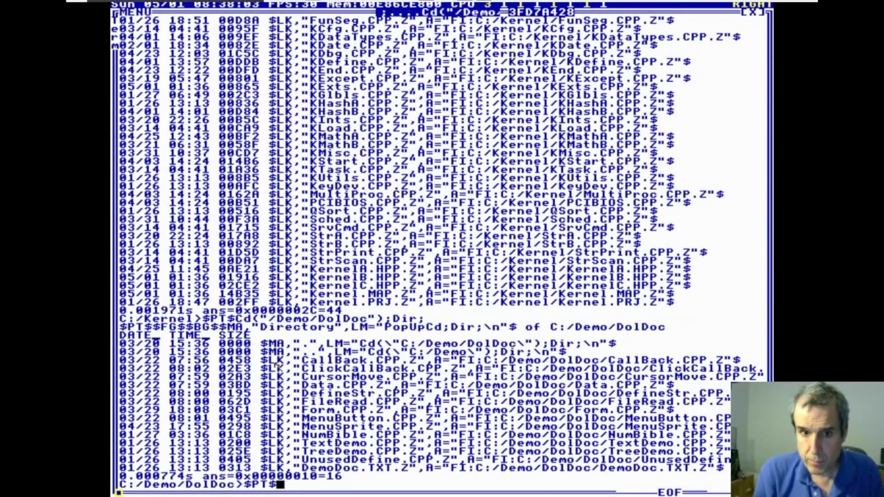
pyautogui.hotkey('ctrl', 't')
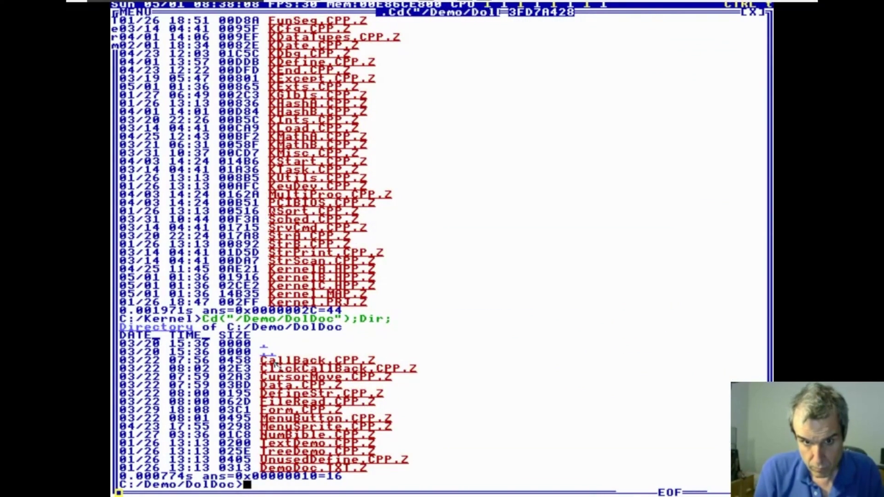
# Open DocRecalc.CPP.Z from /Adam/DolDoc, page through it, and exit VMware full screen.
pyautogui.hotkey('ctrl', 'm')
pyautogui.press('Down')
pyautogui.press('Down')
pyautogui.press('Down')
pyautogui.press('Up')
pyautogui.press('Up')
pyautogui.press('space')
pyautogui.press('Up')
pyautogui.press('Up')
pyautogui.press('Up')
pyautogui.press('Right')
pyautogui.press('Up')
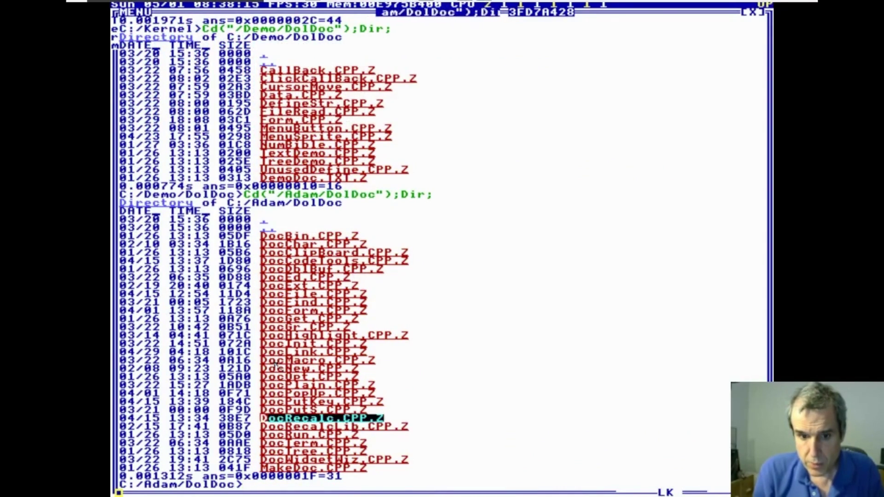
pyautogui.press('space')
pyautogui.press('pagedown')
pyautogui.press('pagedown')
pyautogui.press('pagedown')
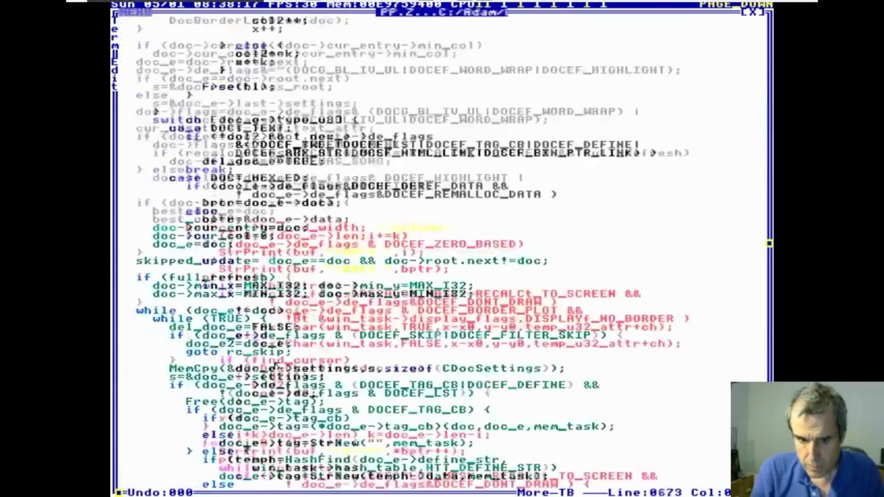
pyautogui.press('pageup')
pyautogui.press('pageup')
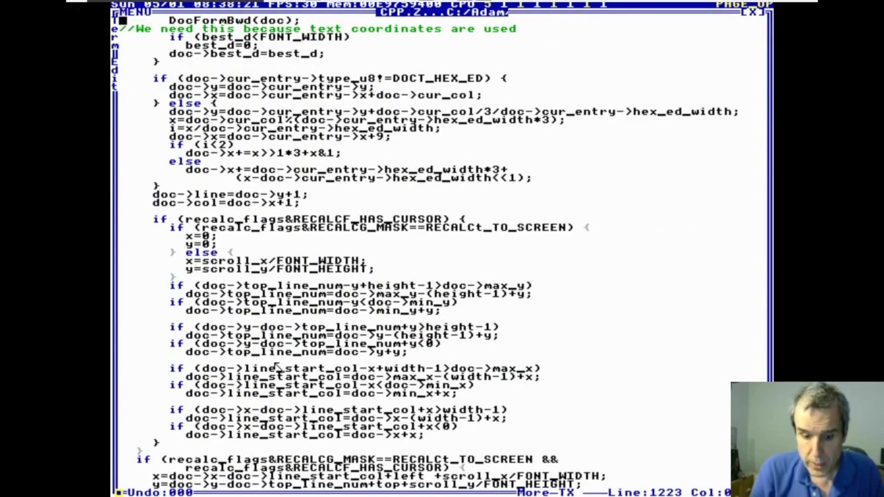
pyautogui.hotkey('ctrl', 'alt', 'Return')
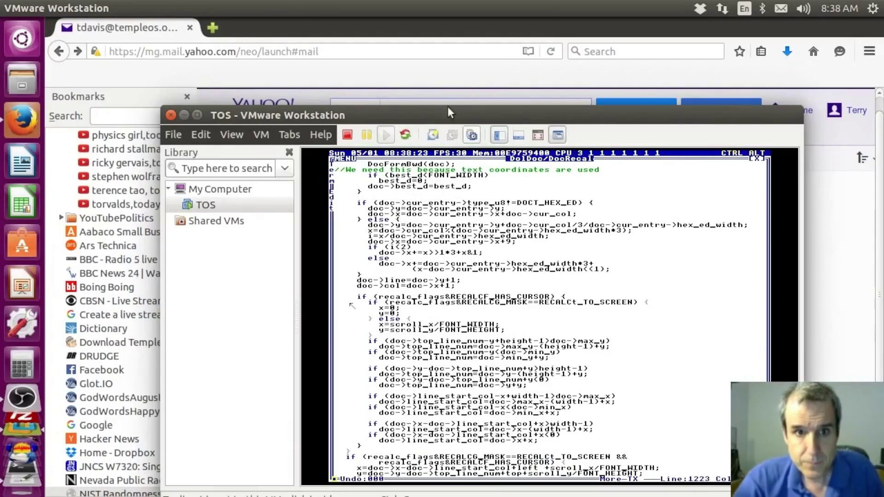
pyautogui.click(377, 79)
pyautogui.rightClick(19, 118)
pyautogui.click(87, 122)
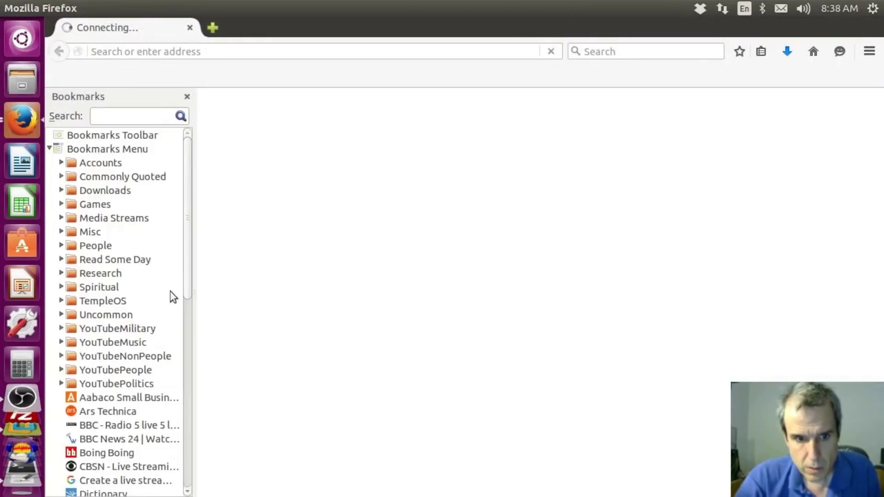
pyautogui.moveTo(191, 253); pyautogui.dragTo(198, 479)
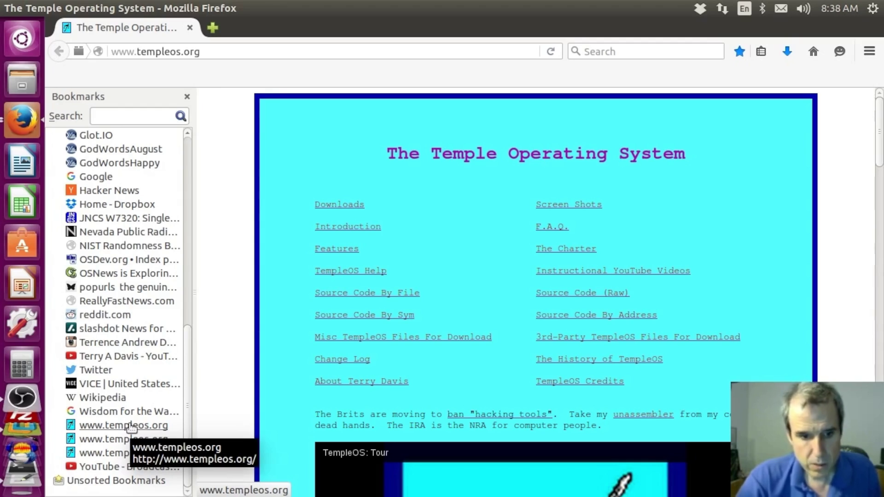
pyautogui.click(131, 426)
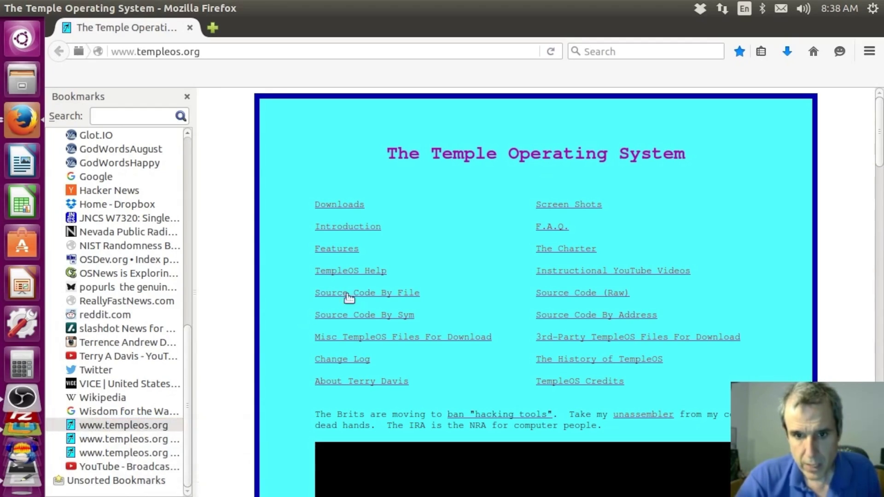